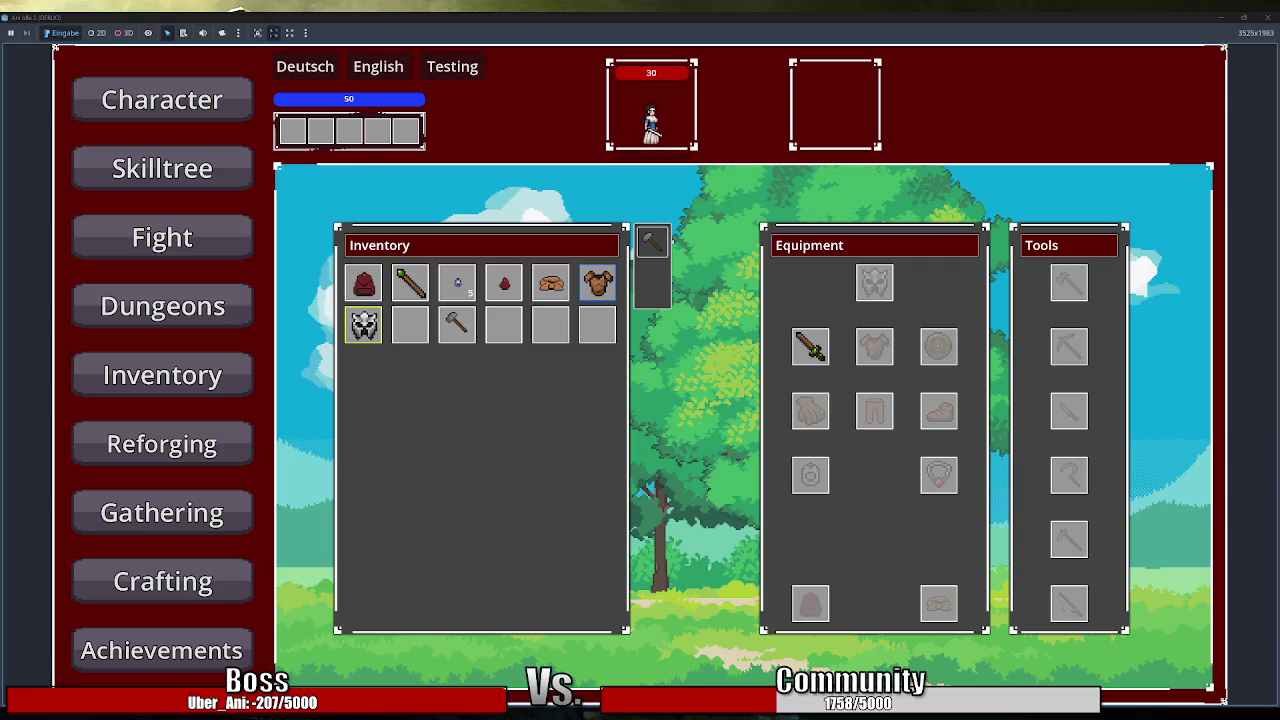
Drag the hammer out of its inventory slot in the running game.
drag(457, 323, 553, 407)
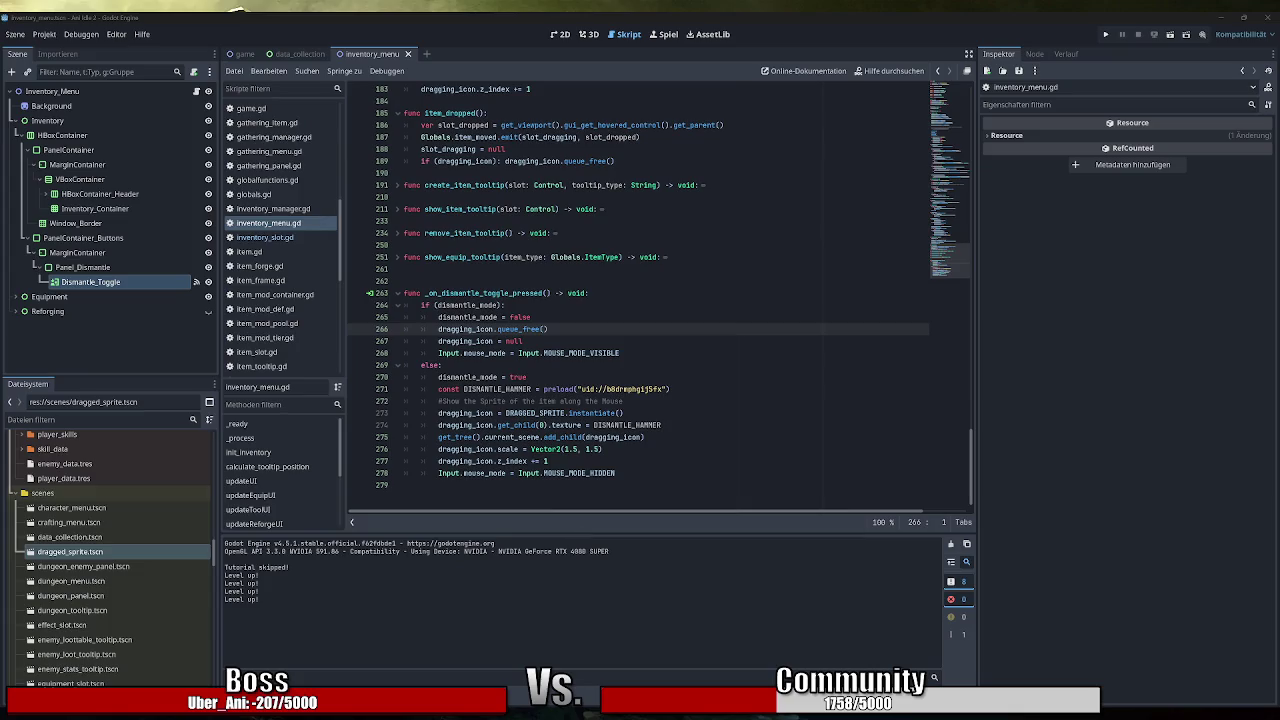
Highlight every dragging_icon use in the toggle handler, then scroll back to the top of inventory_menu.gd.
double_click(466, 341)
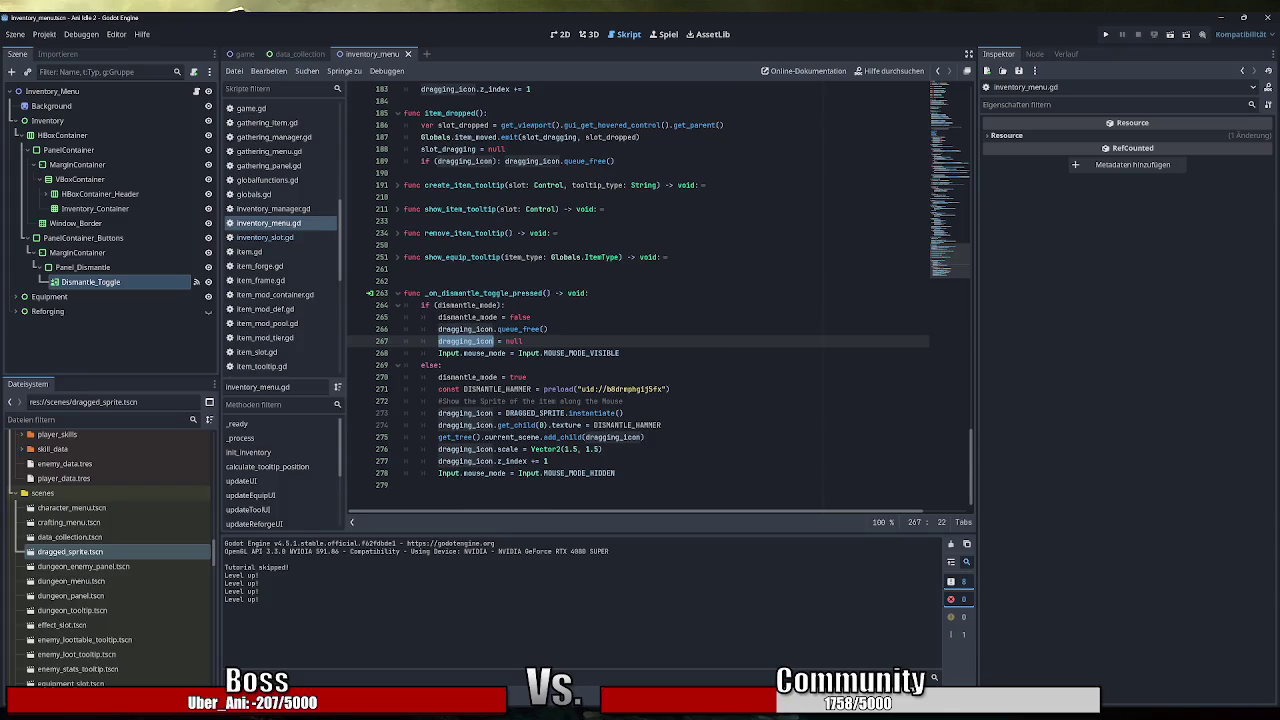
click(441, 365)
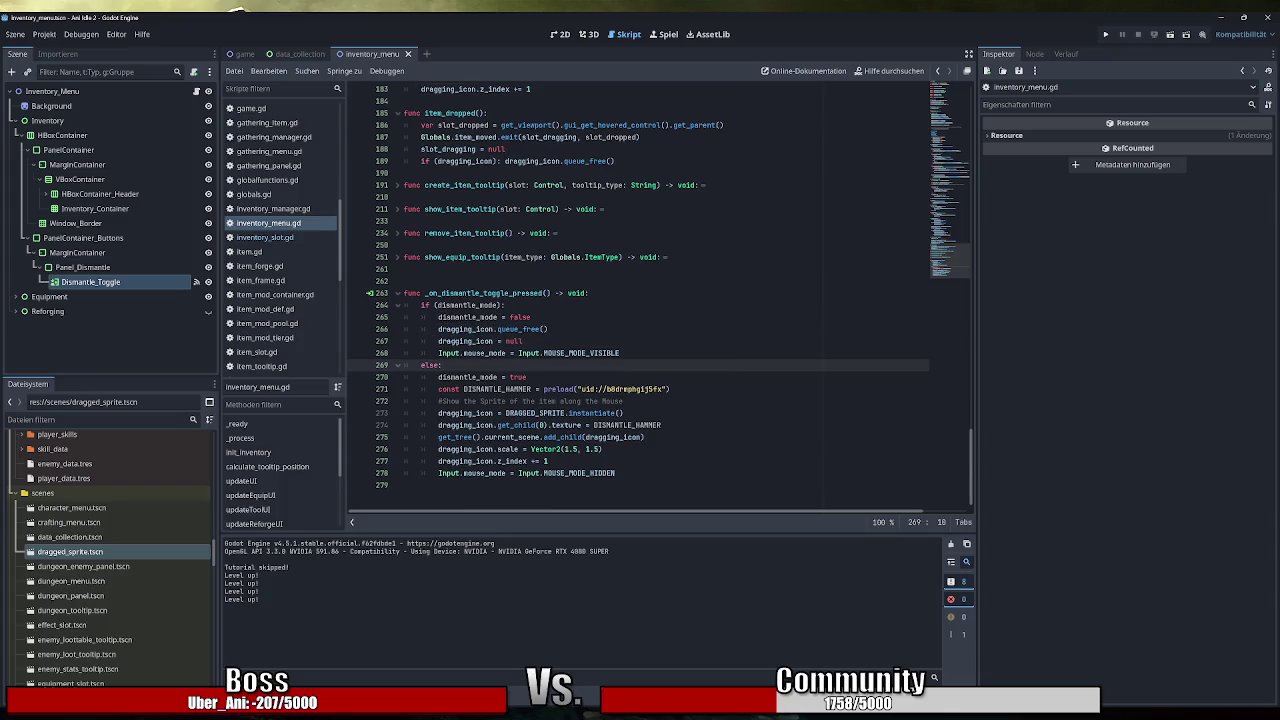
click(954, 166)
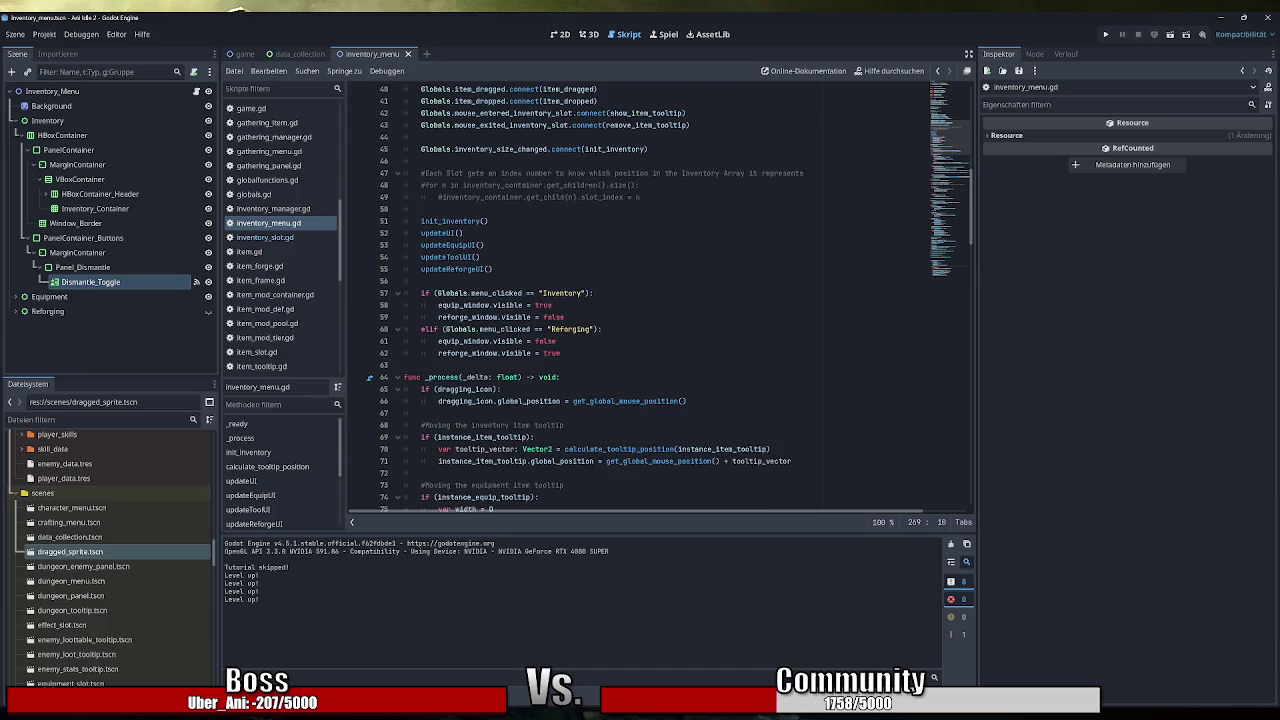
Declare 'var dragging_hammer: Node2D' on line 32, just below dismantle_mode.
scroll(650, 300, up, 9)
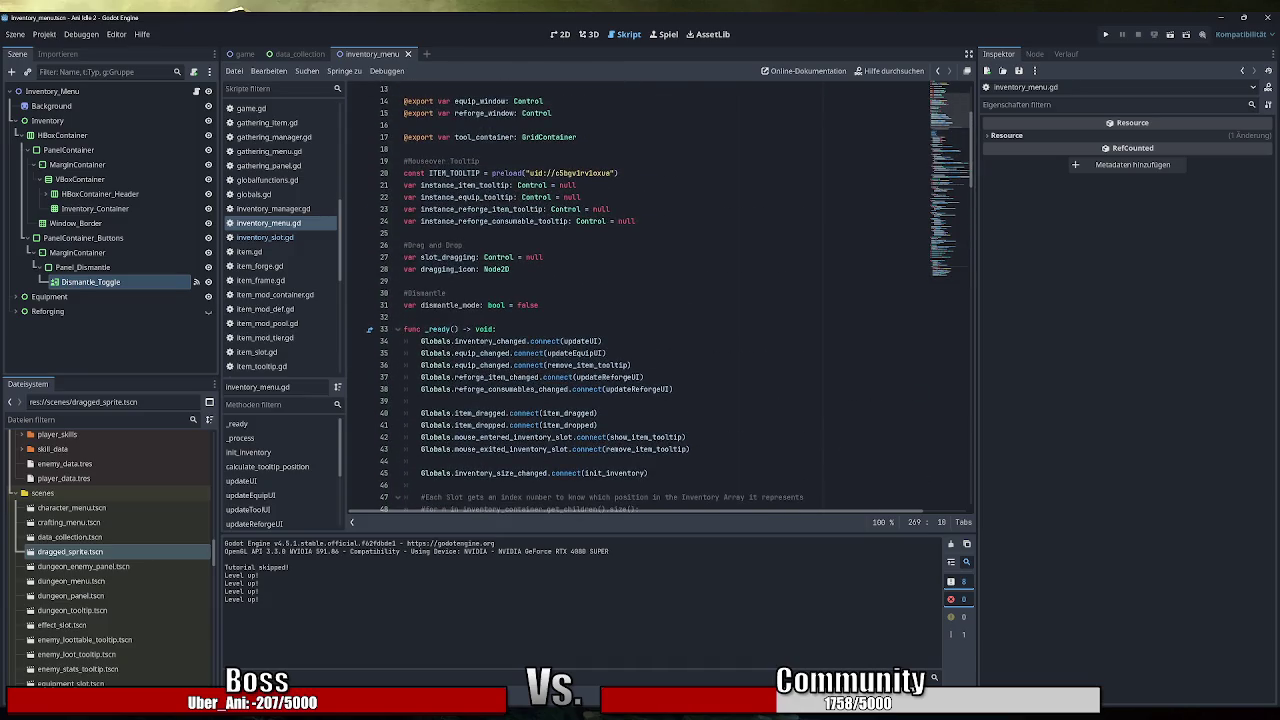
click(540, 305)
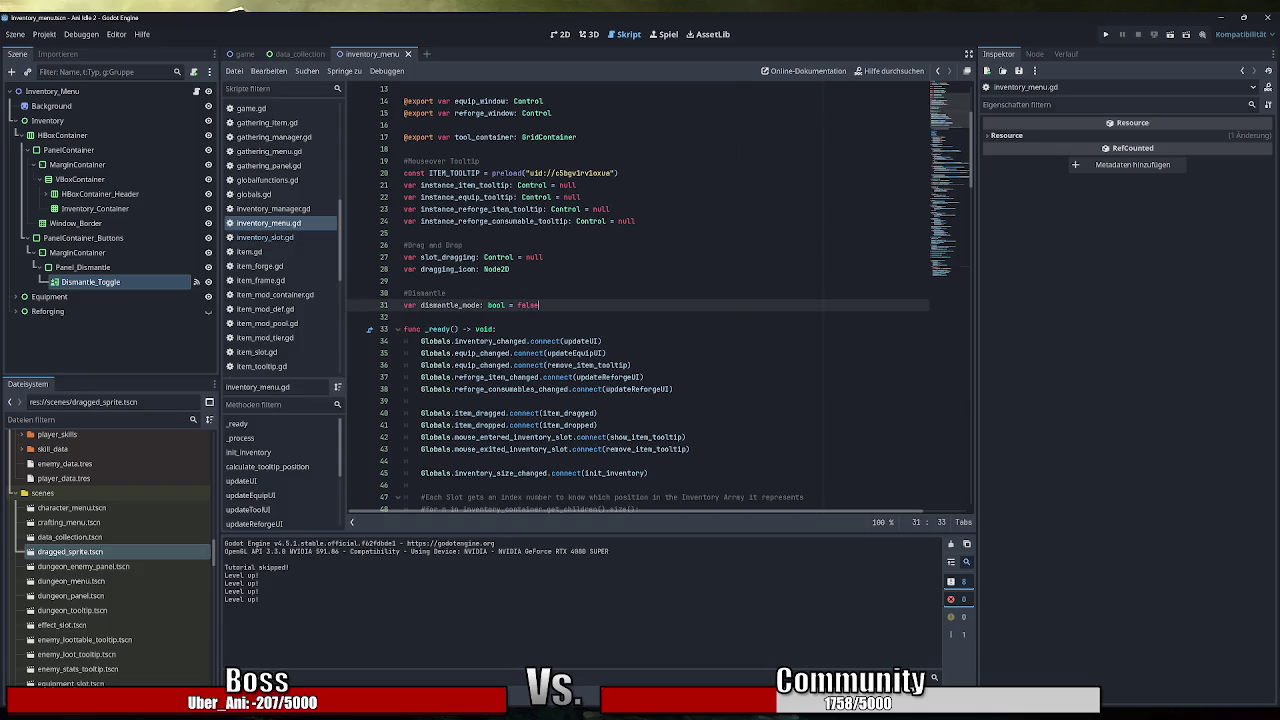
key(Return)
text(var )
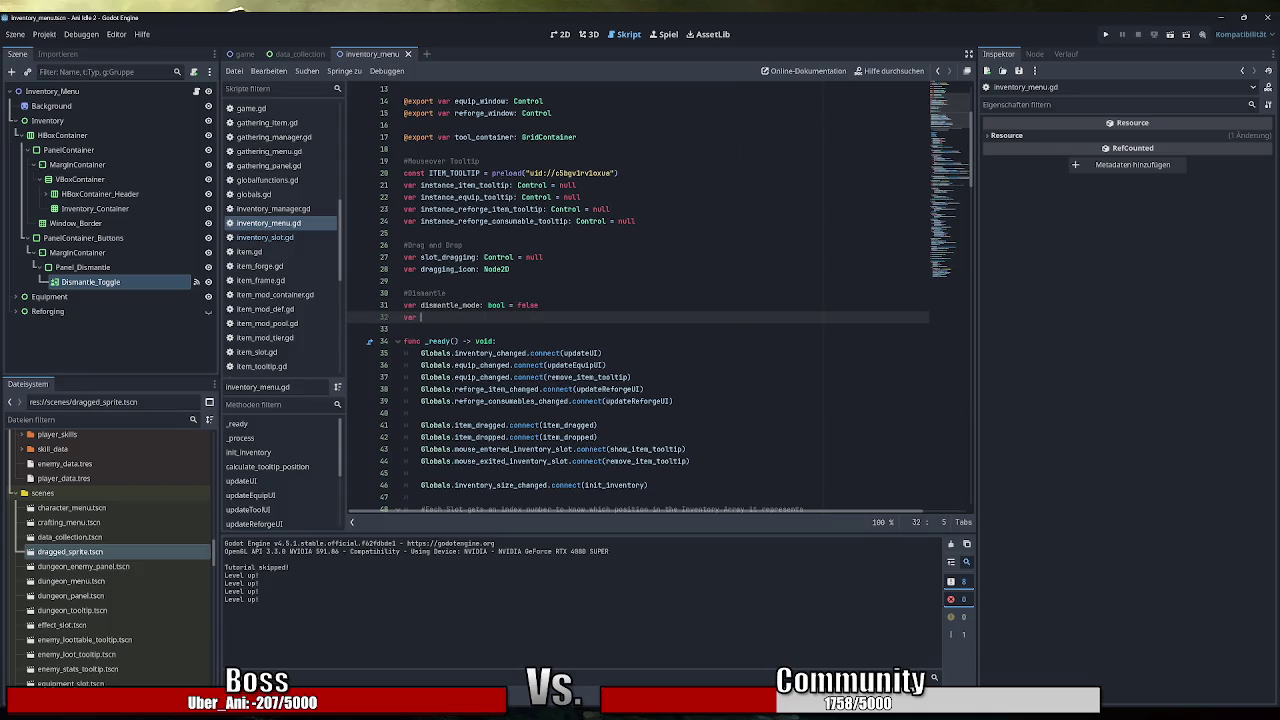
text(dragging)
text(_hammer:)
double_click(497, 269)
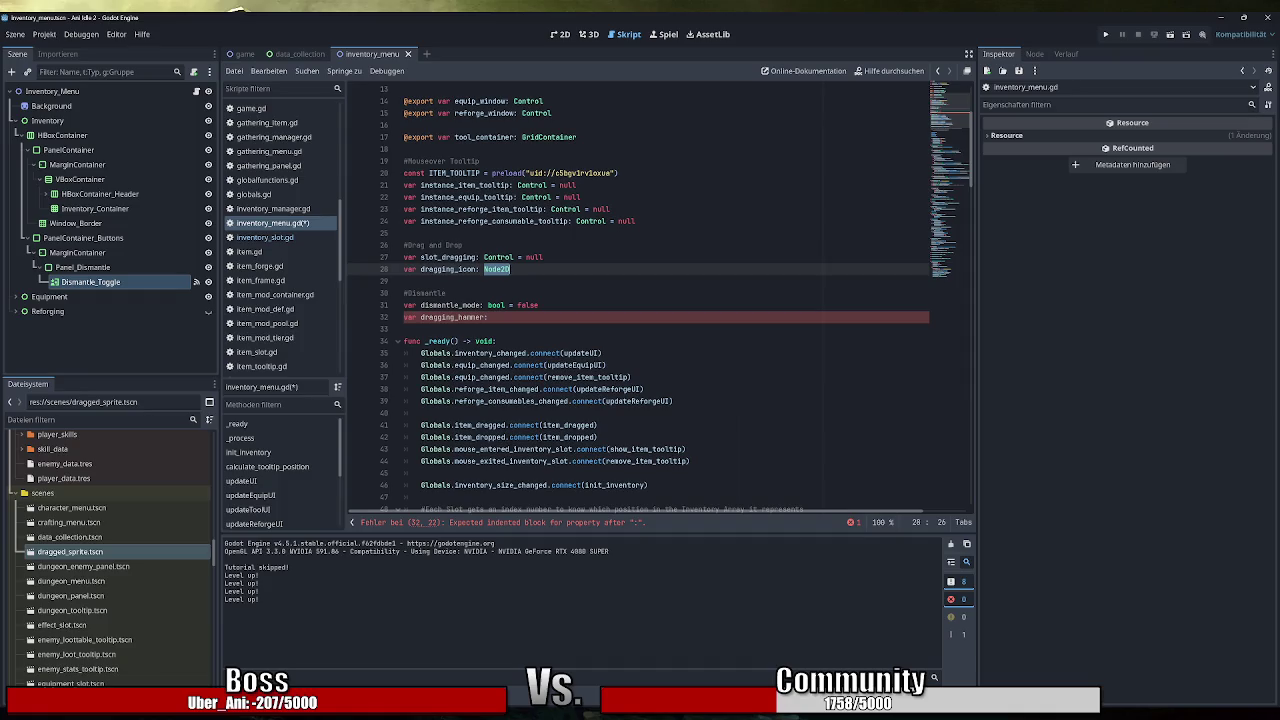
click(492, 317)
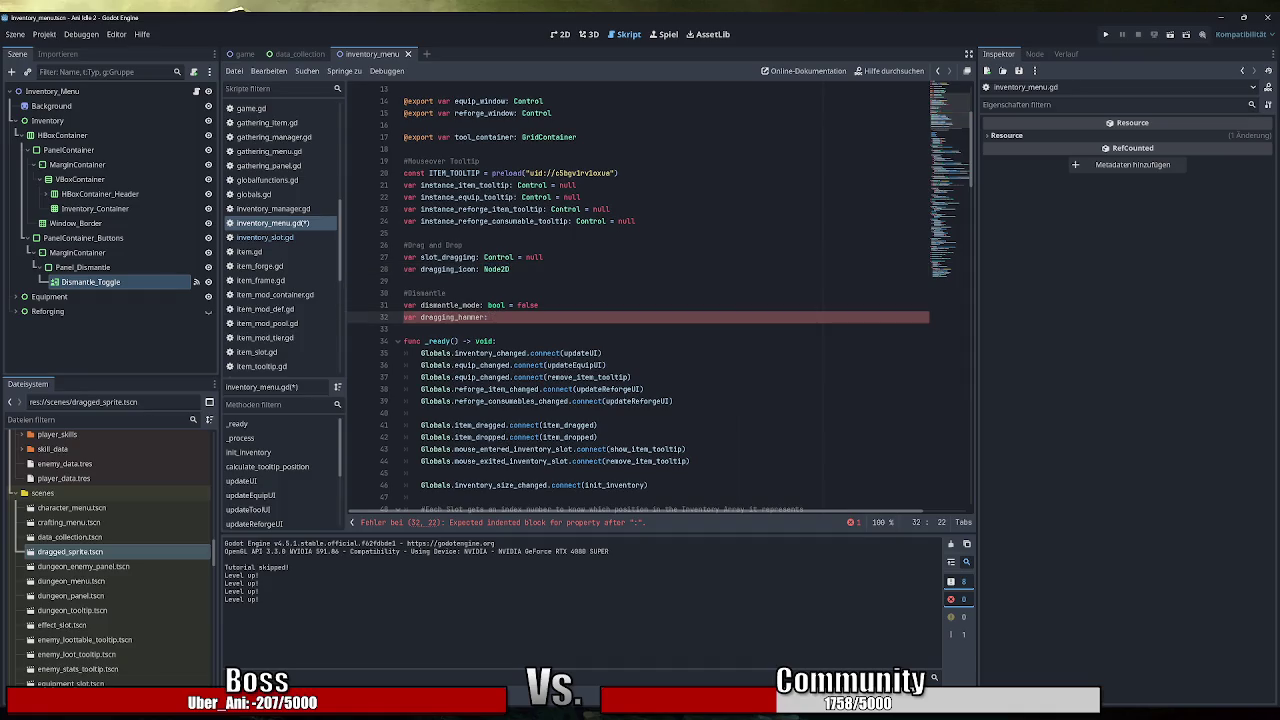
double_click(497, 269)
key(ctrl+c)
click(492, 317)
key(ctrl+v)
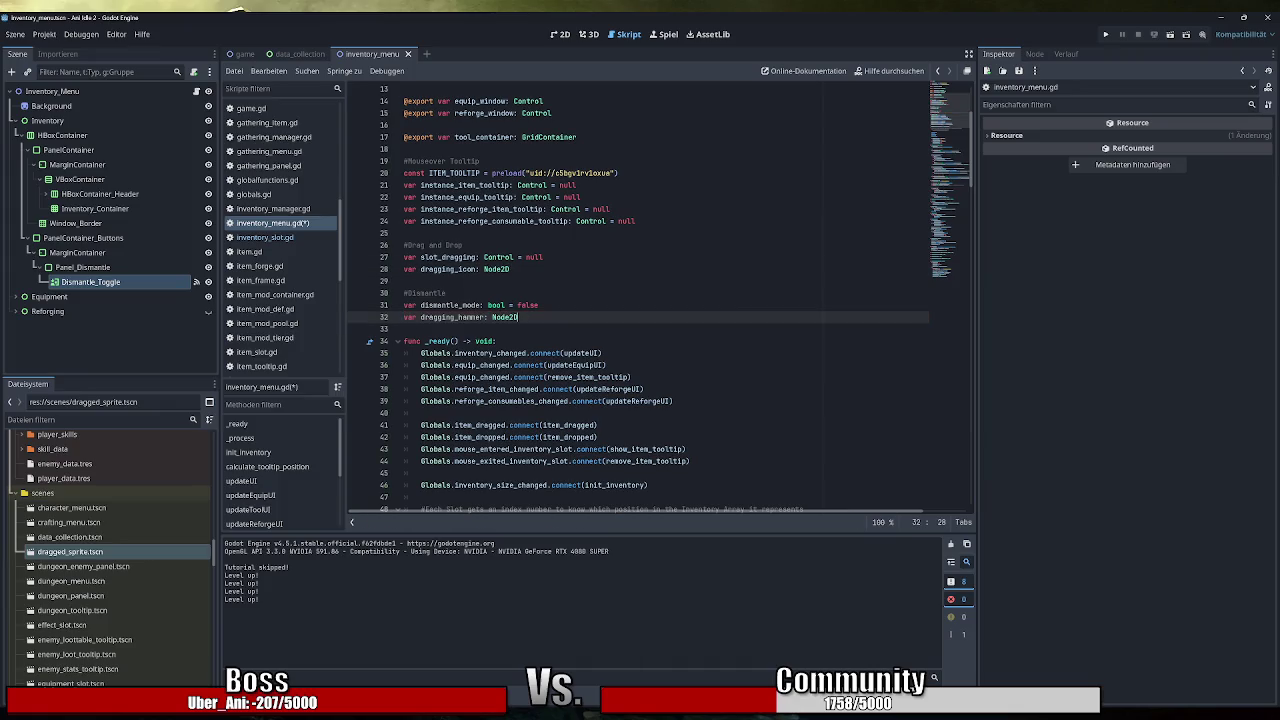
double_click(450, 305)
double_click(452, 317)
Replace dragging_icon with dragging_hammer on lines 274–276 of the dismantle toggle function.
click(940, 270)
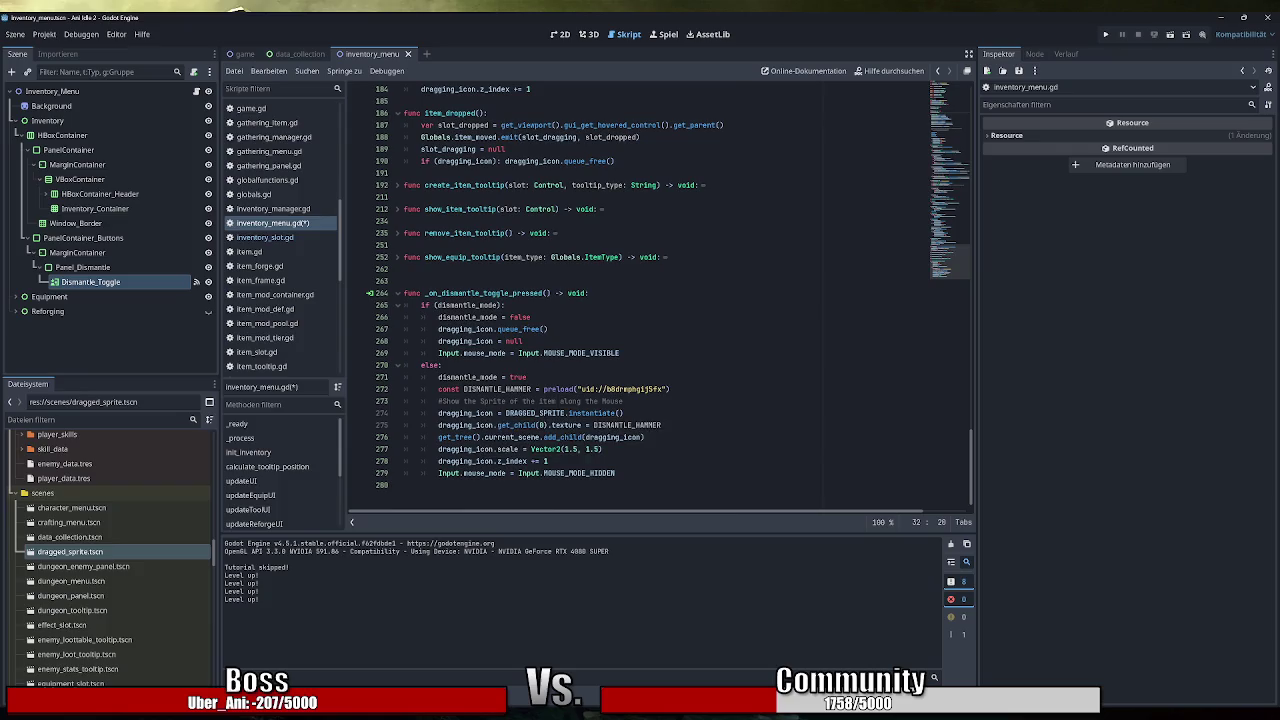
double_click(465, 413)
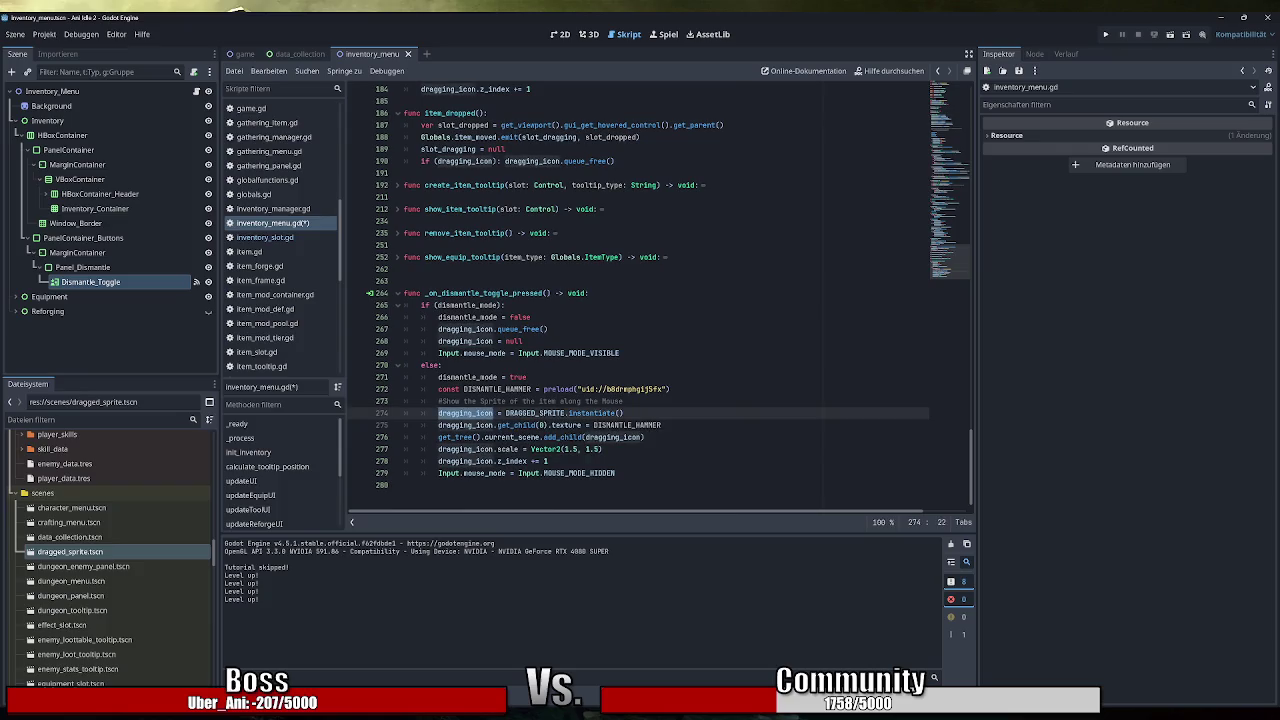
text(dragging_hammer)
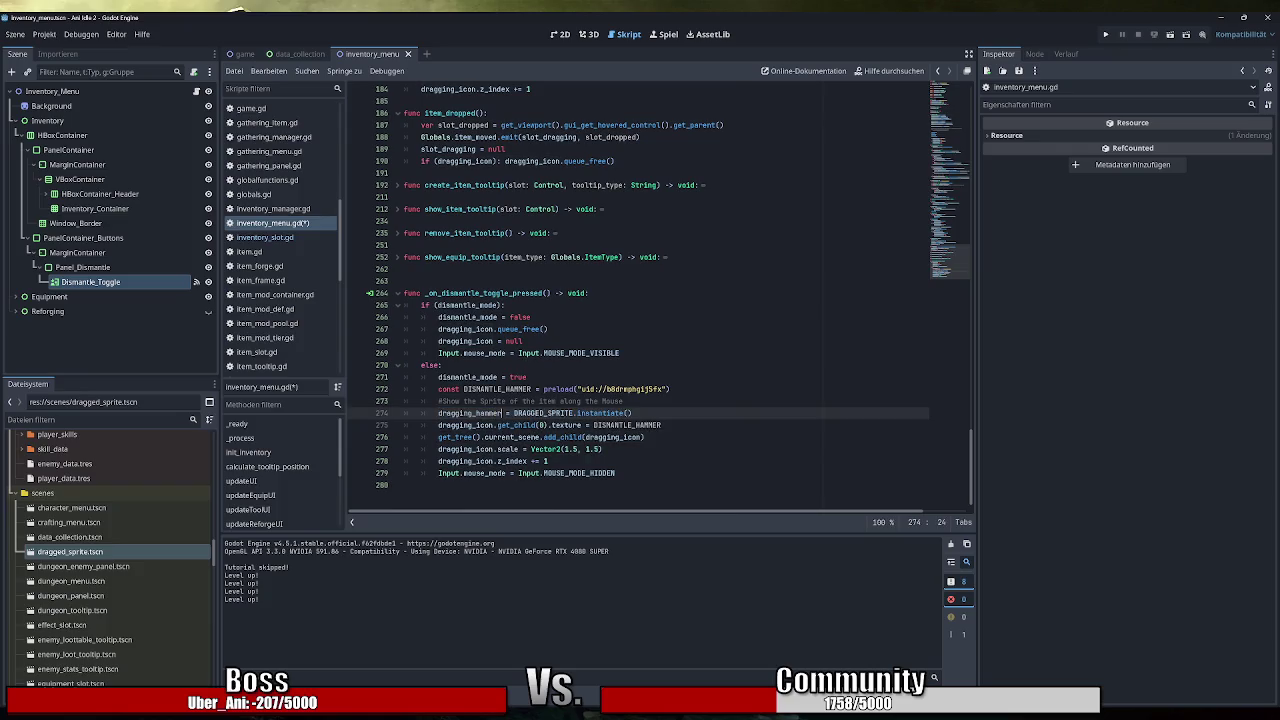
double_click(465, 425)
text(dragging_hammer)
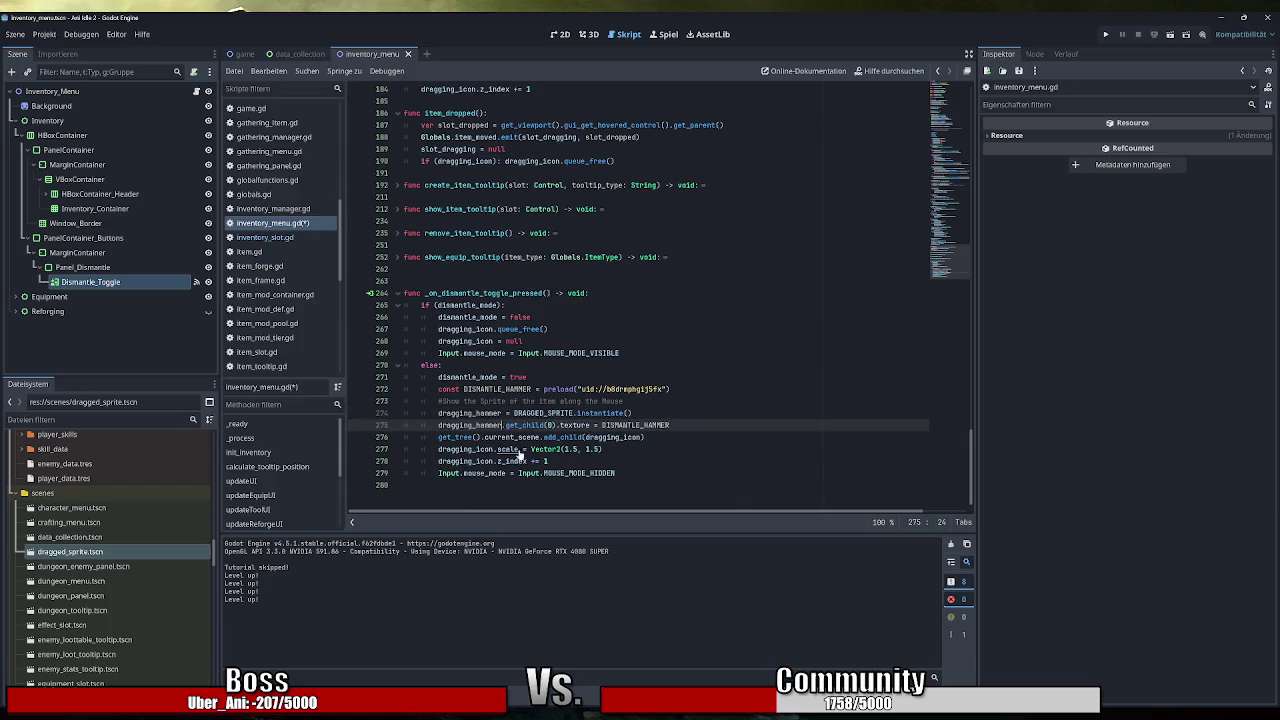
click(603, 437)
double_click(603, 437)
text(dragging_hammer)
Replace dragging_icon with dragging_hammer on lines 277, 278 and 267, then run the game.
double_click(465, 449)
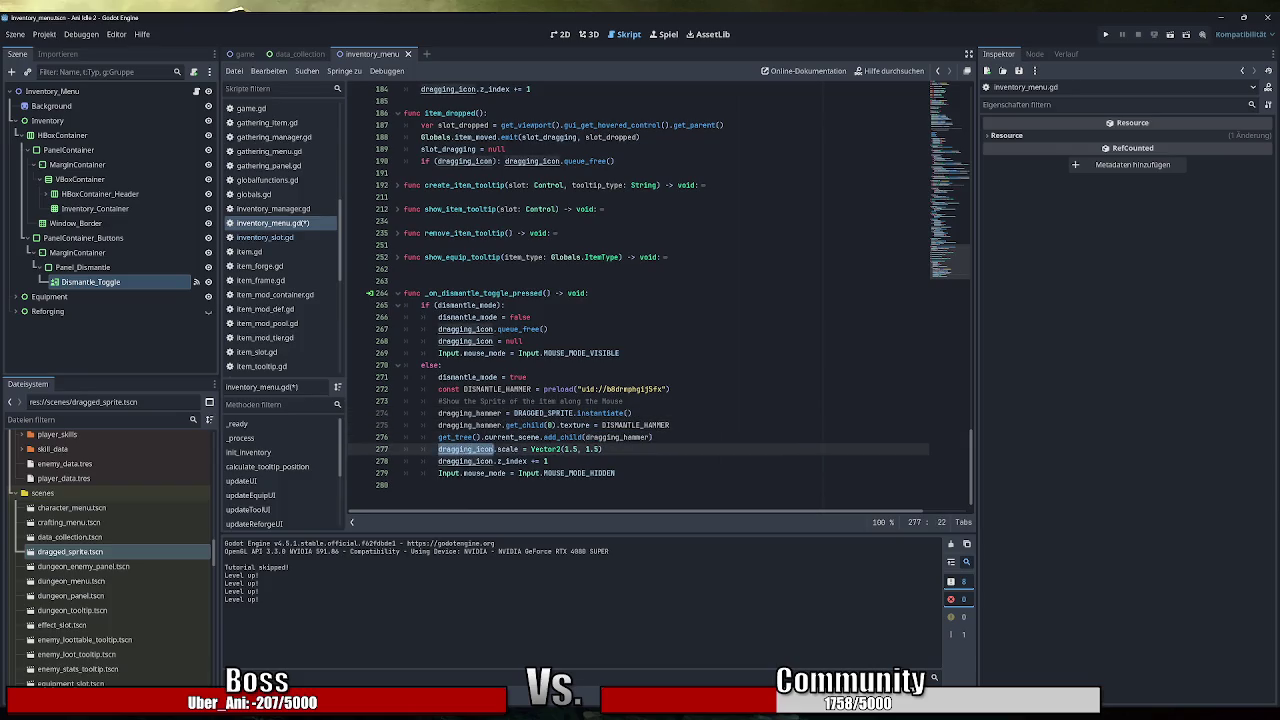
text(dragging_hammer)
click(466, 461)
double_click(466, 461)
text(dragging_hammer)
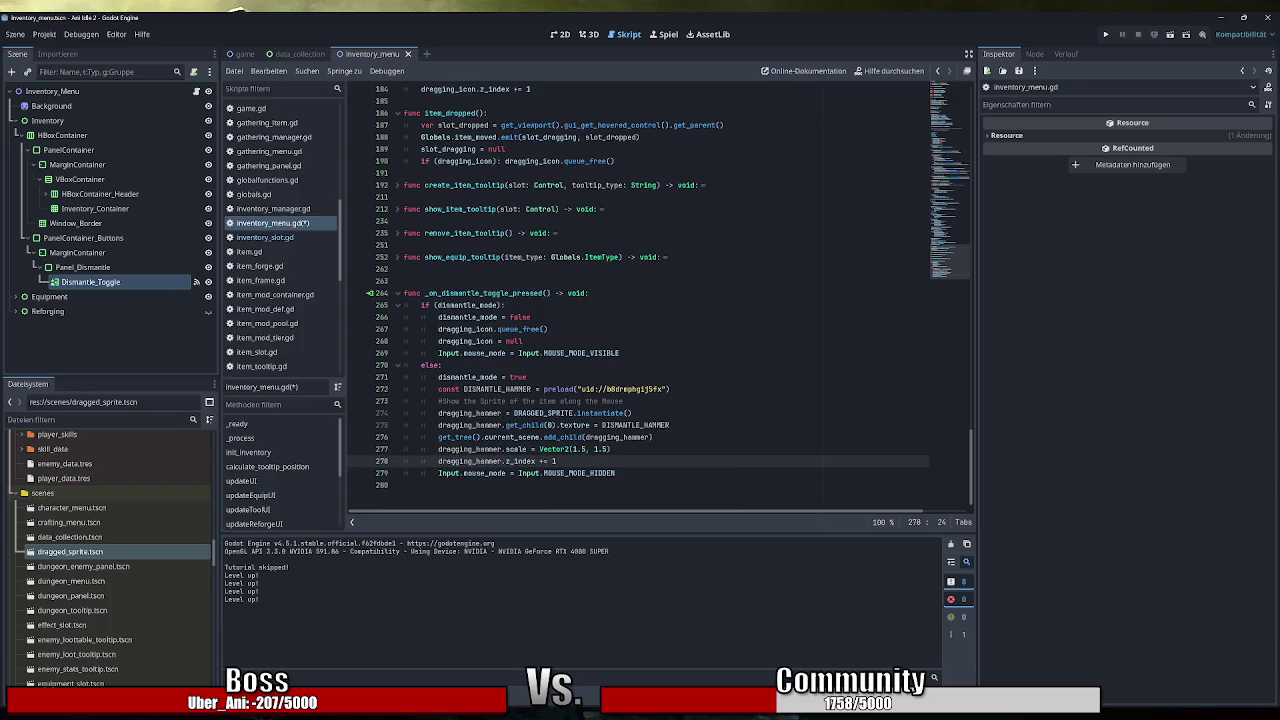
double_click(465, 329)
text(dragging_hammer)
double_click(465, 341)
text(dragging_hammer)
click(556, 329)
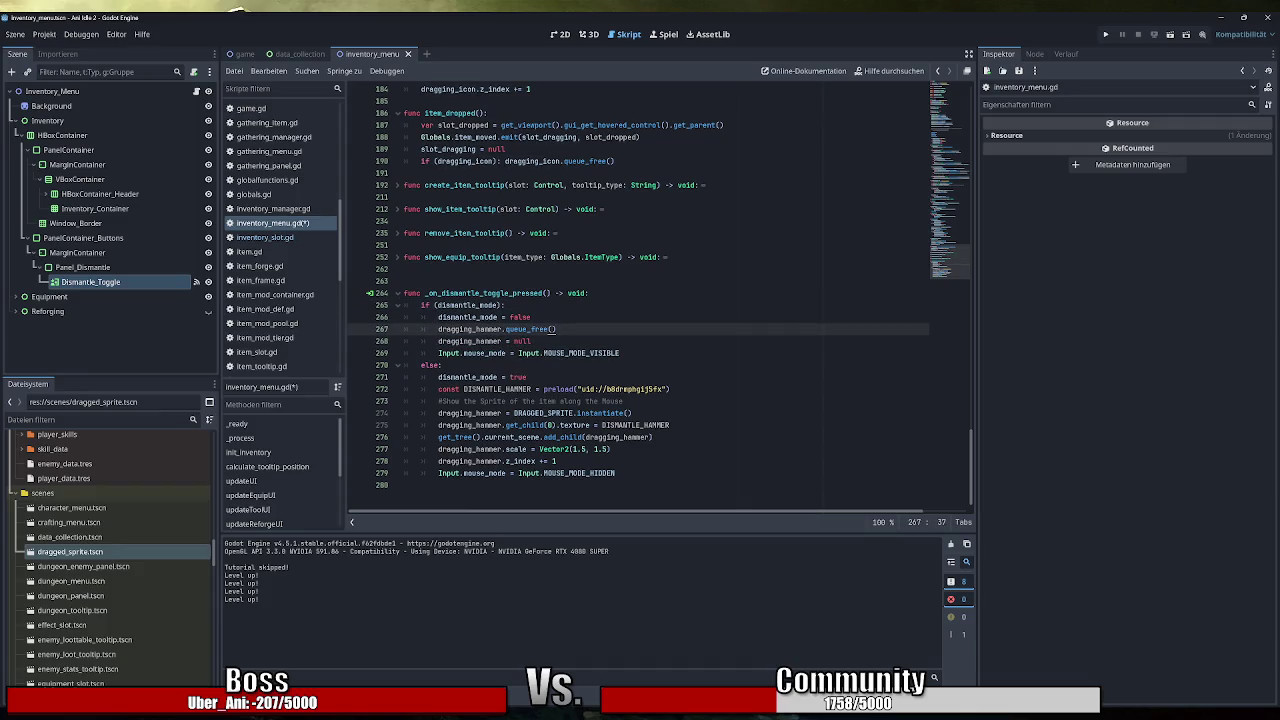
click(1105, 34)
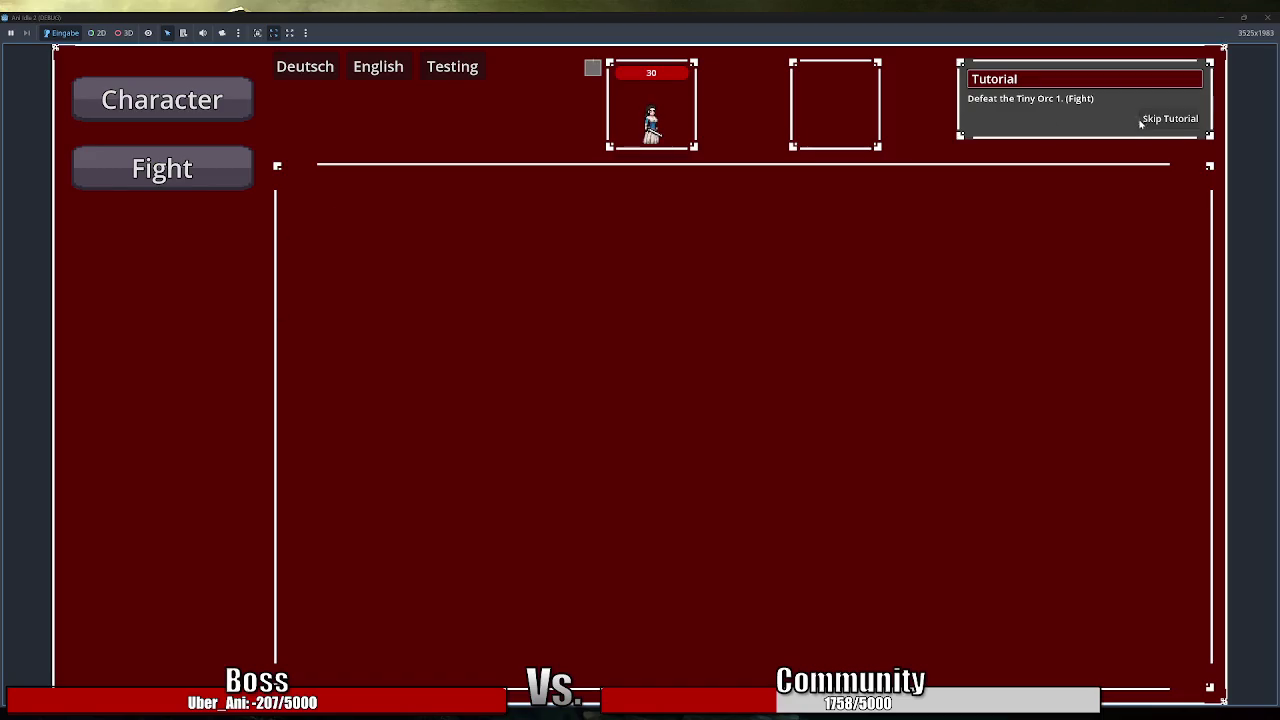
click(1170, 118)
click(162, 375)
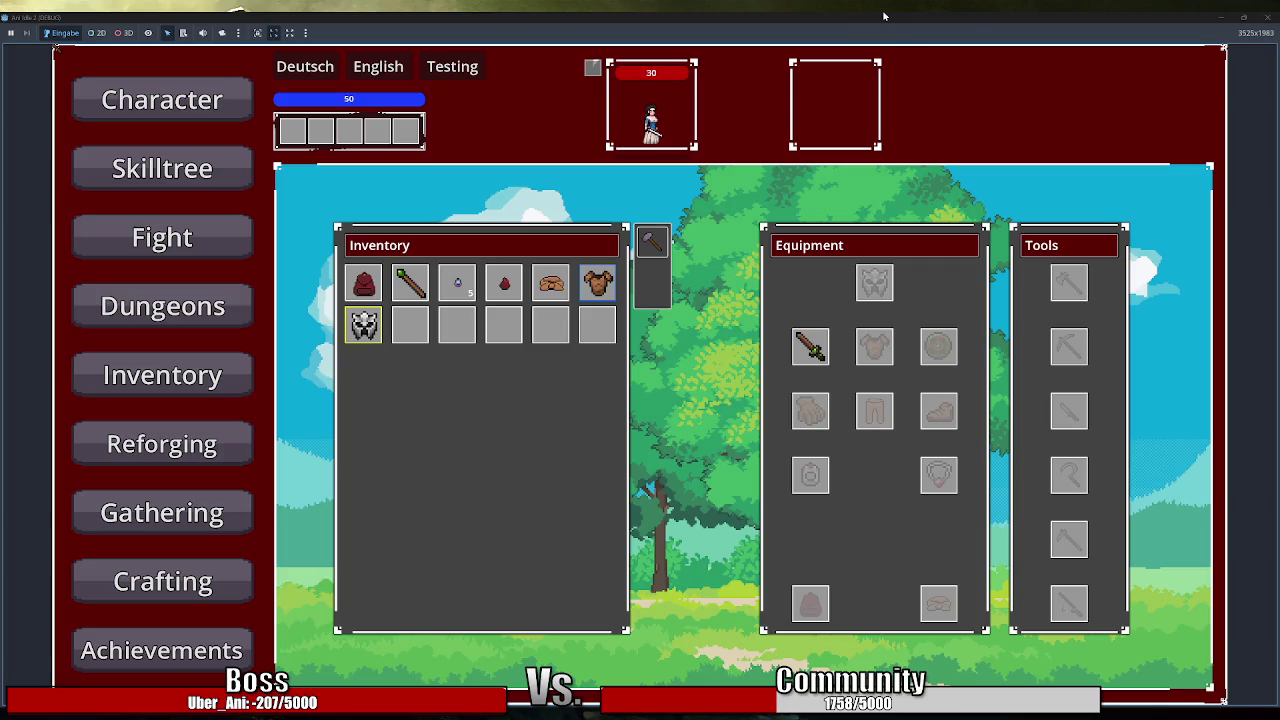
click(1262, 17)
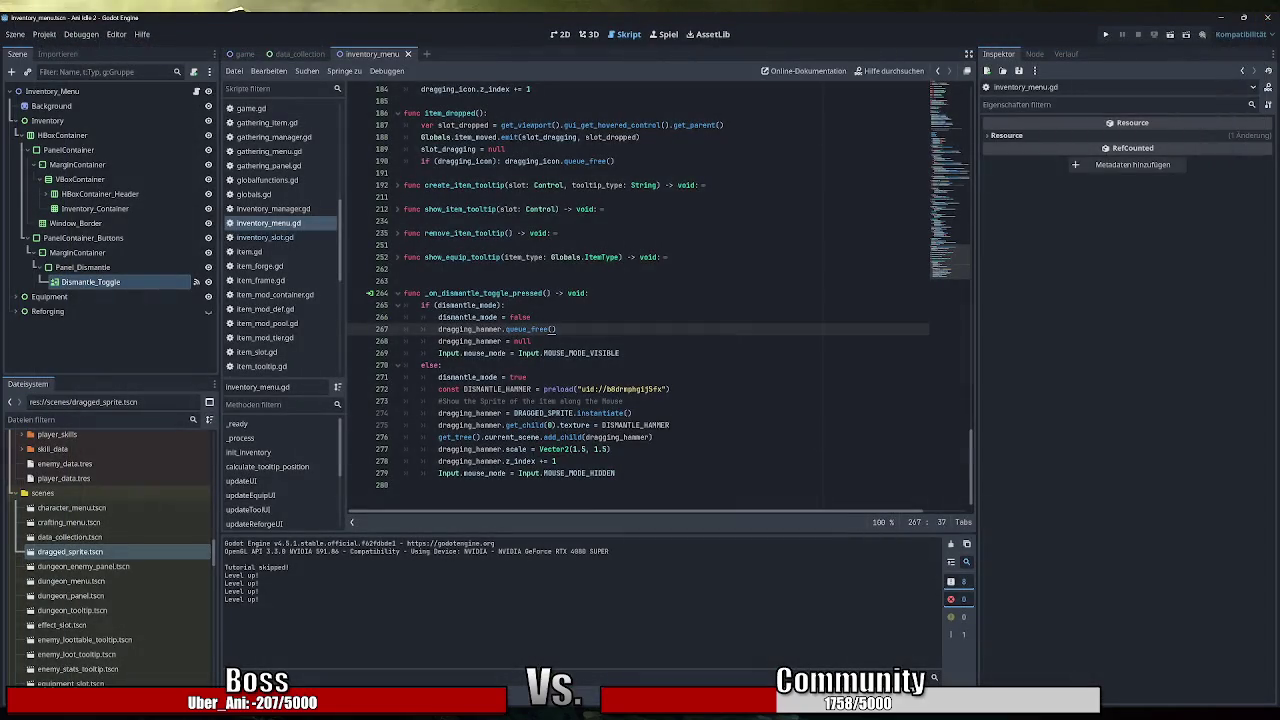
Paste the follow-the-mouse dragging block into _process after line 68, indented one level.
drag(971, 468, 971, 168)
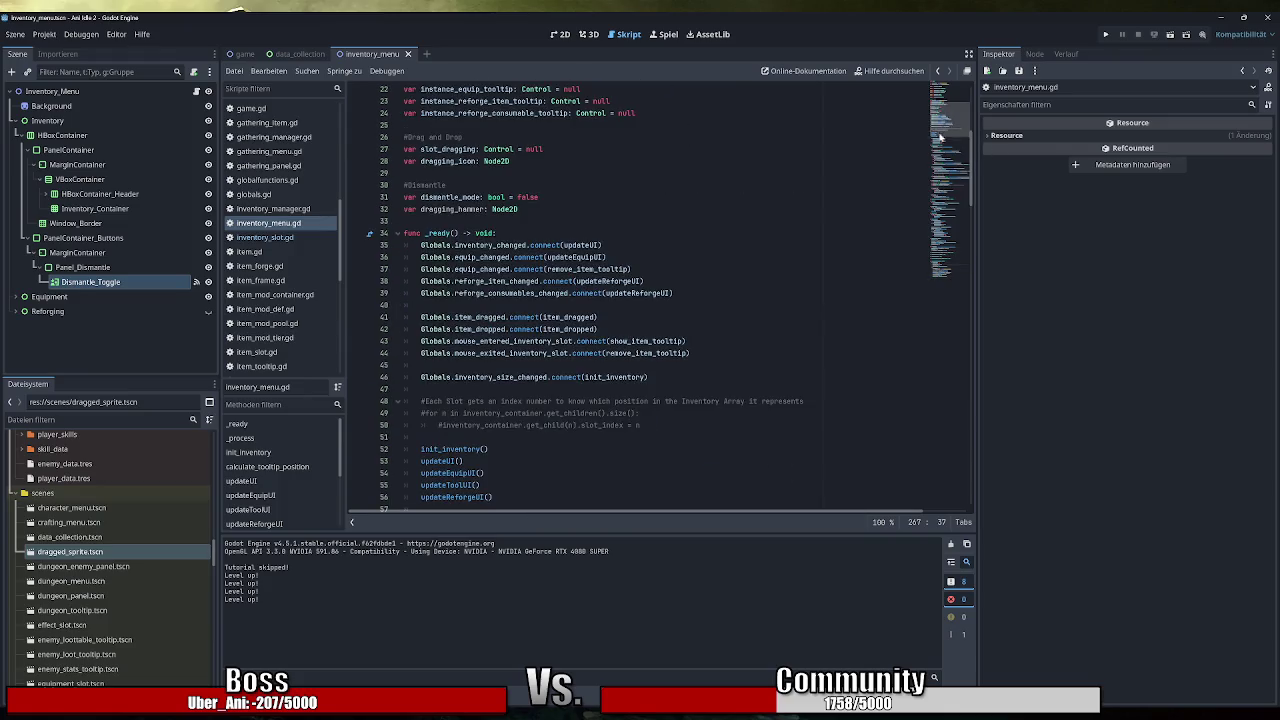
scroll(668, 296, down, 10)
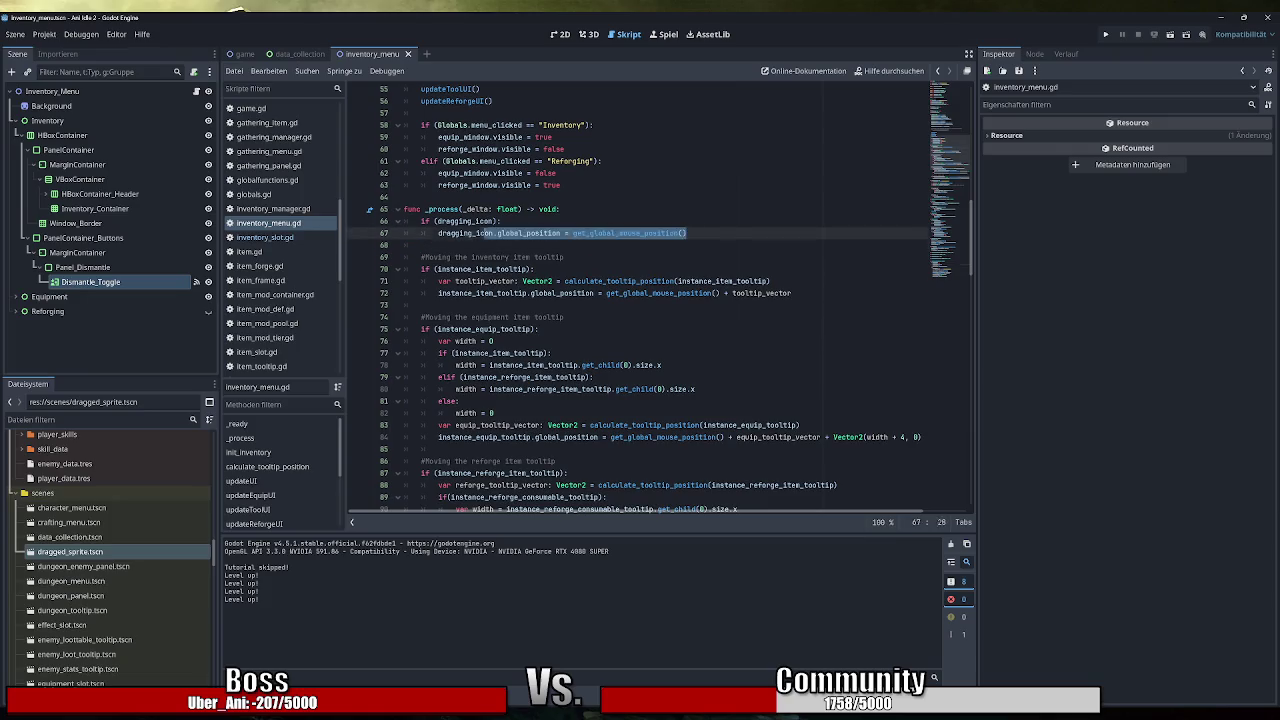
click(421, 245)
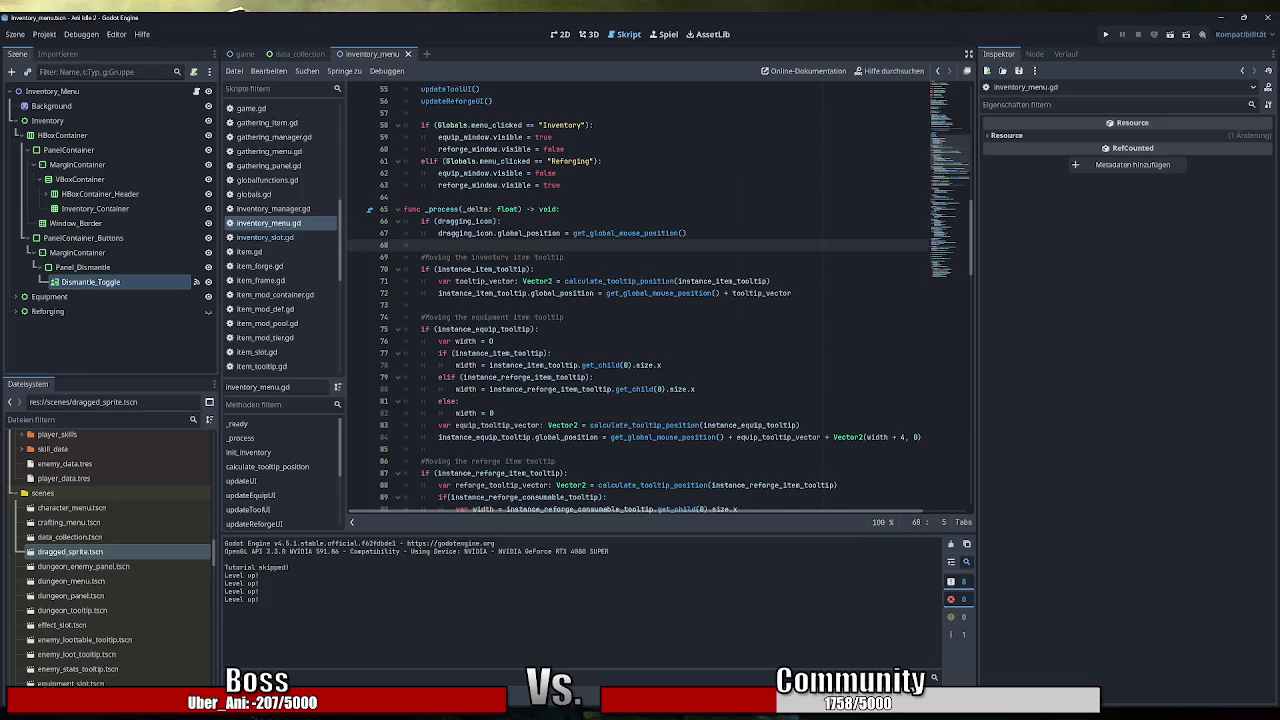
key(Return)
key(BackSpace)
text(if (dragging_icon): 		dragging_icon.global_position = get_global_mouse_position())
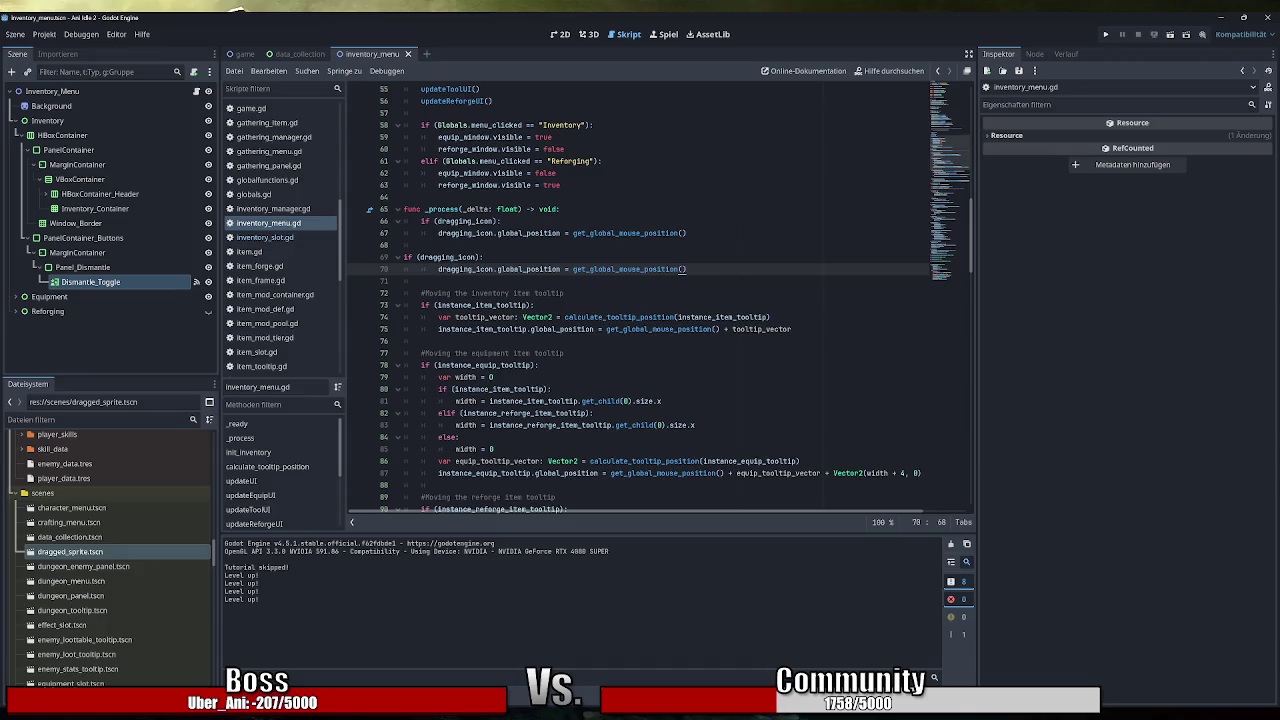
key(shift+Up)
key(Tab)
Rename dragging_icon to dragging_hammer in both pasted lines and run the game with F5.
double_click(465, 257)
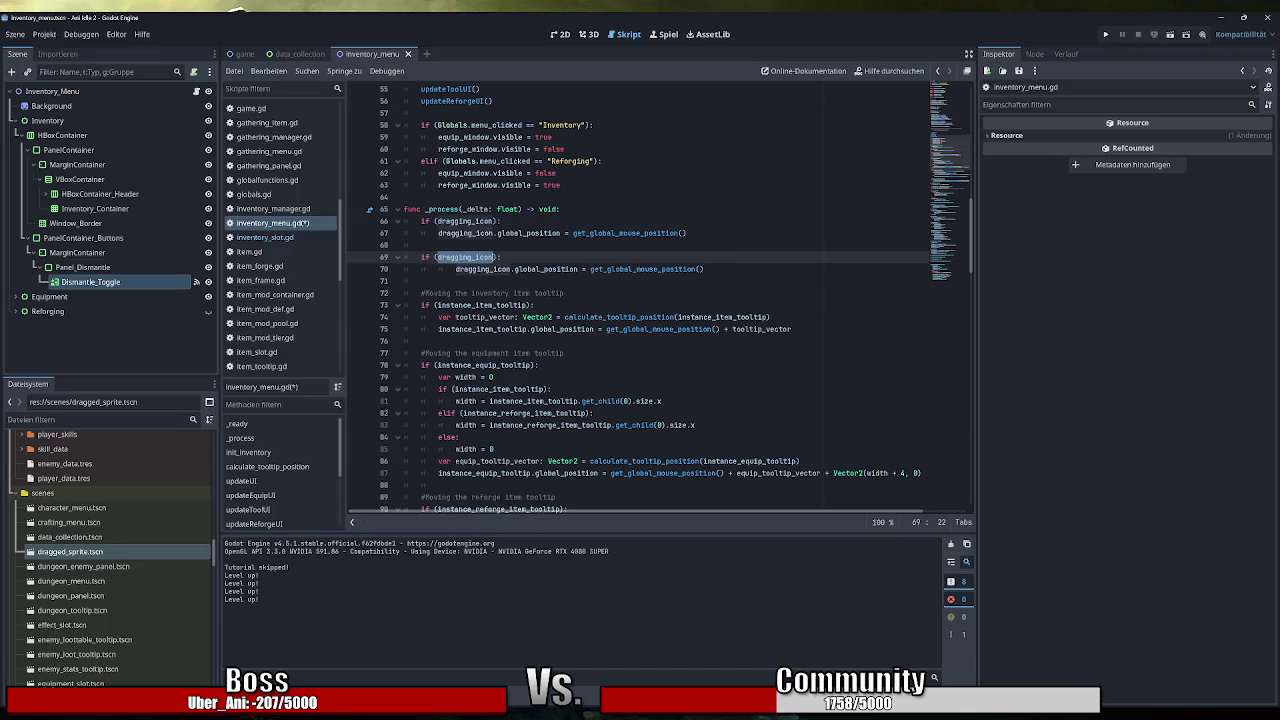
text(dragging_hammer)
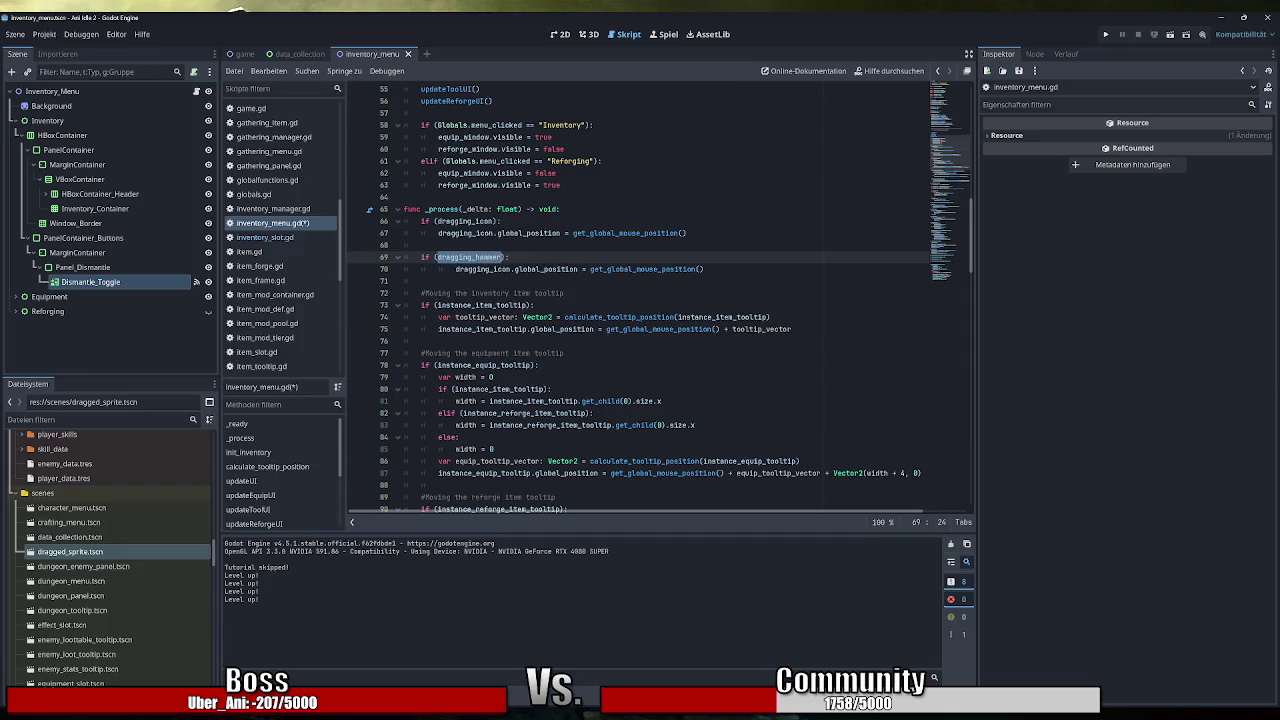
double_click(480, 269)
text(dragging_hammer)
key(End)
key(F5)
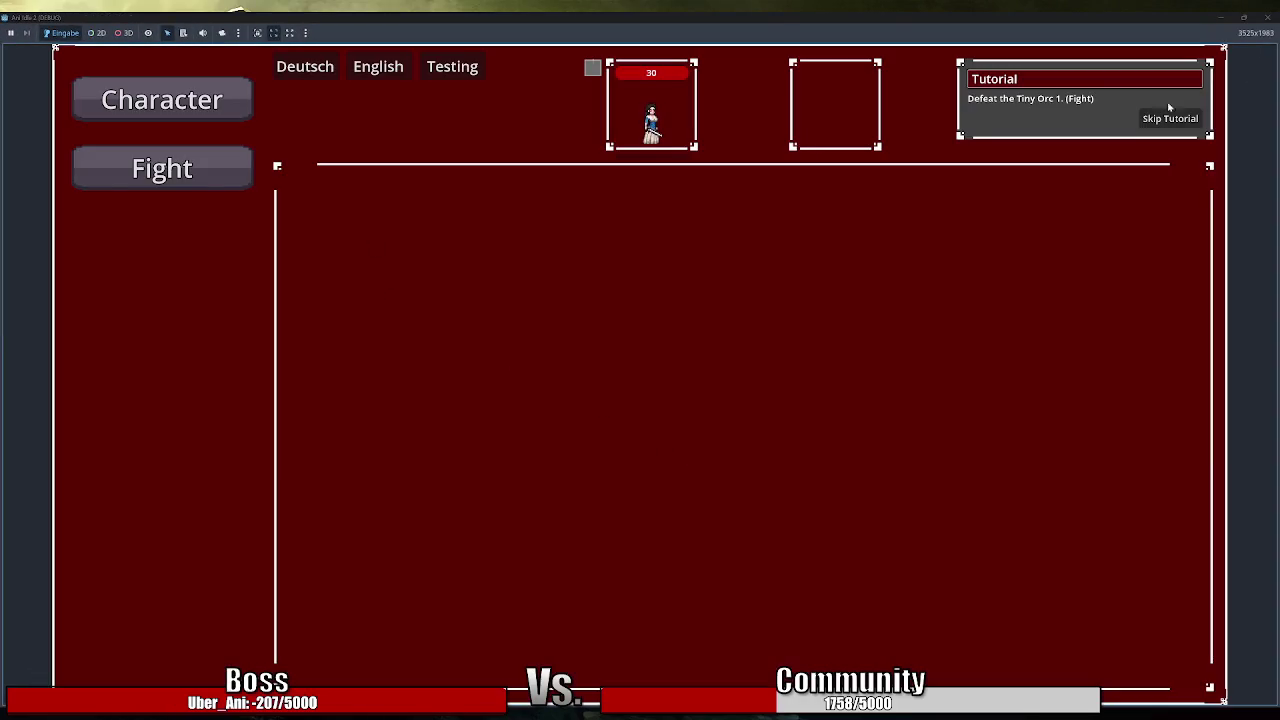
Equip the Simple Helmet, chest armour, belt and Simple Backpack, use the Tiny Bag, then close the game.
click(1168, 114)
click(211, 363)
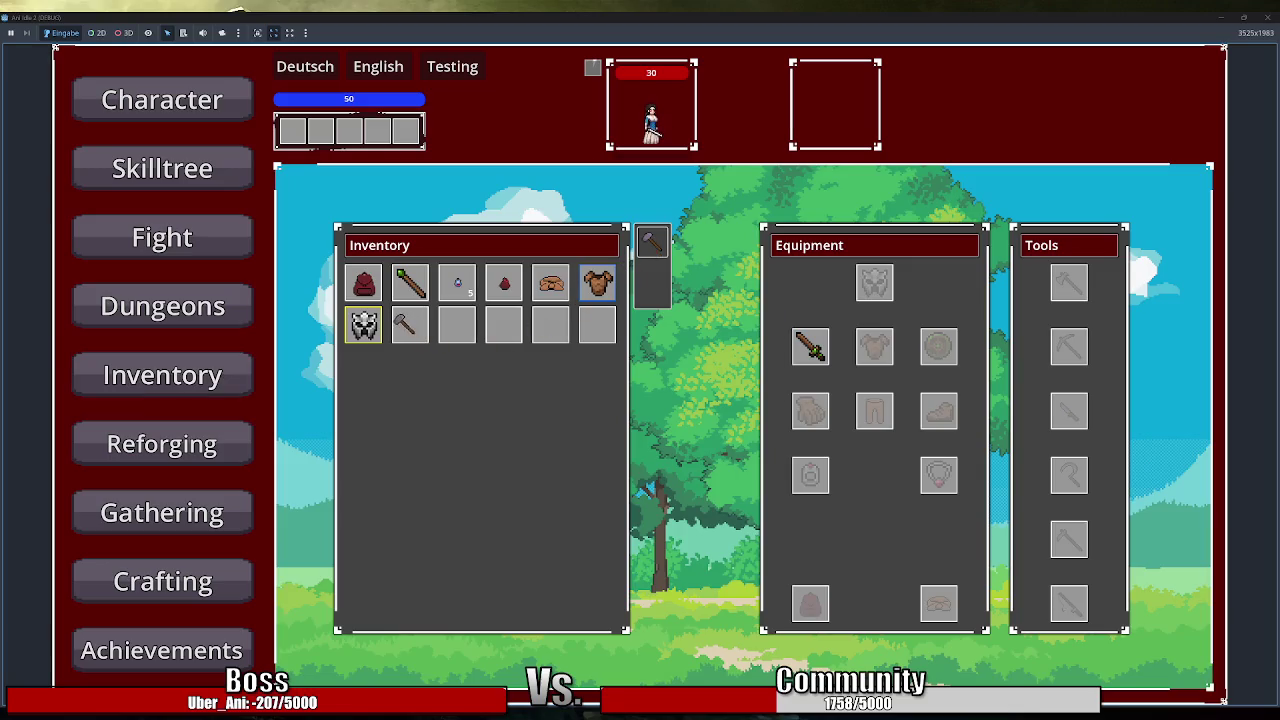
click(375, 330)
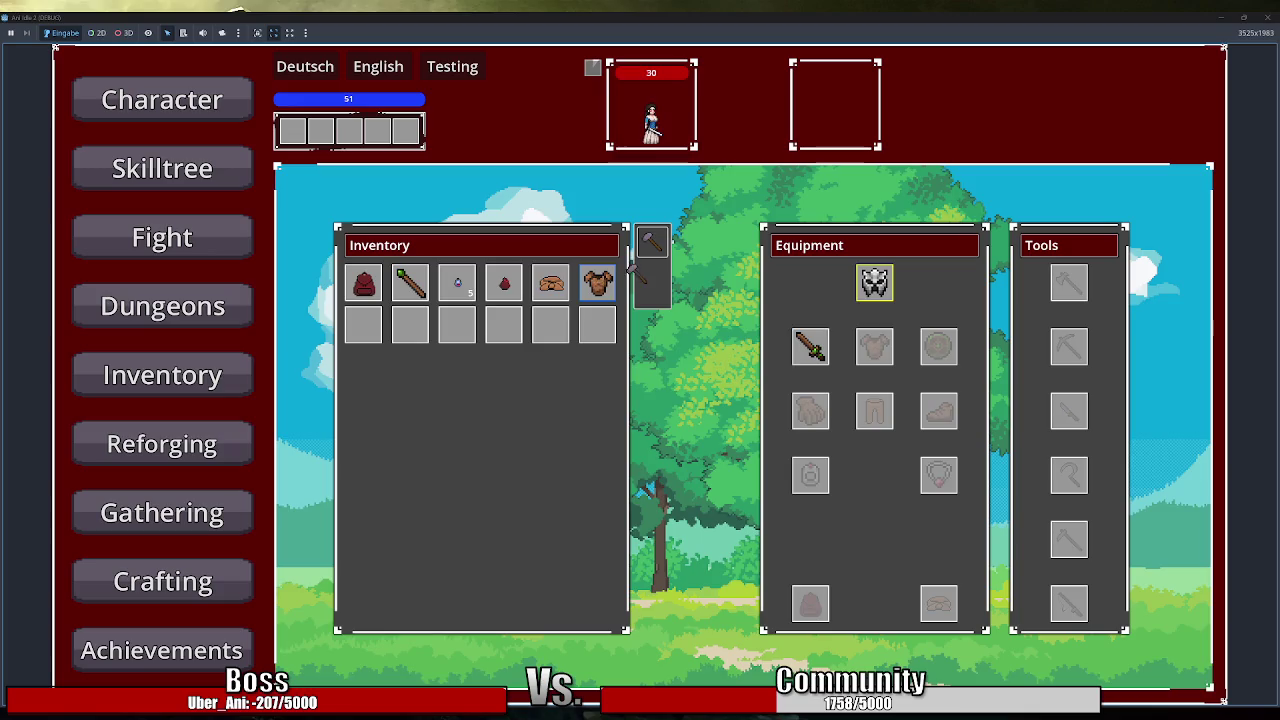
click(598, 283)
click(552, 284)
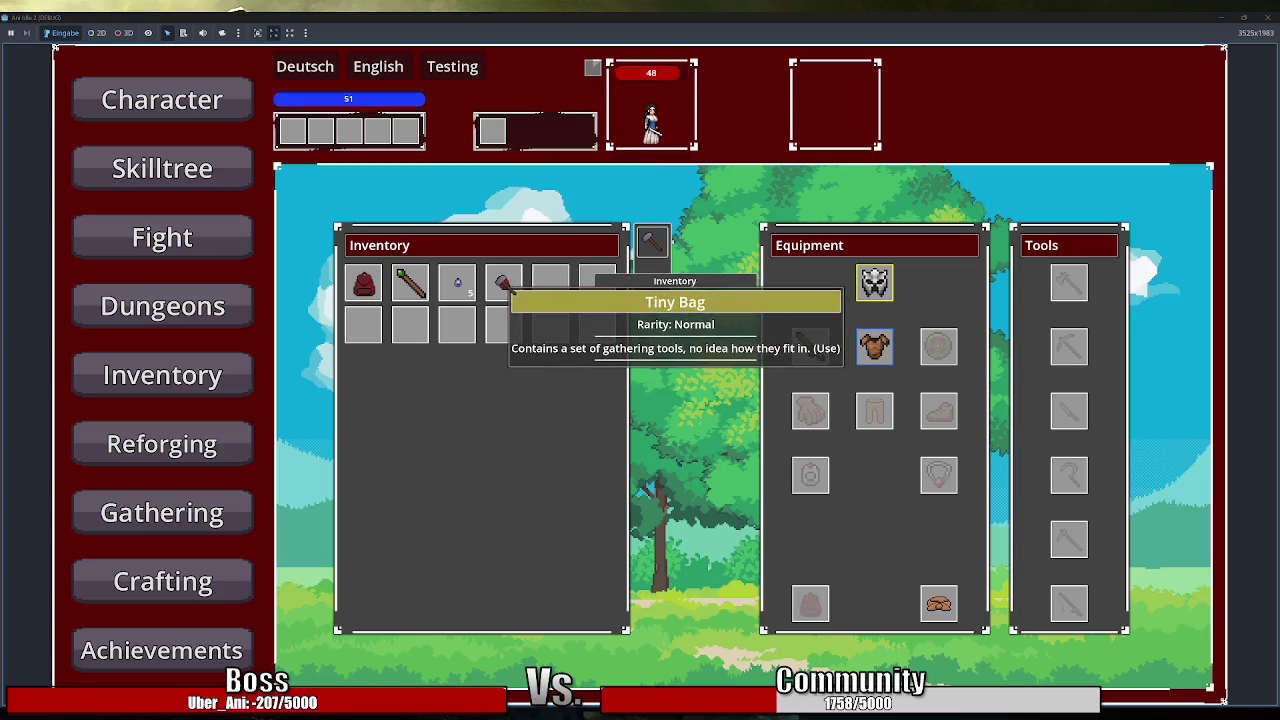
click(504, 284)
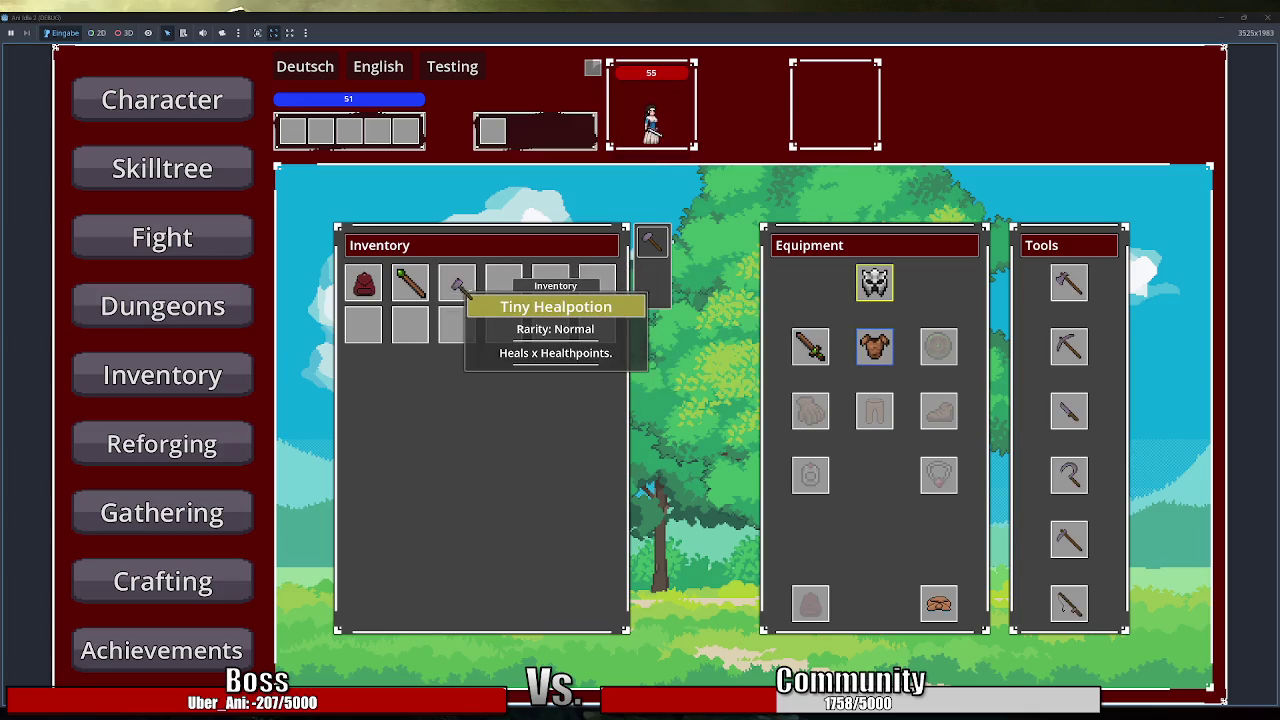
mouse_move(418, 292)
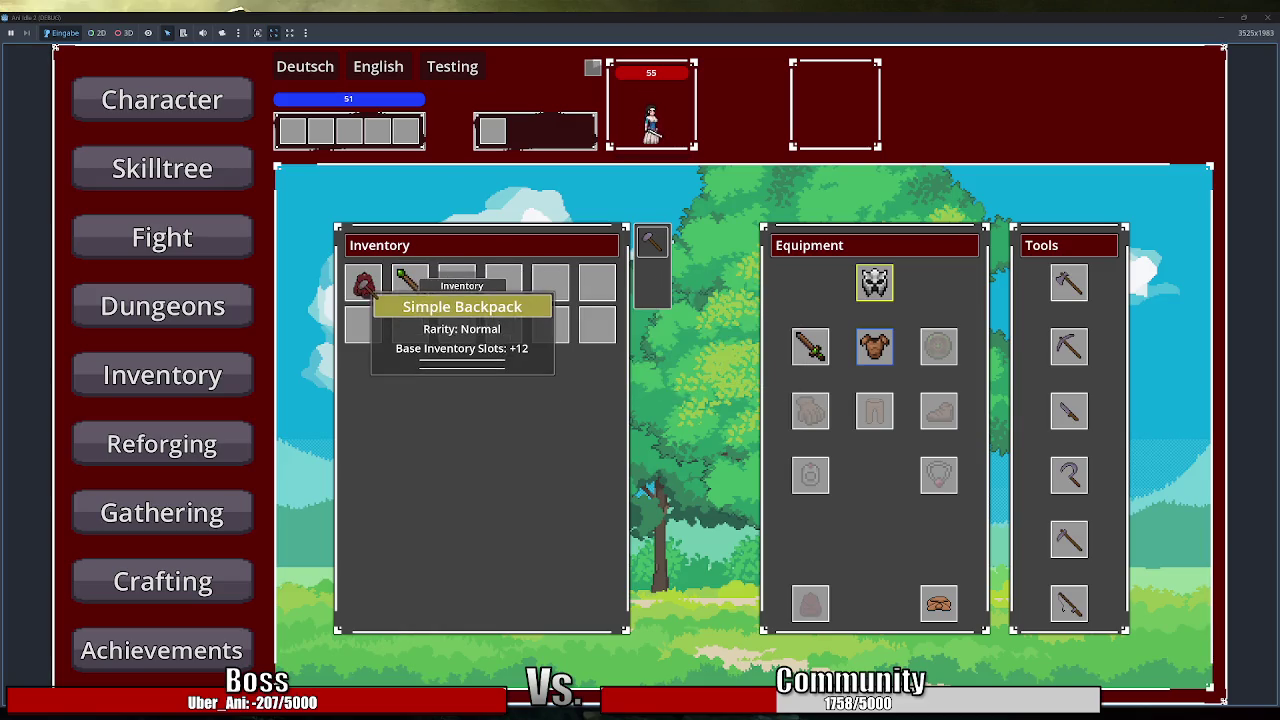
click(363, 283)
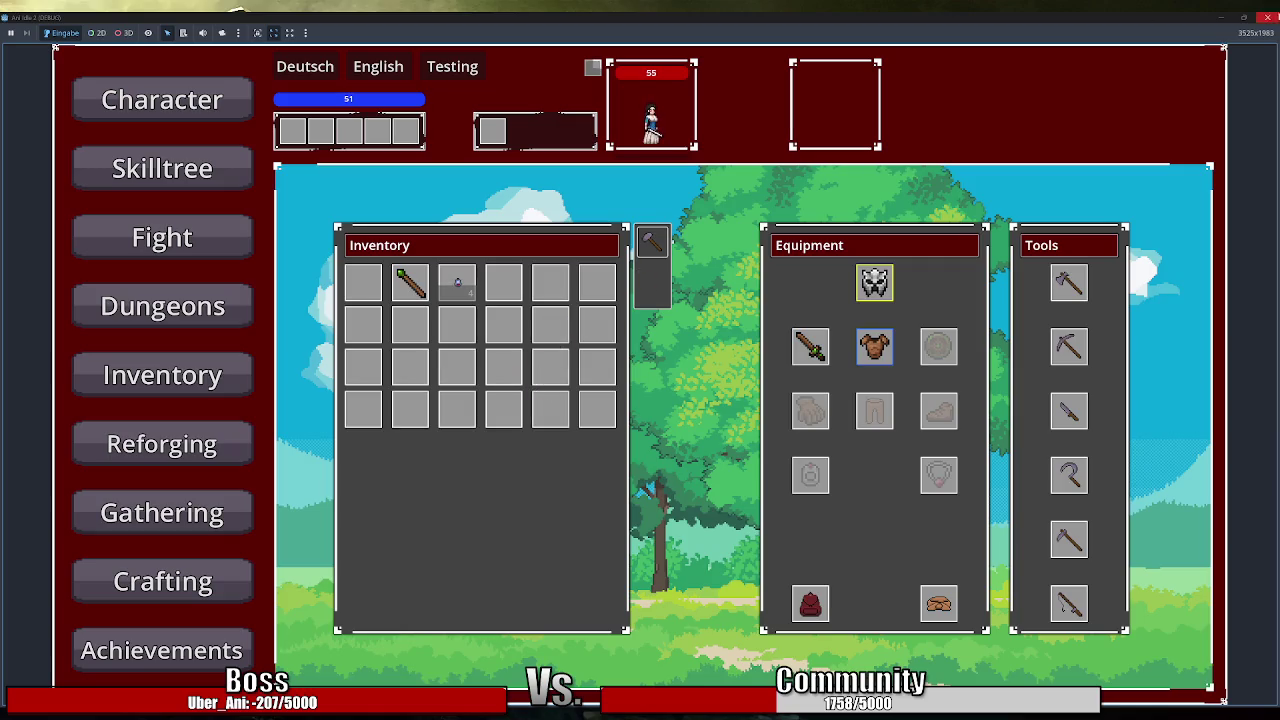
click(1270, 17)
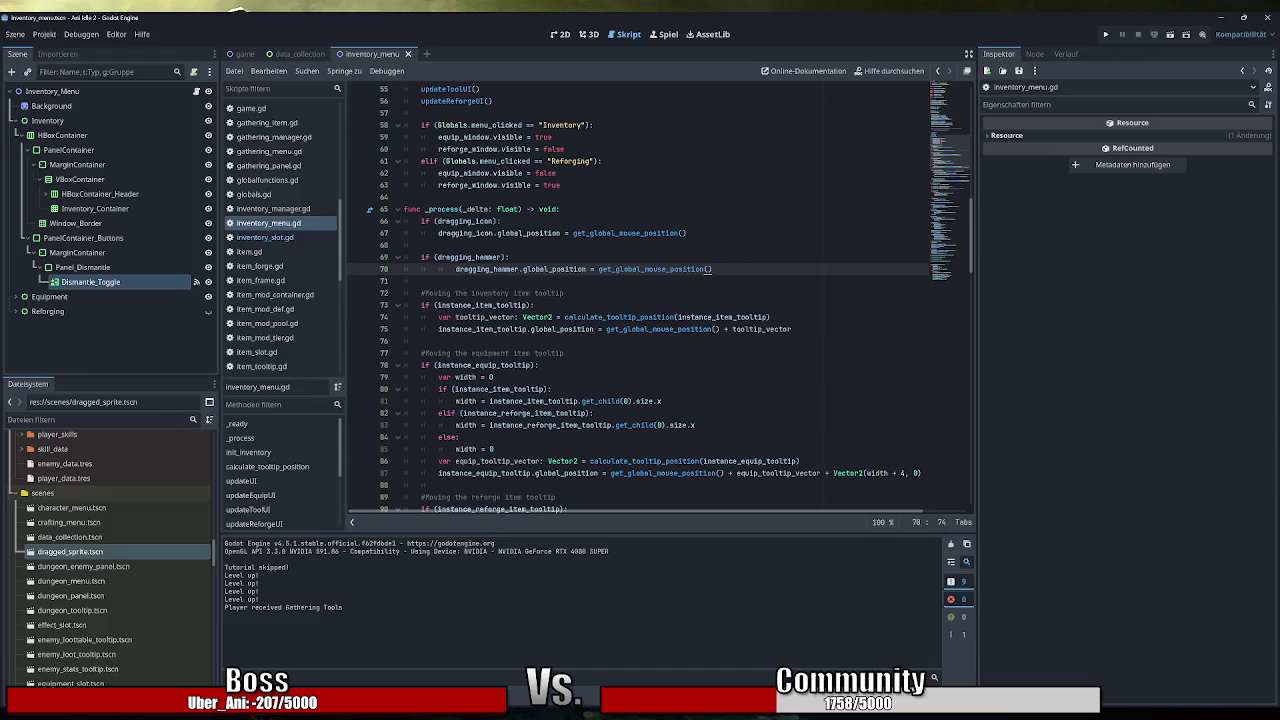
Highlight dismantle_mode's occurrences in _on_dismantle_toggle_pressed, then switch to inventory_manager.gd.
scroll(660, 300, down, 20)
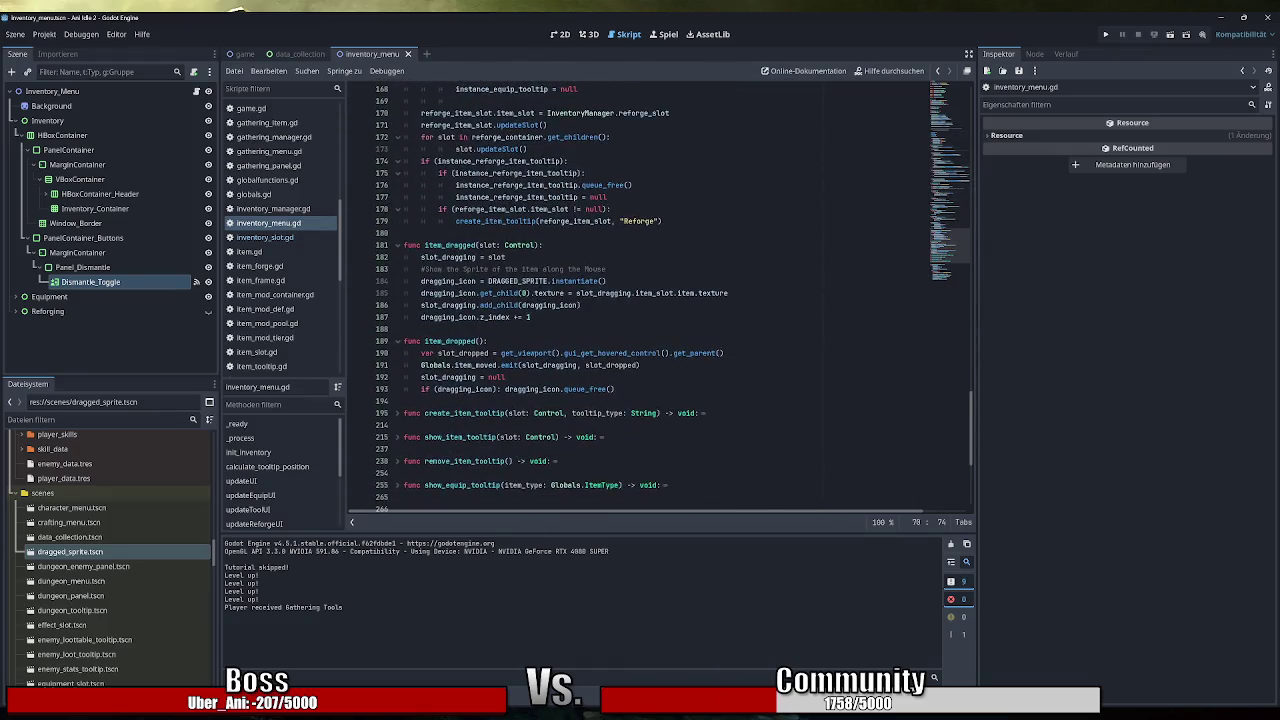
scroll(660, 300, down, 6)
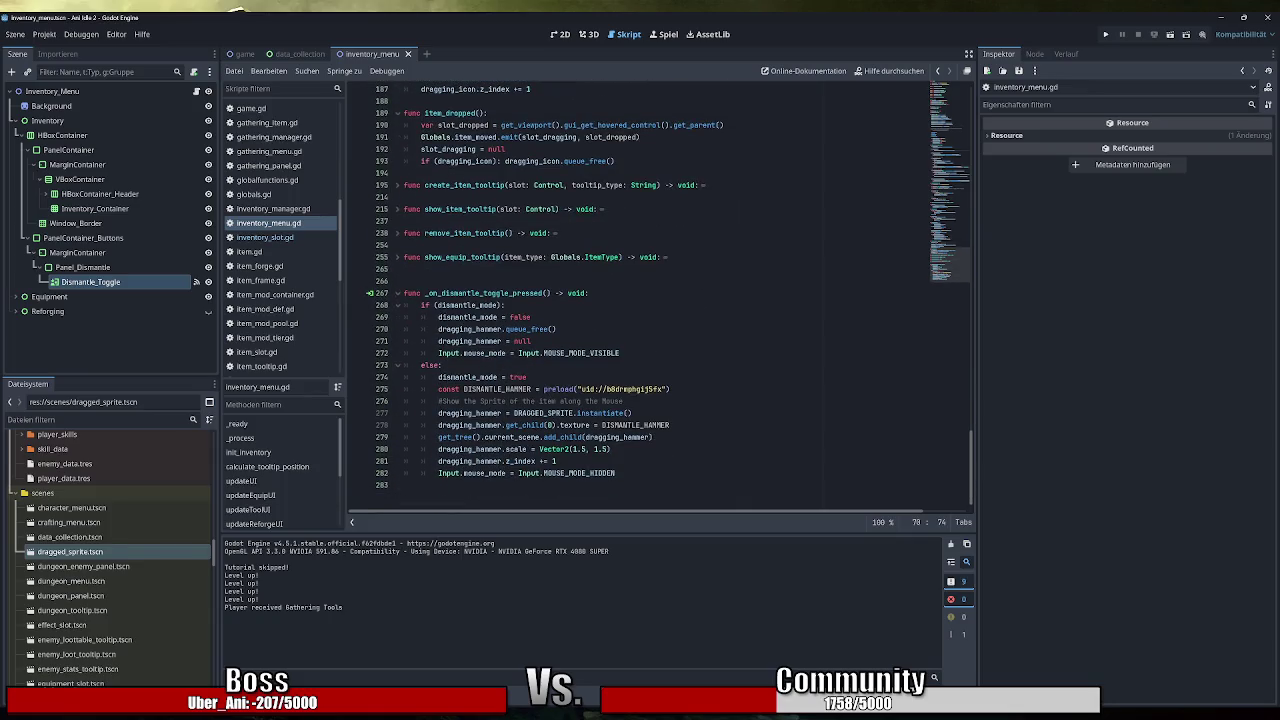
double_click(467, 305)
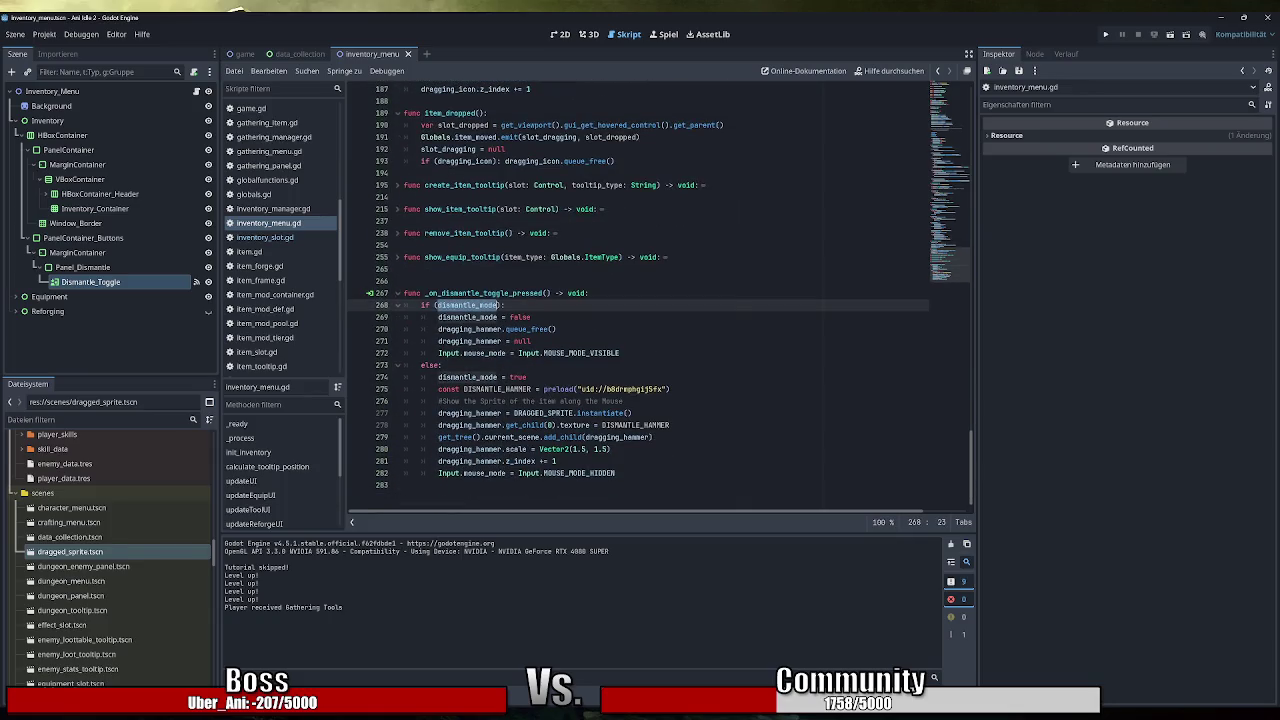
scroll(660, 290, up, 6)
scroll(600, 388, up, 6)
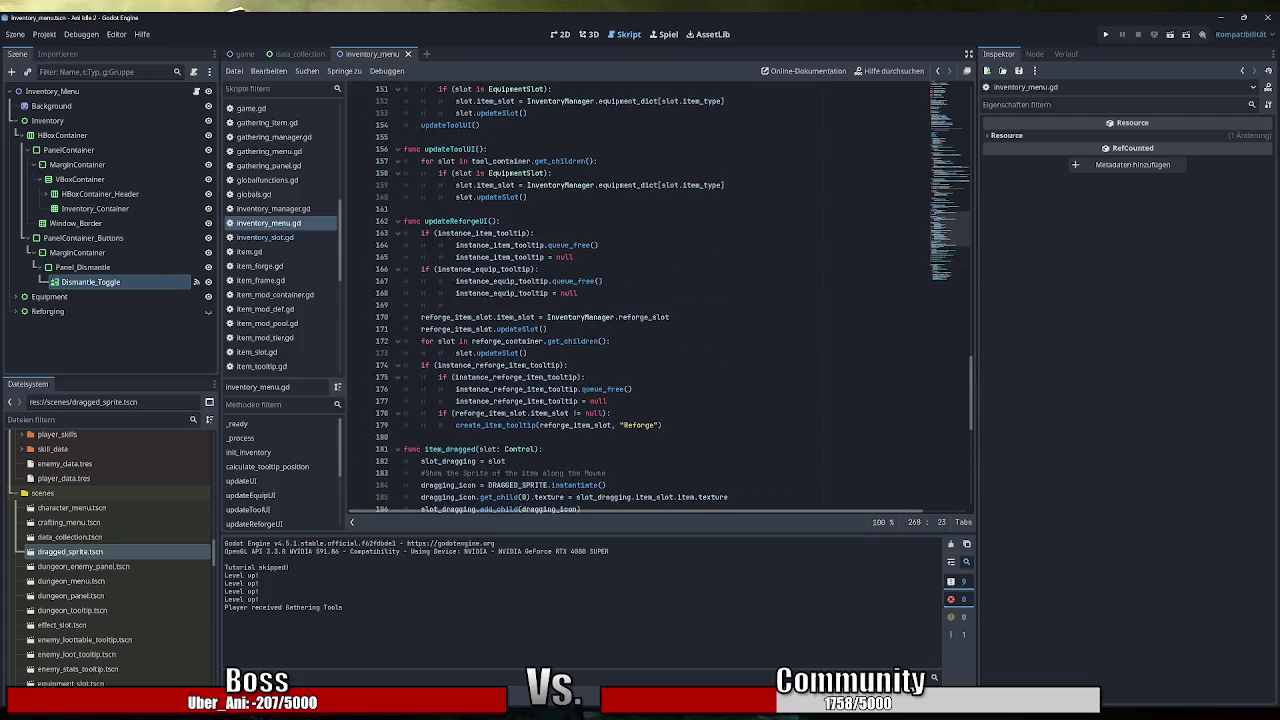
scroll(660, 300, down, 8)
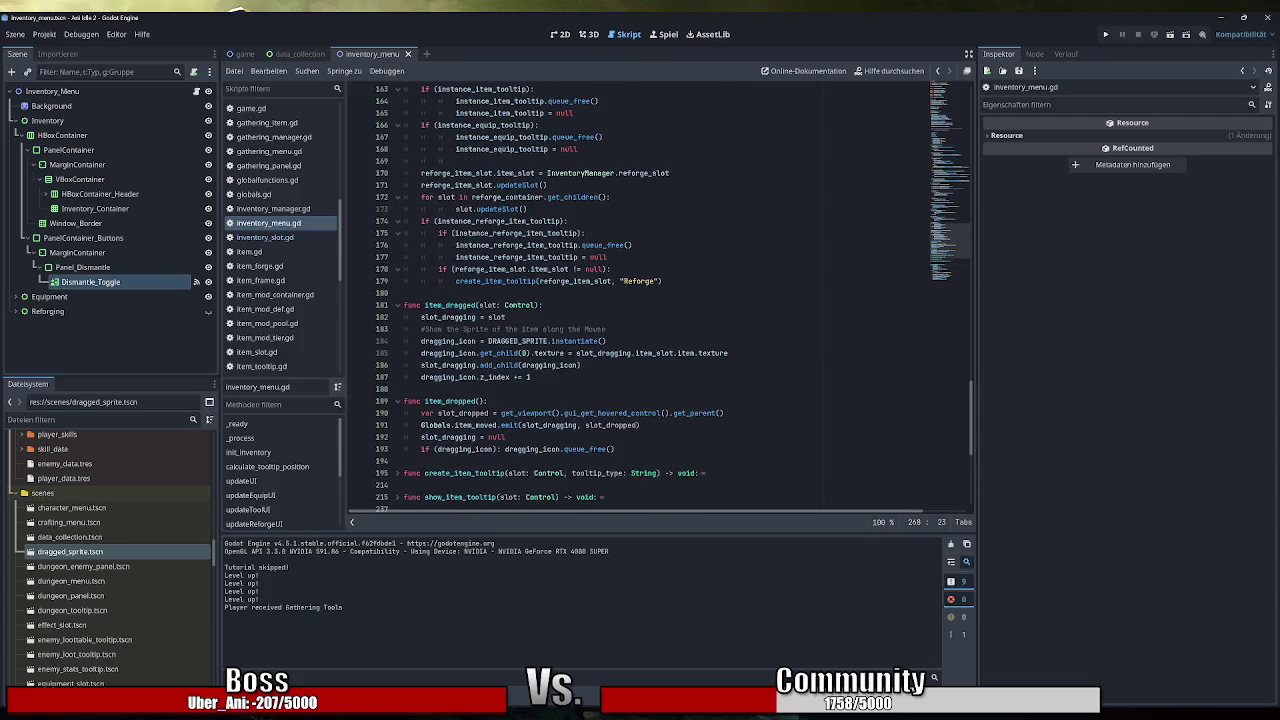
scroll(660, 300, down, 3)
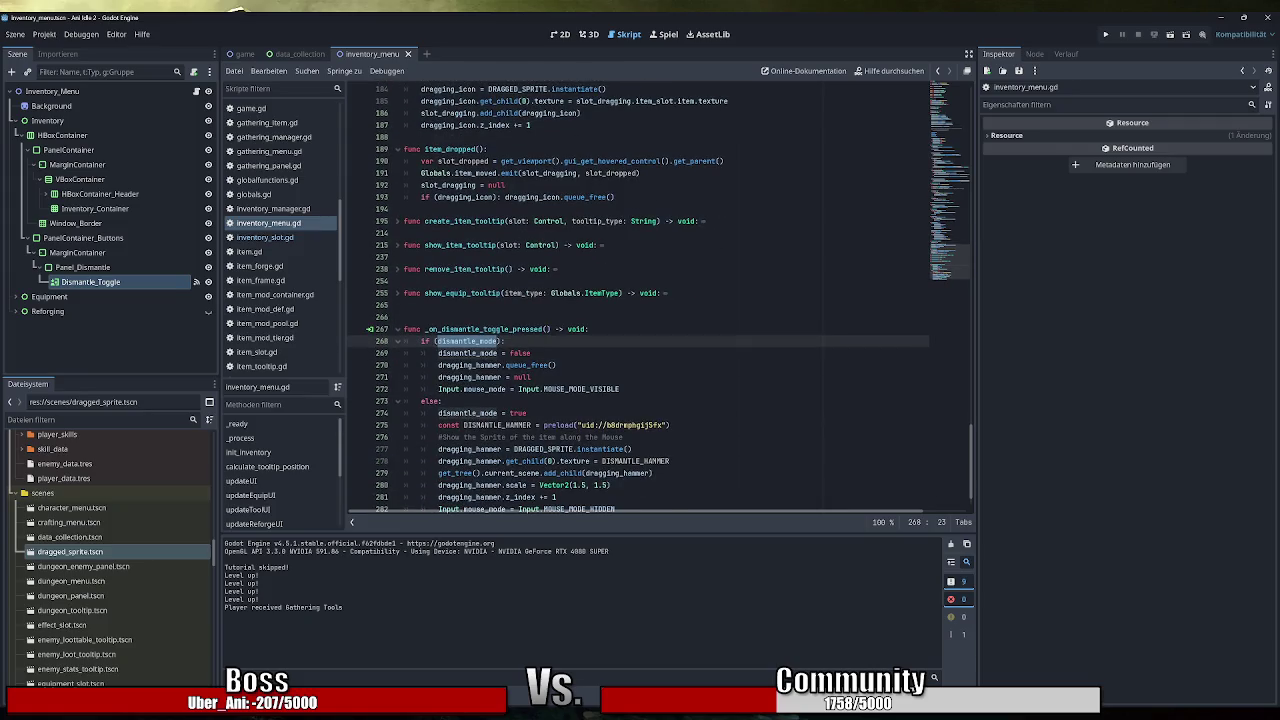
scroll(658, 299, down, 1)
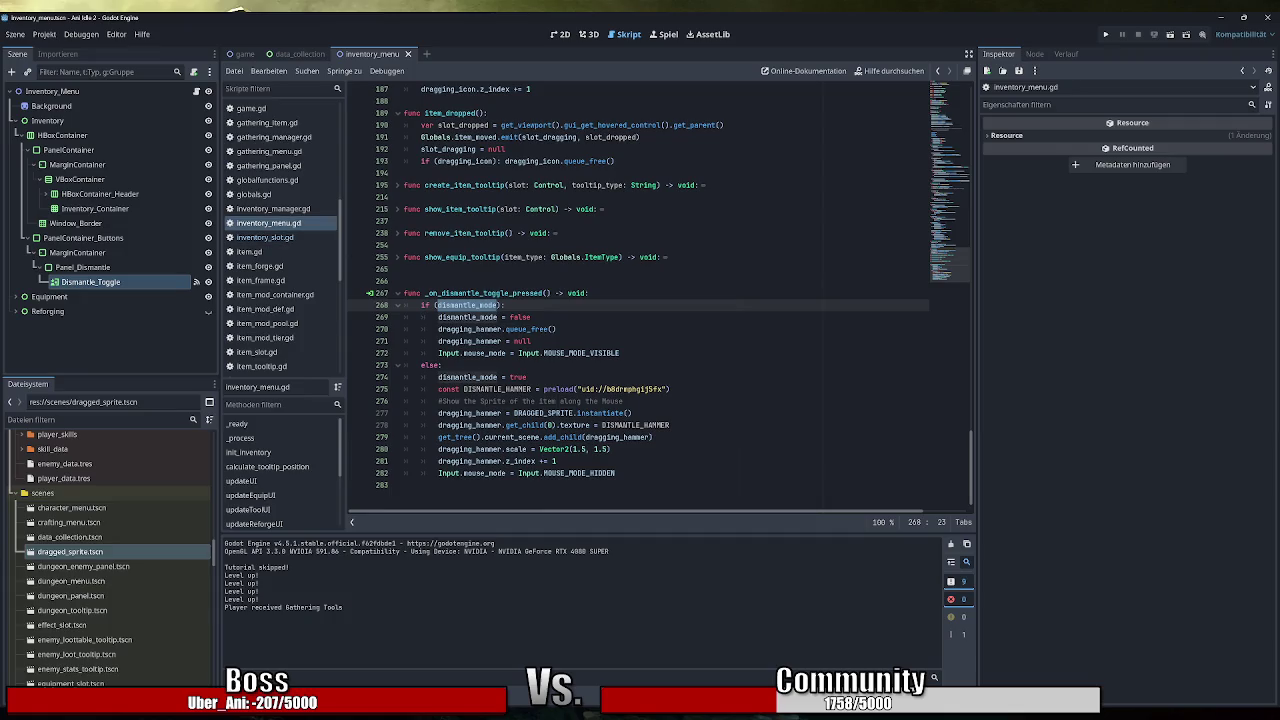
click(272, 209)
Add a #Dismantle comment below the quickslot declaration in inventory_manager.gd.
scroll(650, 300, up, 20)
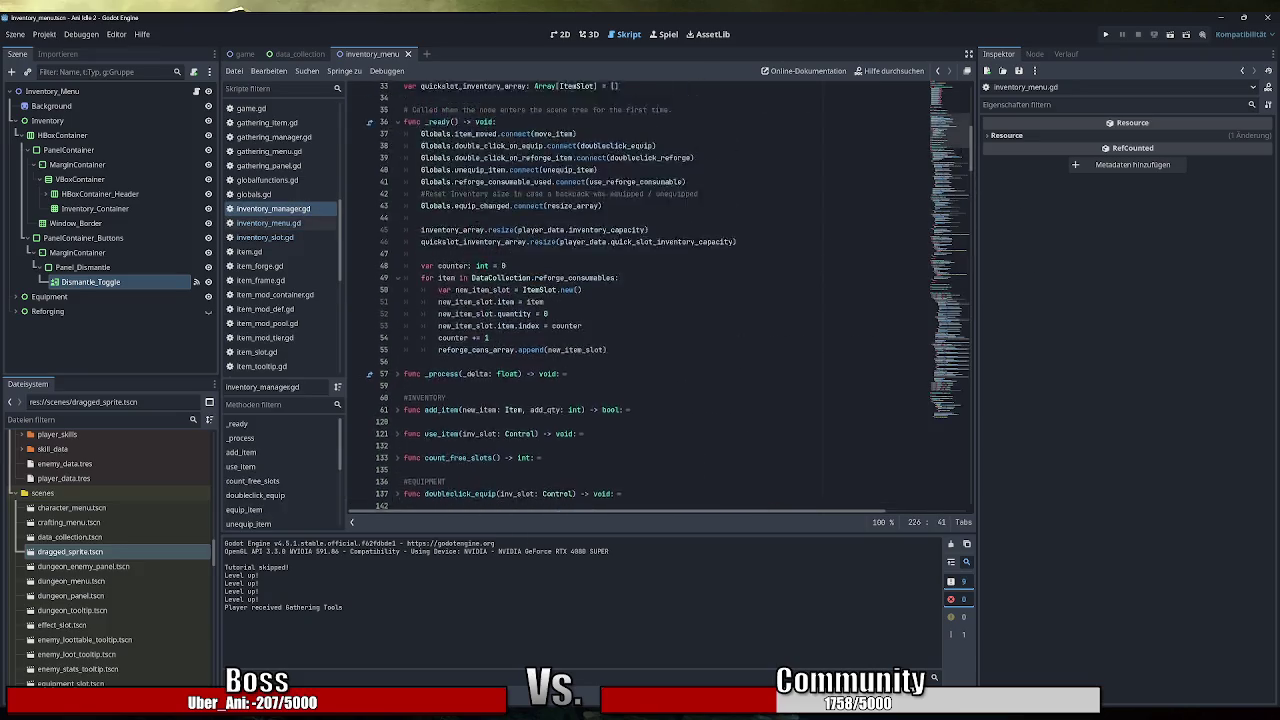
scroll(650, 300, up, 3)
click(404, 413)
key(Return)
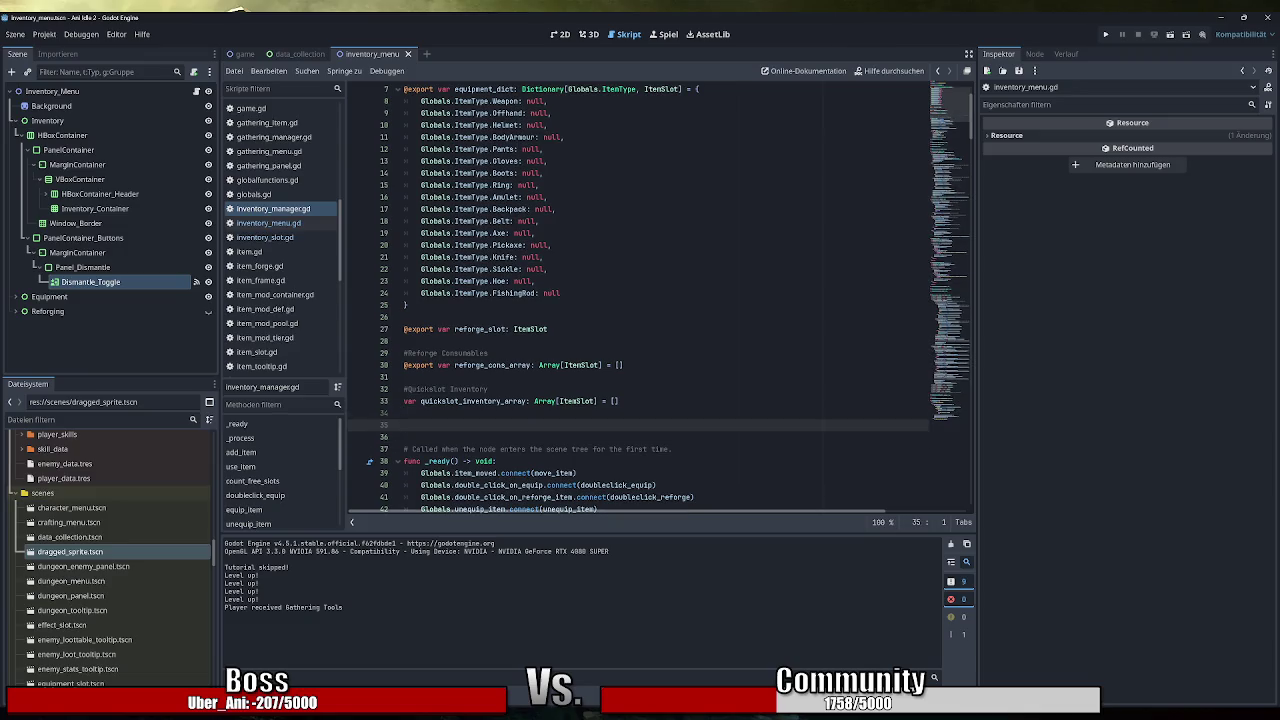
text(aDismantle)
key(ctrl+Left)
key(BackSpace)
text(#)
key(End)
Declare 'var dismantle_mode: bool = false' under the comment, then return to inventory_menu.gd.
key(Return)
text(dismantle_mode)
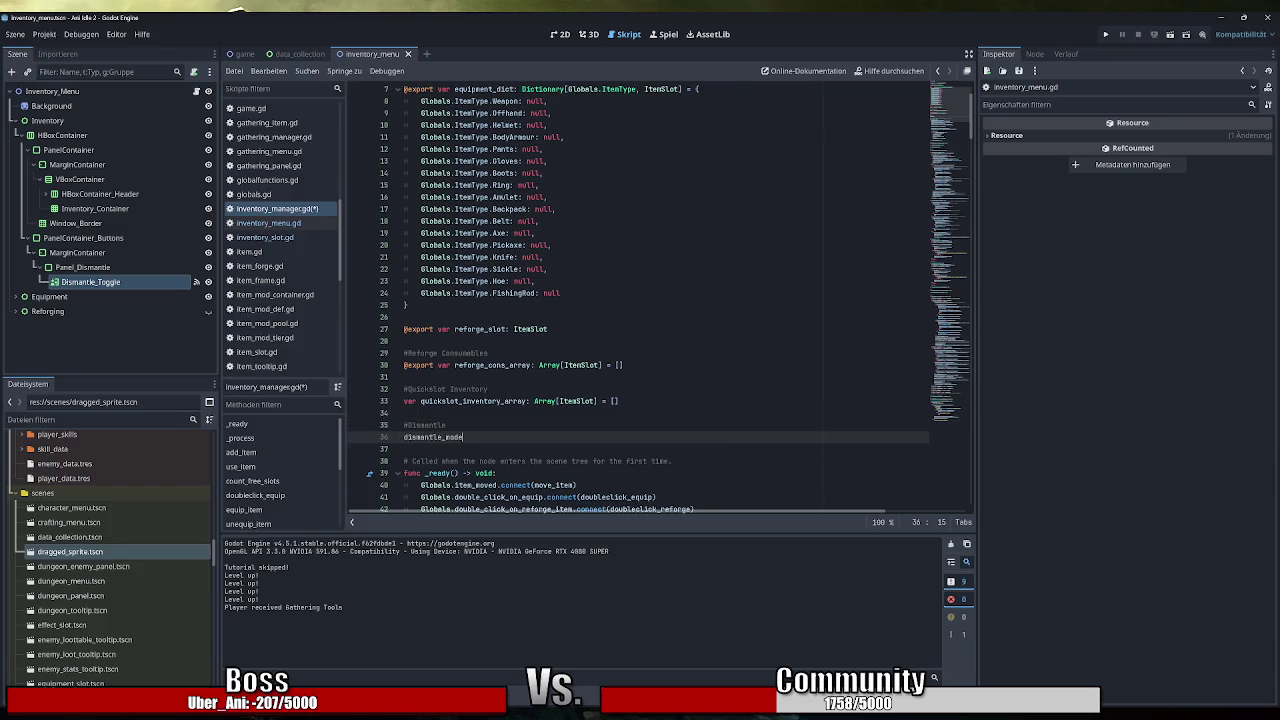
click(409, 437)
text(var)
key(End)
text(: bool)
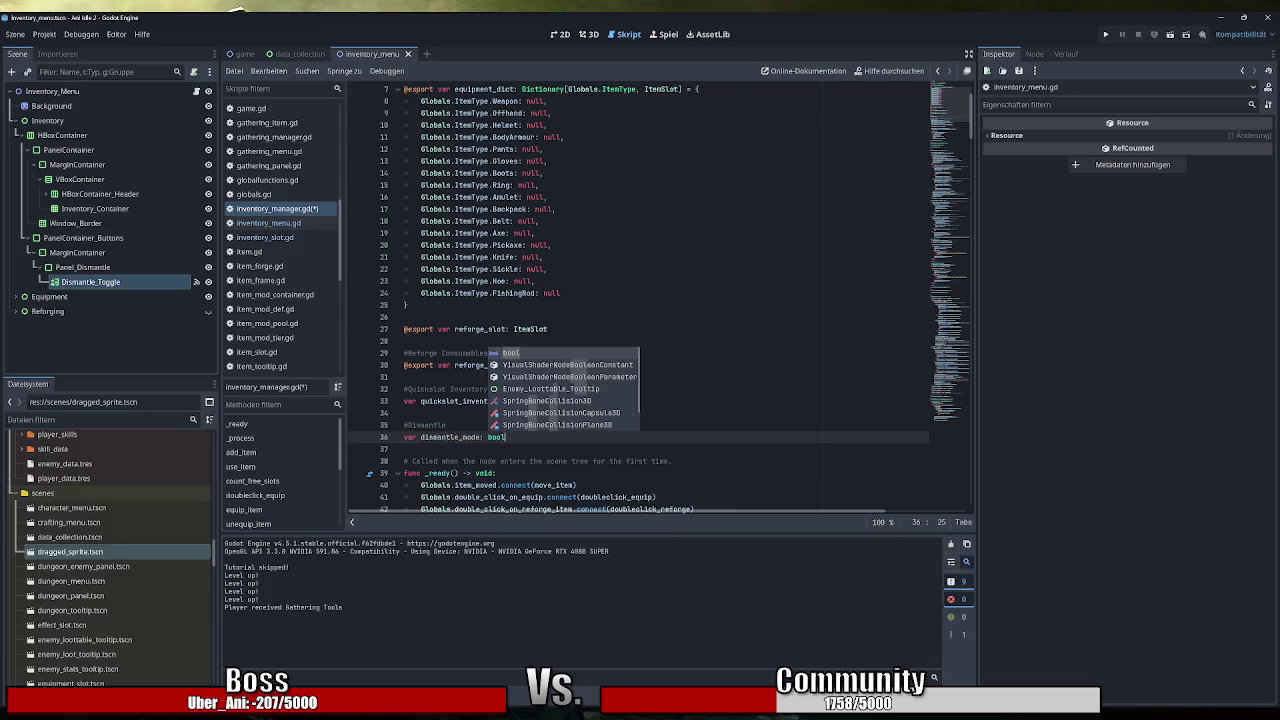
click(405, 377)
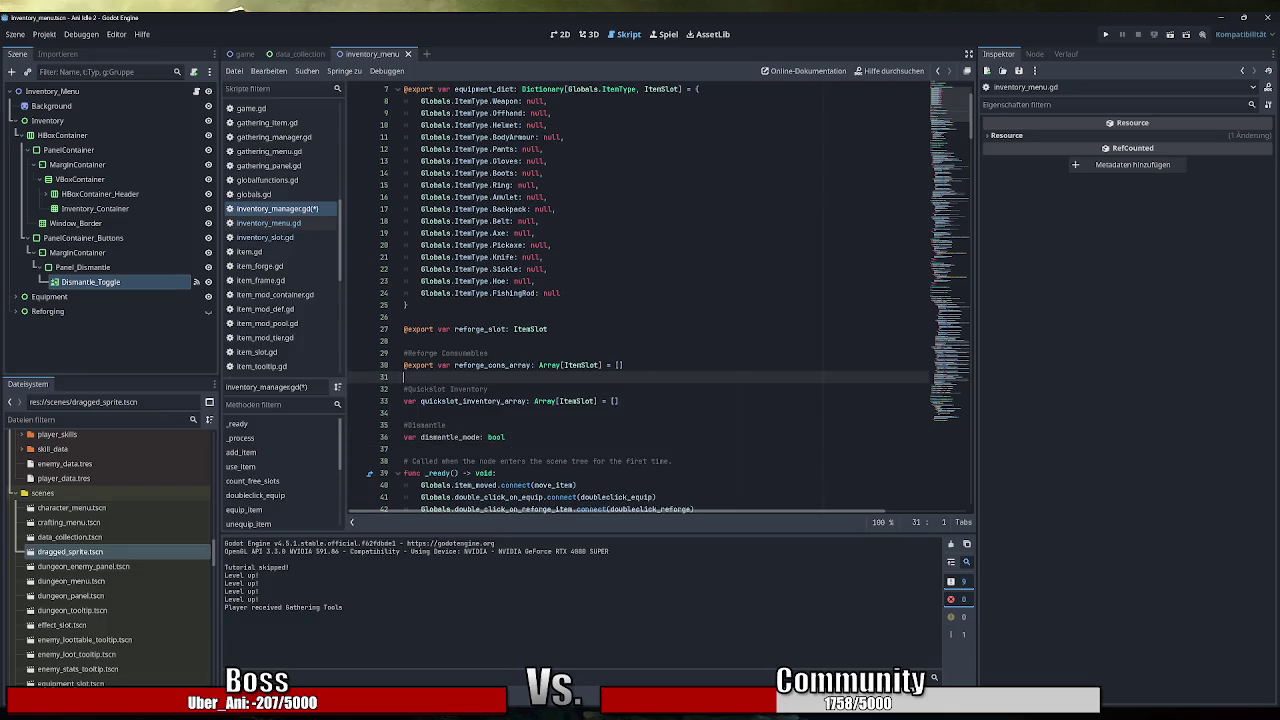
click(506, 437)
text(= false)
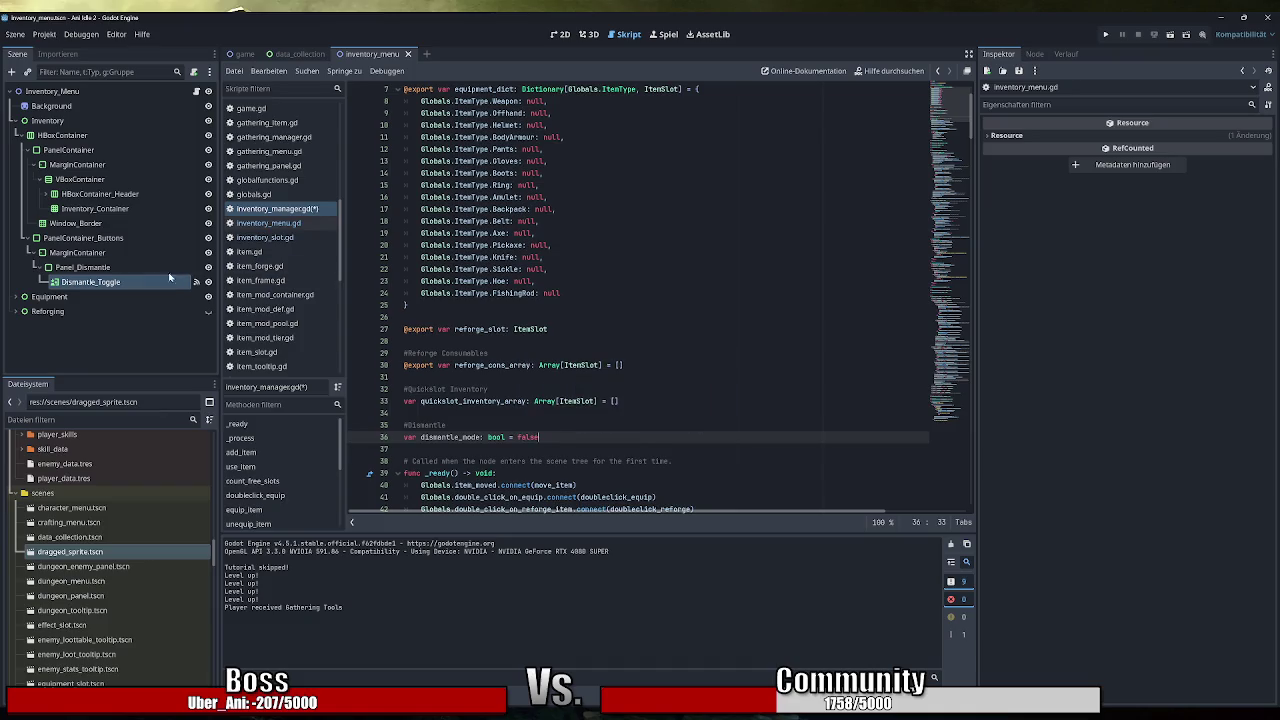
click(290, 222)
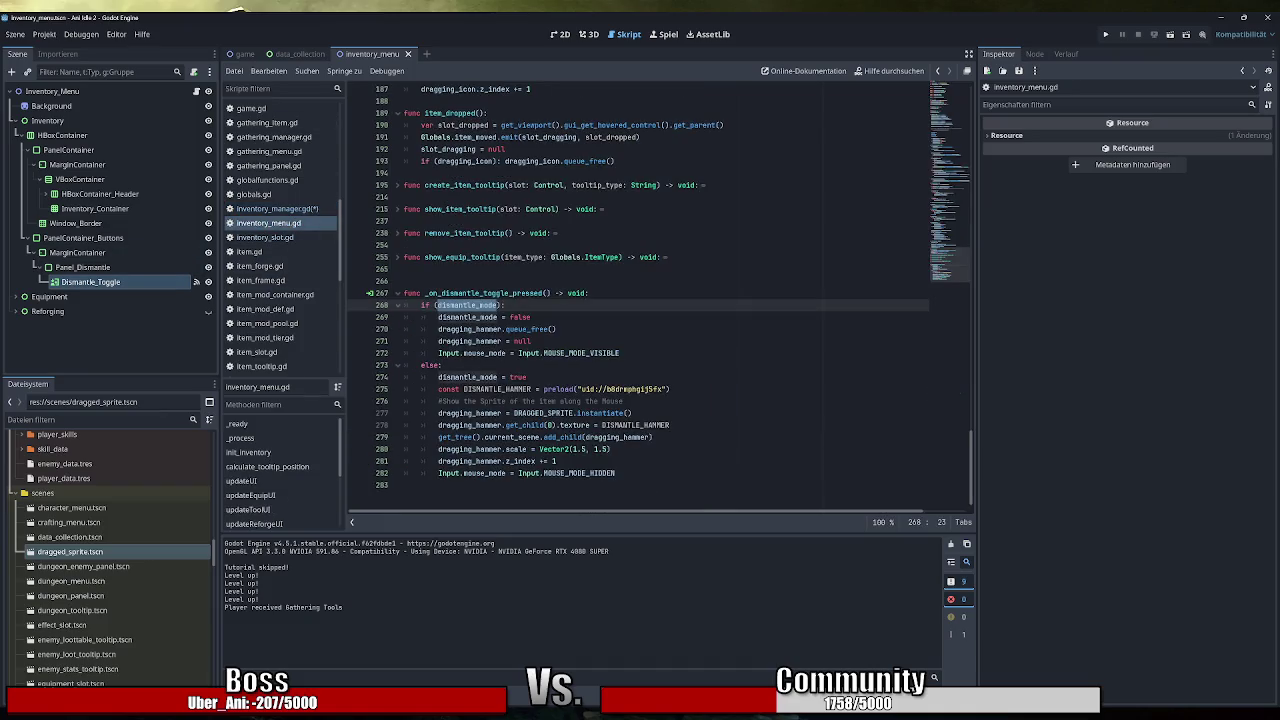
Change the toggle's if condition to InventoryManager.dismantle_mode and save the scripts.
click(436, 305)
text(Inven)
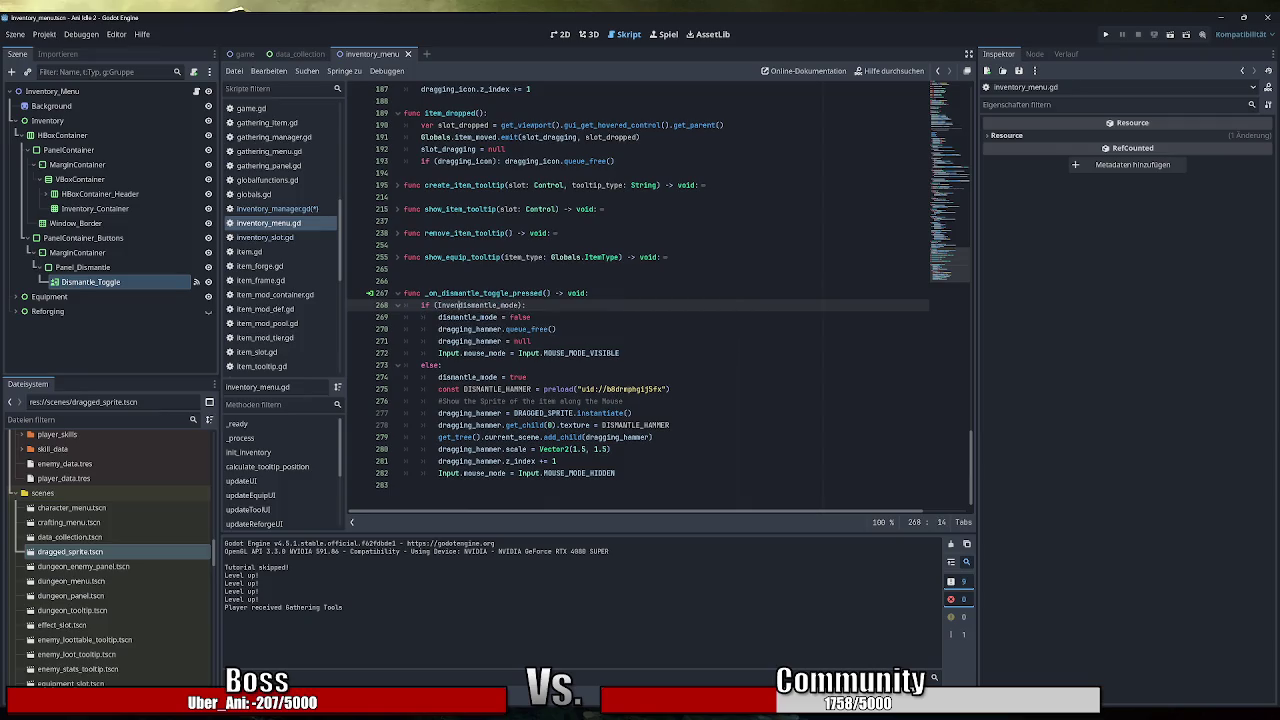
key(Down)
key(Tab)
text(.mode)
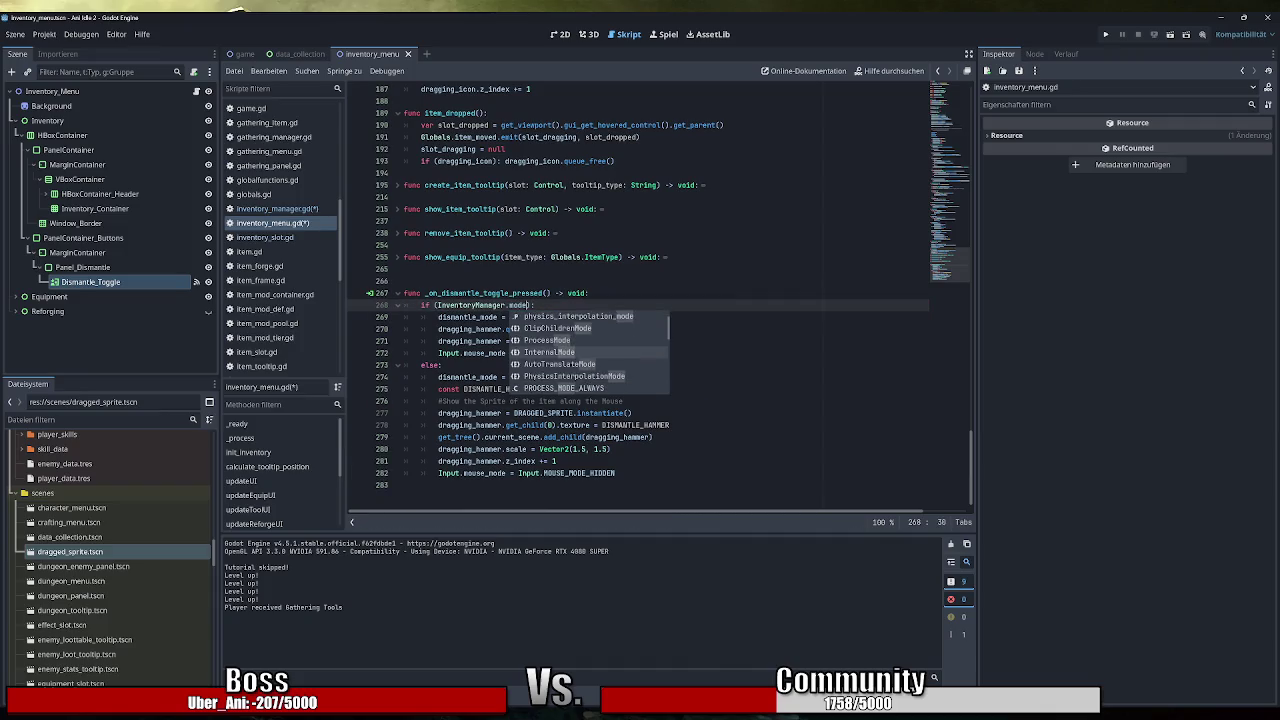
key(BackSpace)
key(BackSpace)
key(BackSpace)
key(BackSpace)
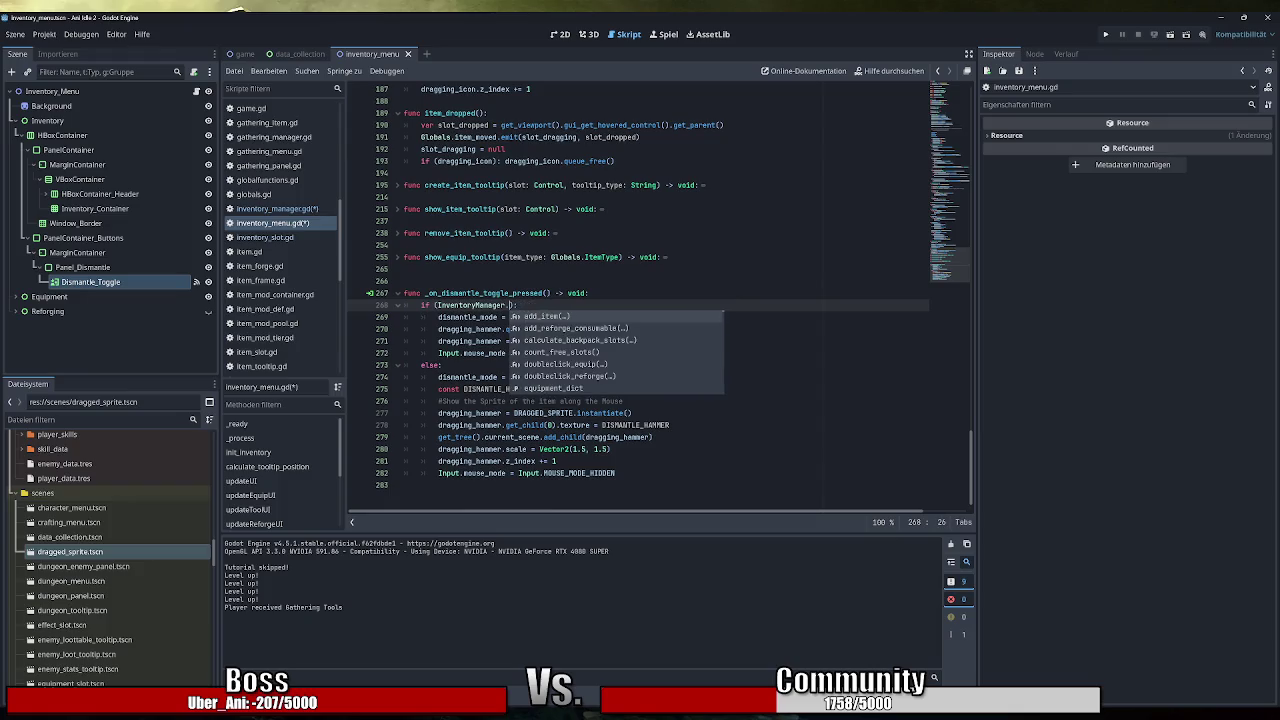
text(disman)
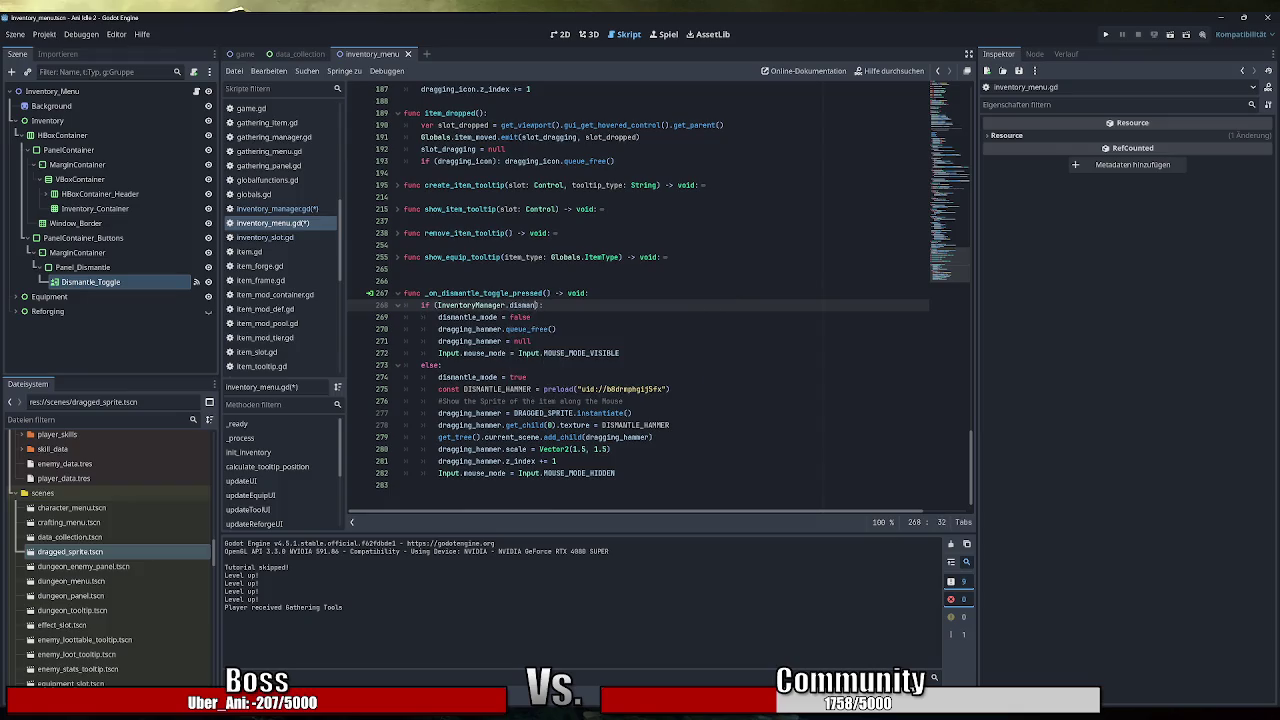
key(ctrl+s)
key(ctrl+space)
key(Return)
Delete inventory_menu.gd's own 'var dismantle_mode' declaration line.
scroll(658, 296, up, 20)
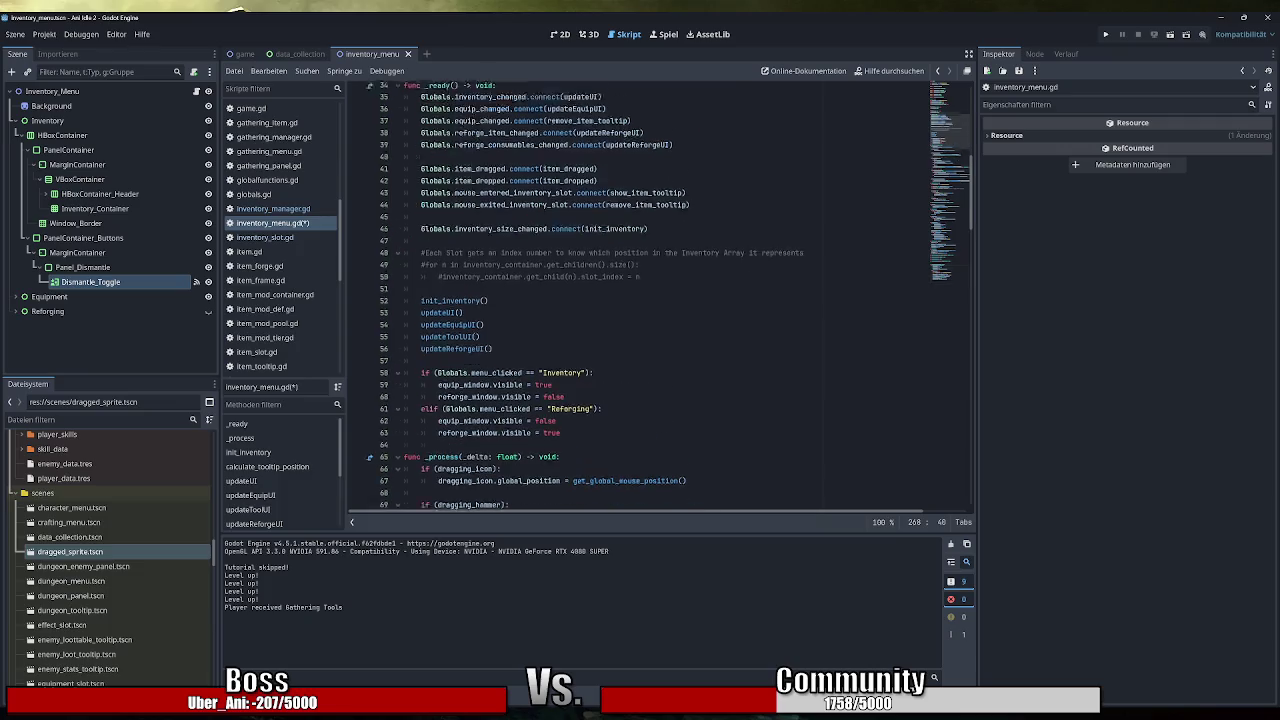
click(540, 245)
key(ctrl+shift+k)
scroll(660, 300, down, 20)
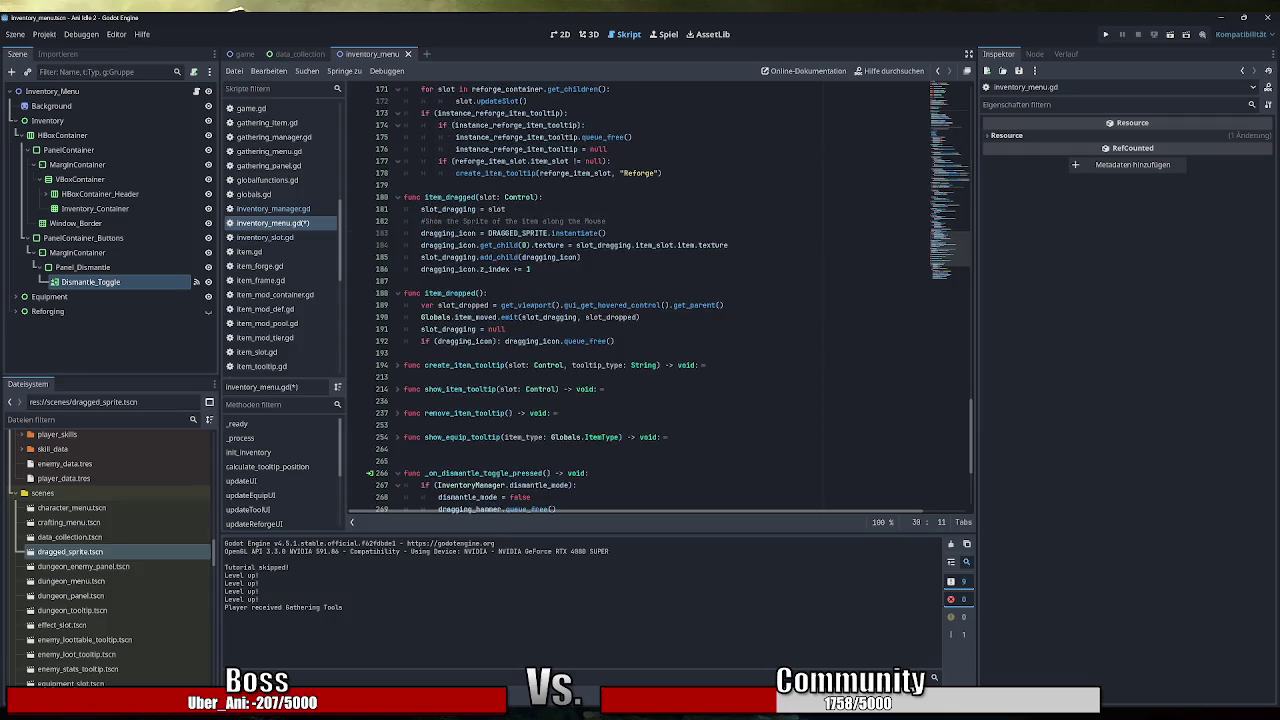
click(533, 317)
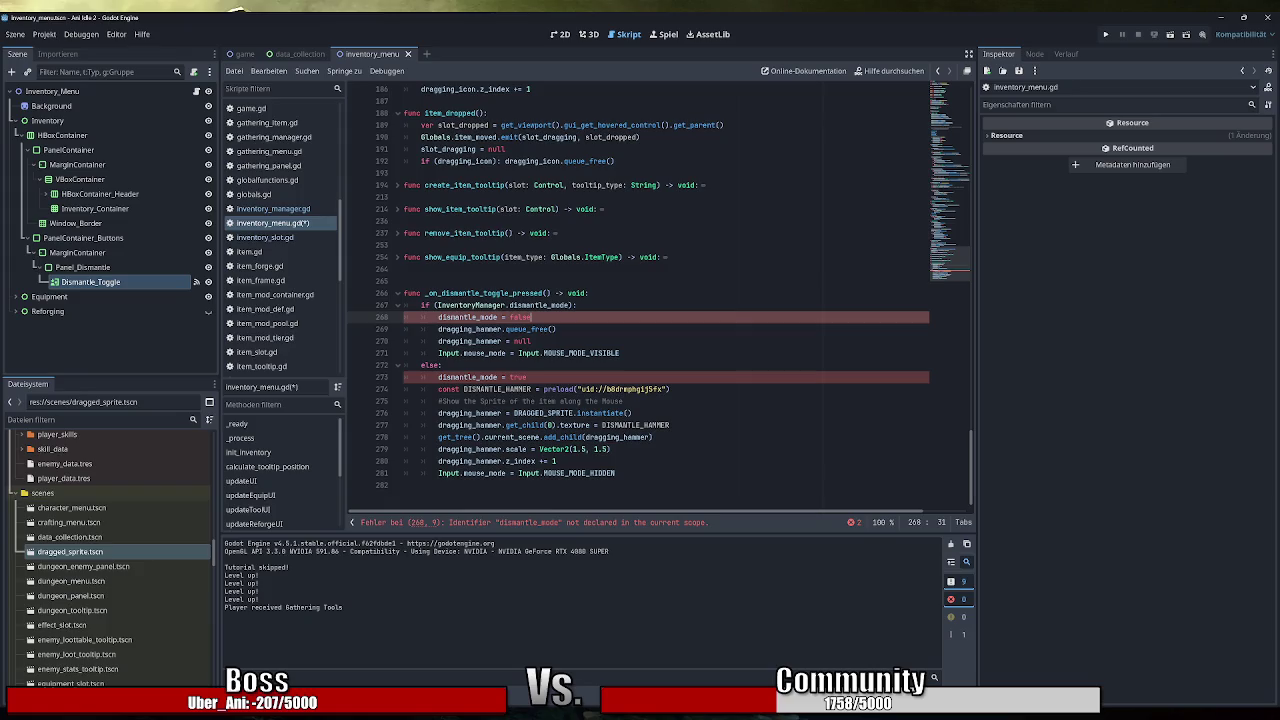
Paste InventoryManager.dismantle_mode over both dismantle_mode assignments, then open inventory_slot.gd's _gui_input.
drag(570, 305, 436, 305)
key(ctrl+c)
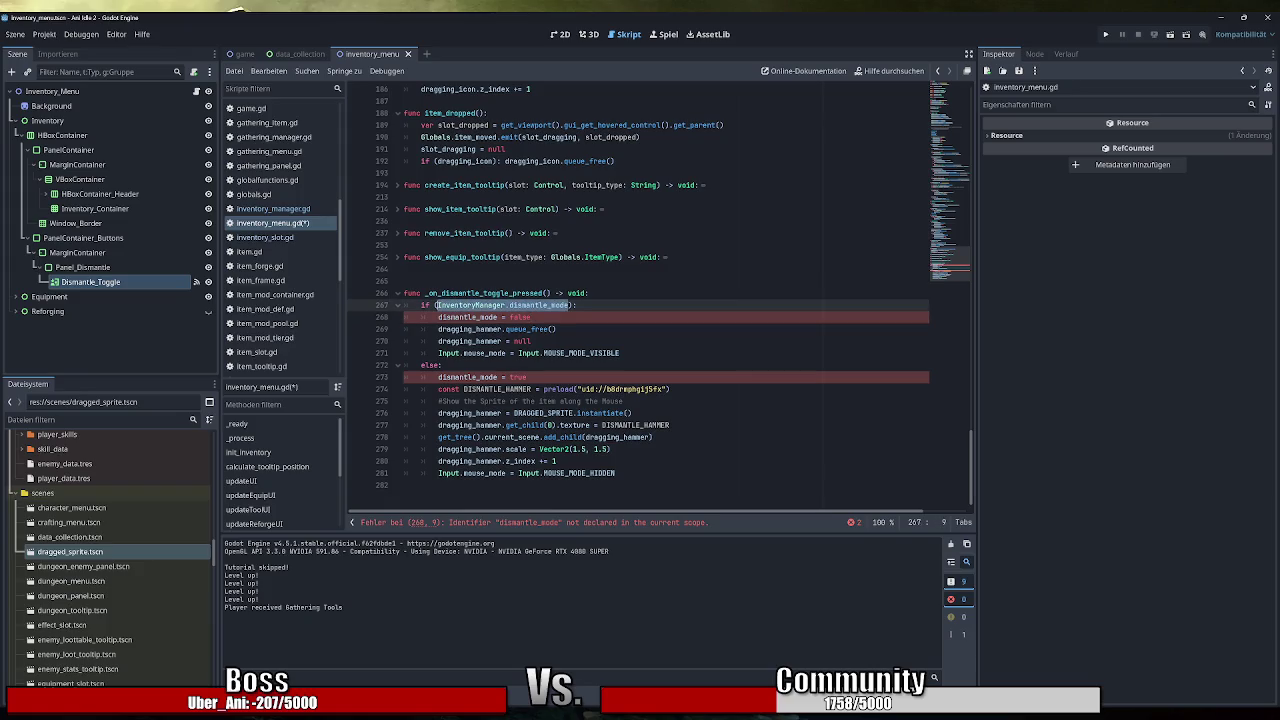
double_click(466, 317)
key(ctrl+v)
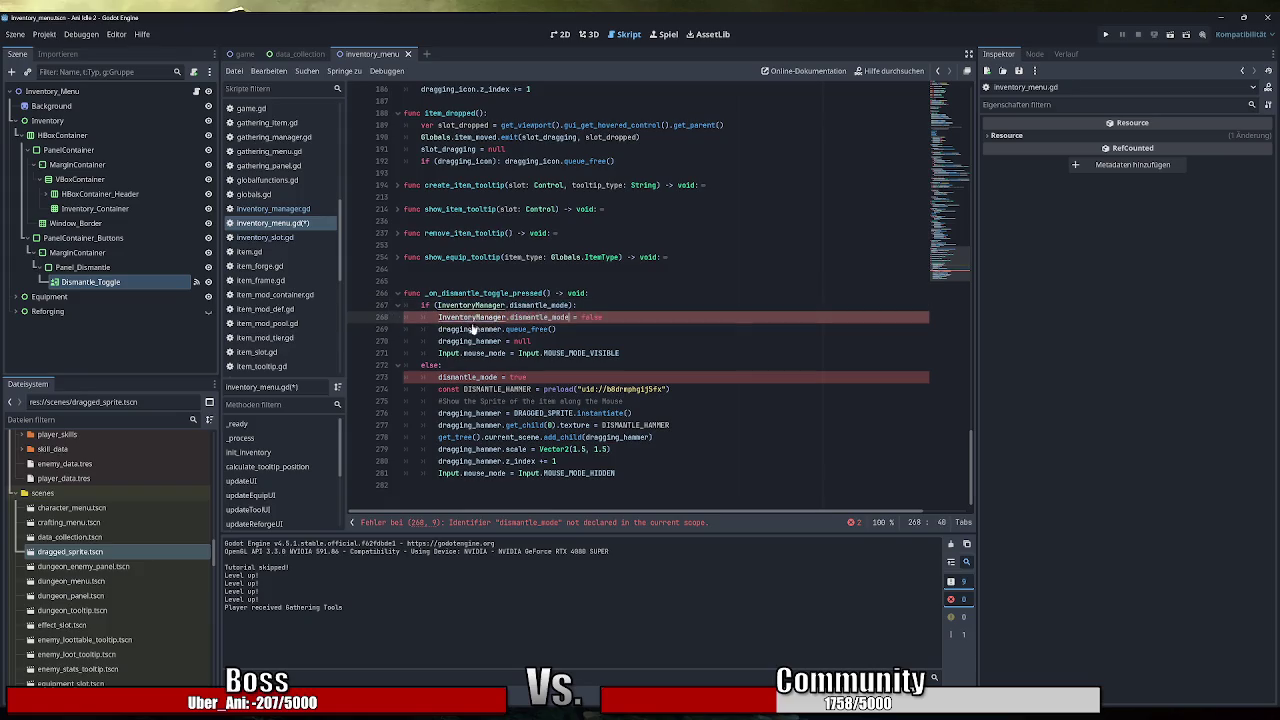
double_click(466, 377)
key(ctrl+v)
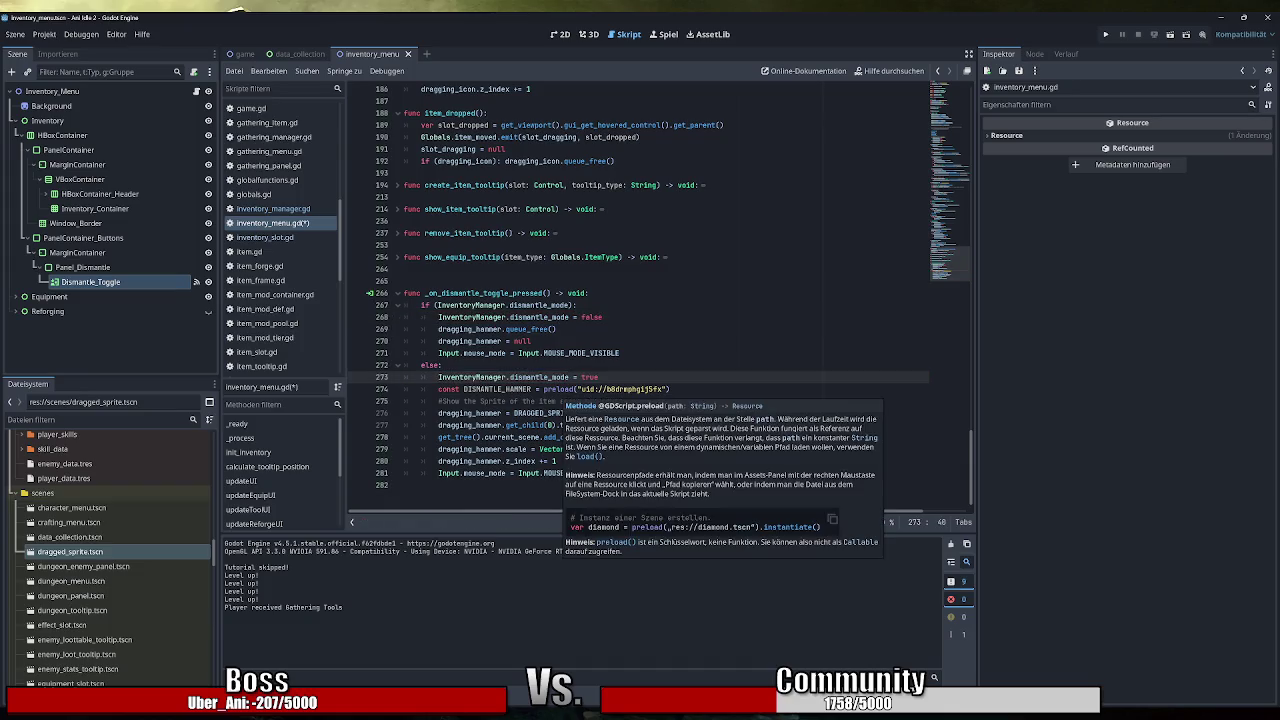
click(598, 377)
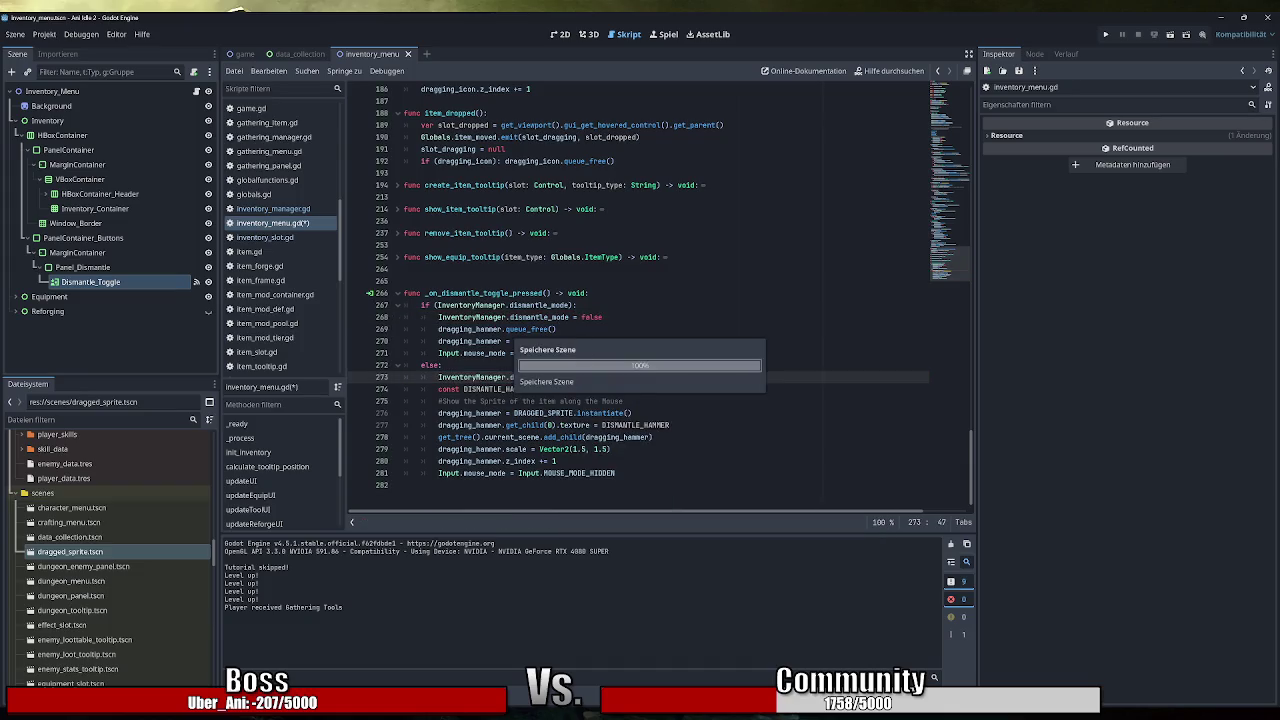
click(285, 237)
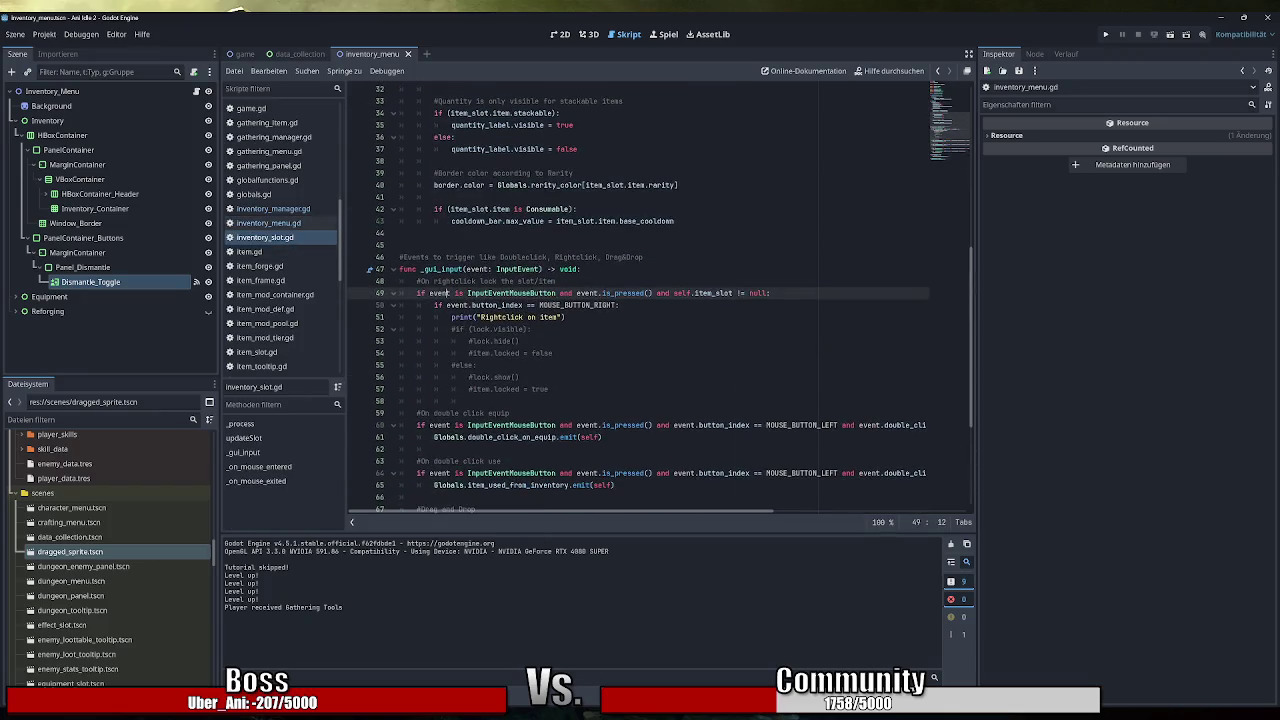
scroll(660, 300, down, 2)
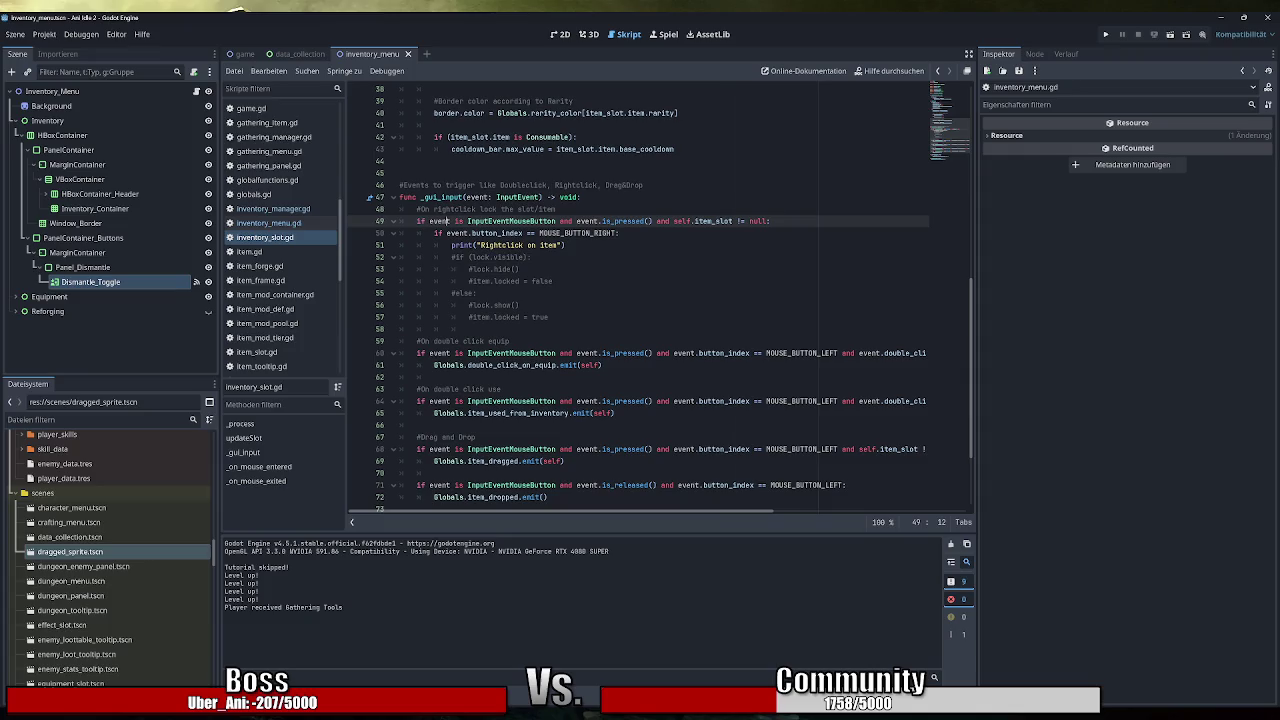
Add 'if (InventoryManager.dismantle_mode): return' at the top of _gui_input.
scroll(660, 300, down, 3)
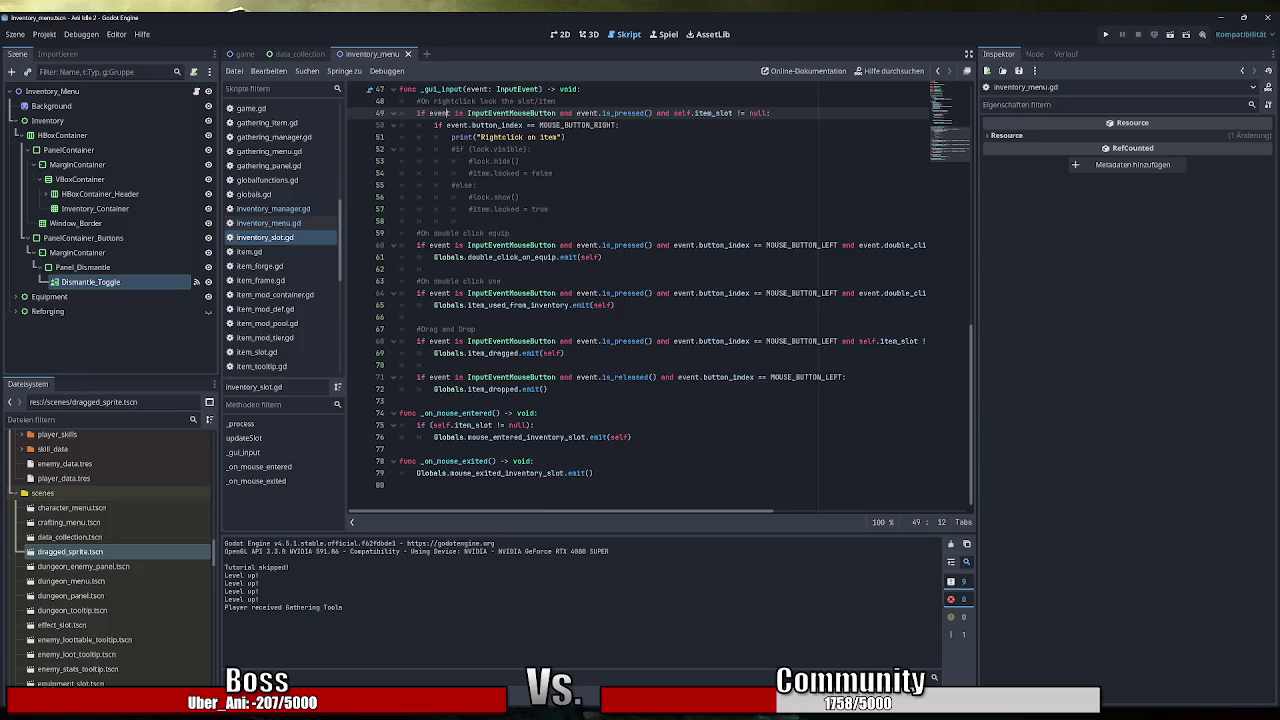
scroll(660, 300, up, 1)
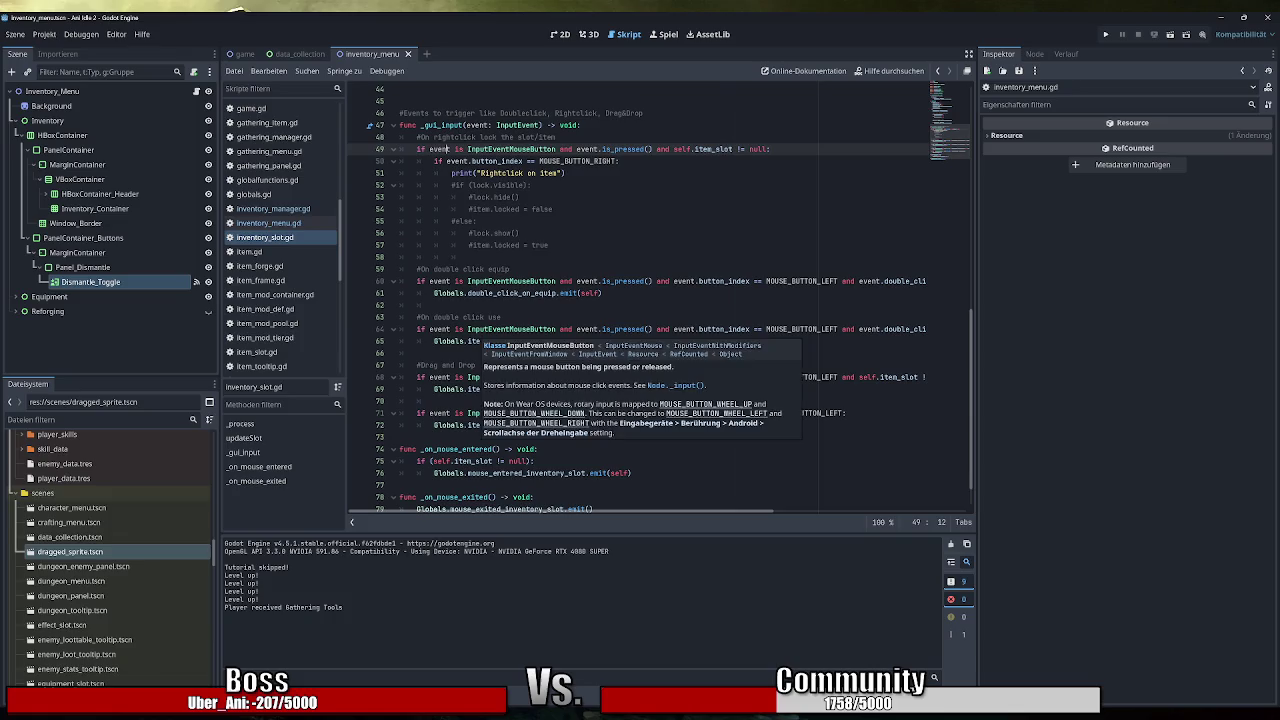
mouse_move(510, 281)
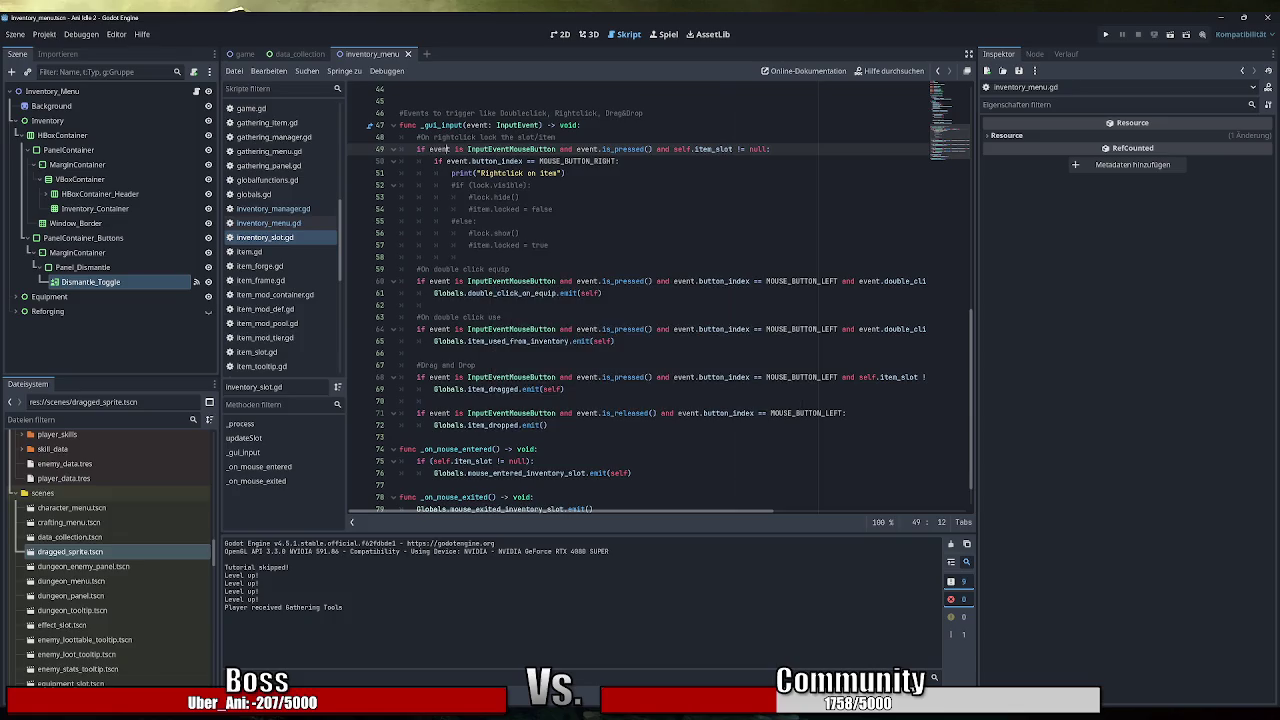
scroll(660, 300, up, 1)
click(581, 161)
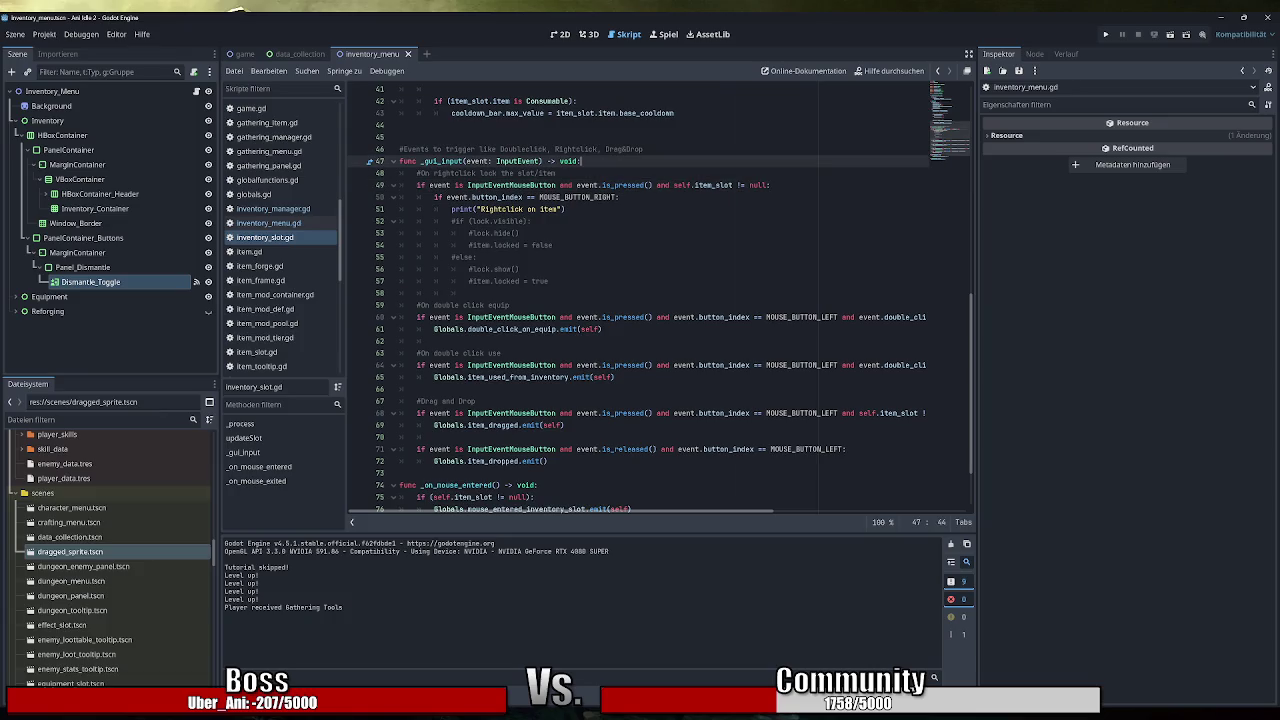
key(Return)
text(if)
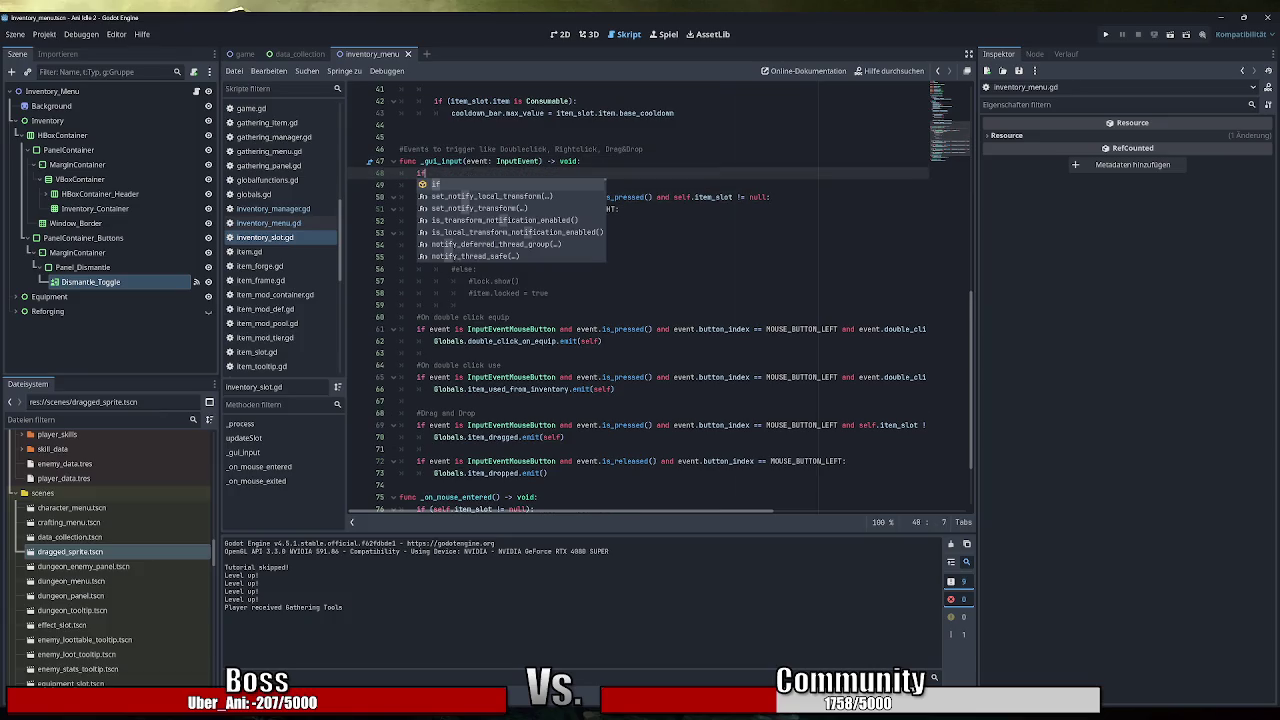
text( ()
text(Invento)
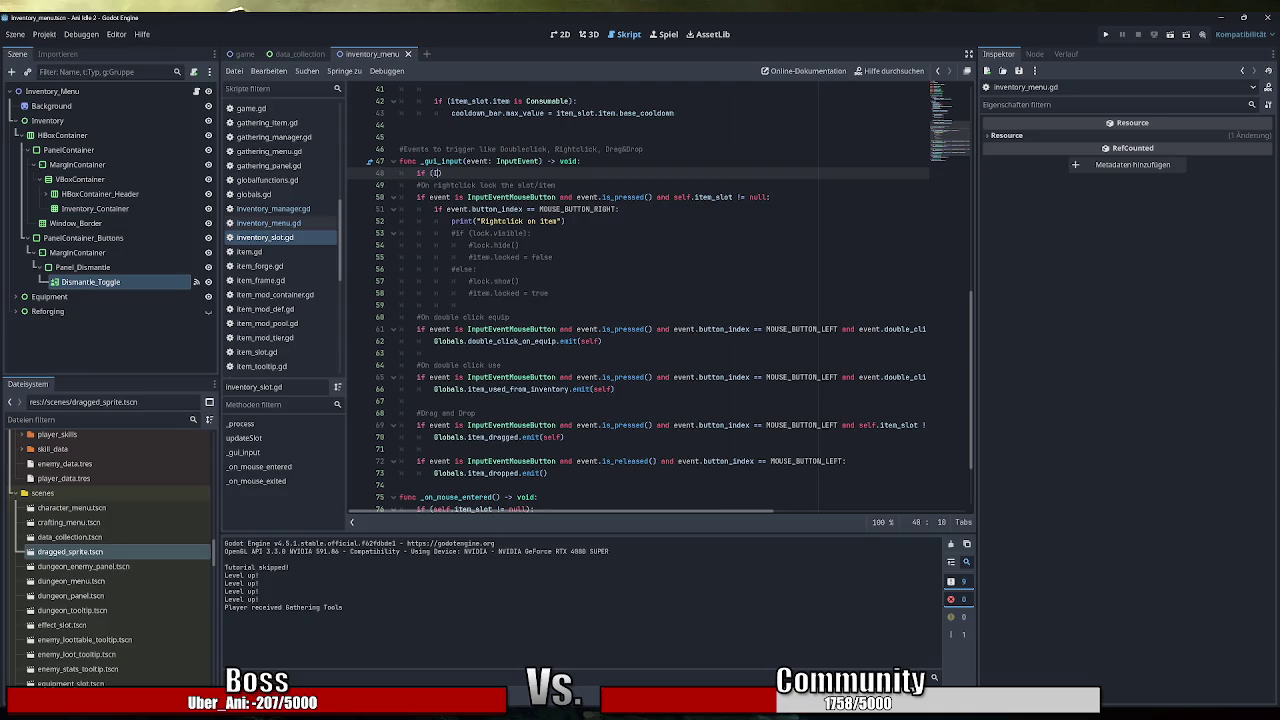
key(Down)
key(Return)
text(.dis)
key(Return)
text())
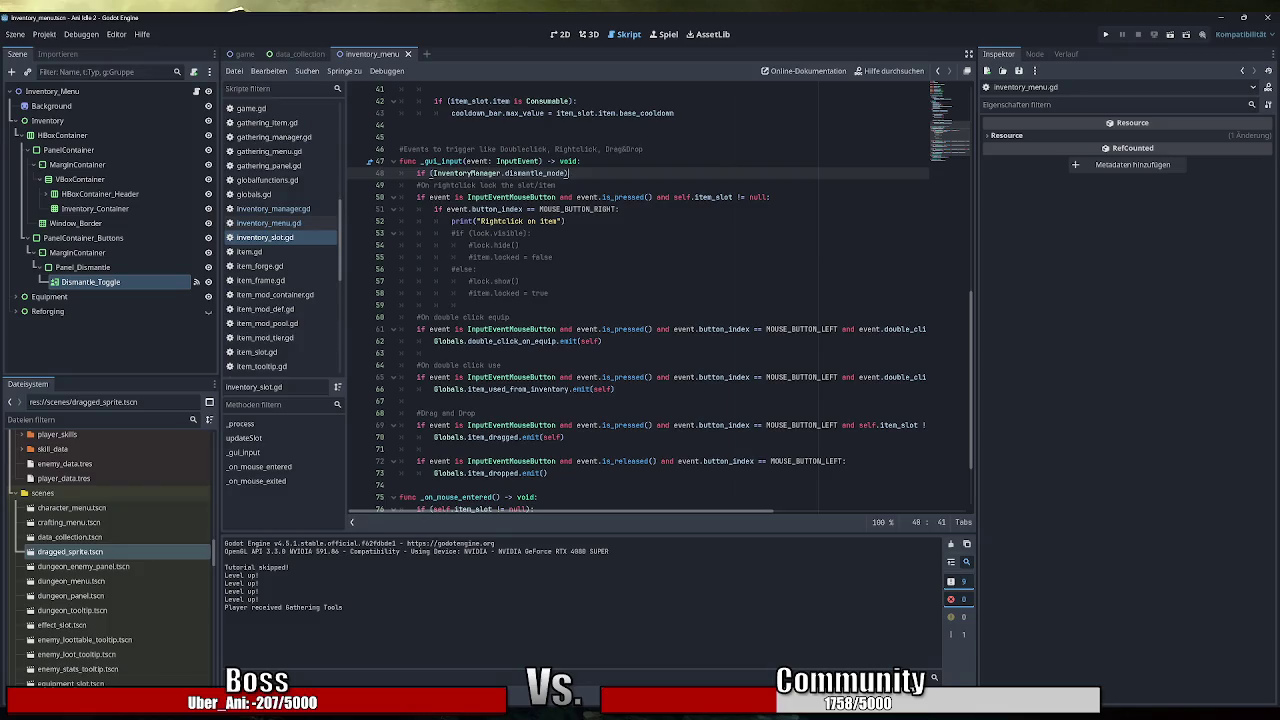
text(:)
key(Return)
text(return)
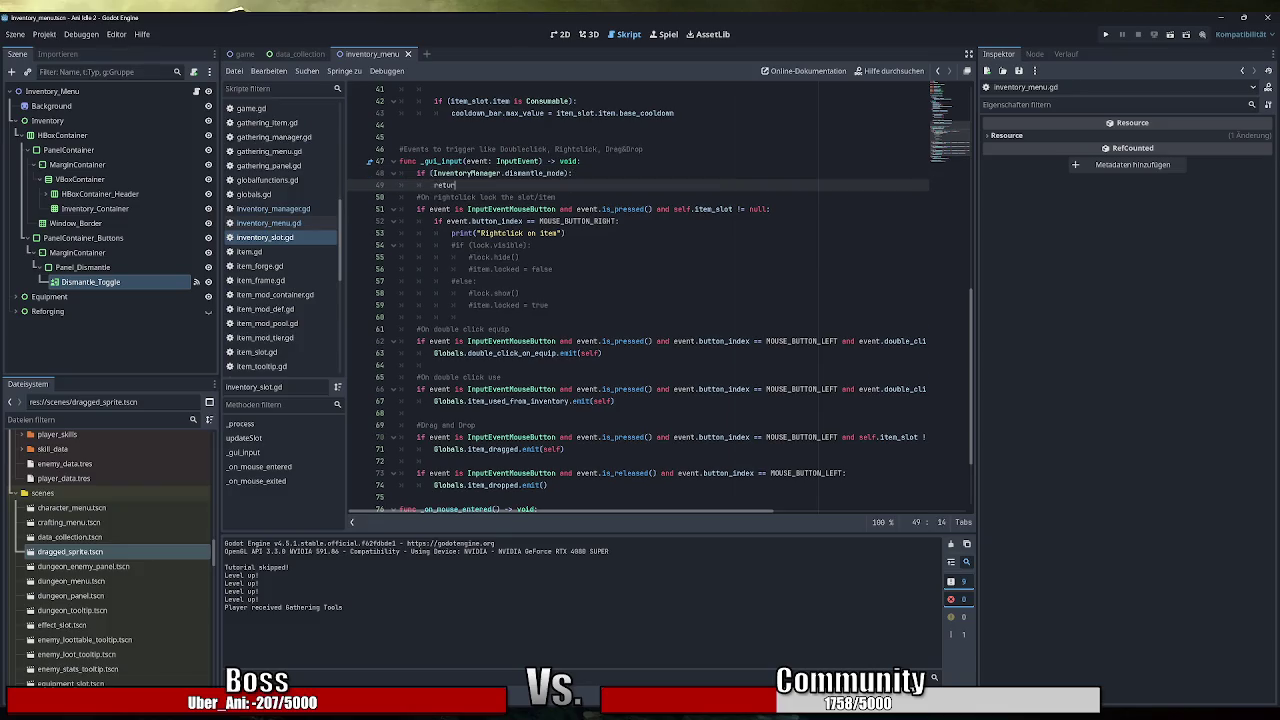
Add the comment 'Nothing can be equipped or used when in dismantle mode' beside the guard.
key(Up)
key(Up)
key(End)
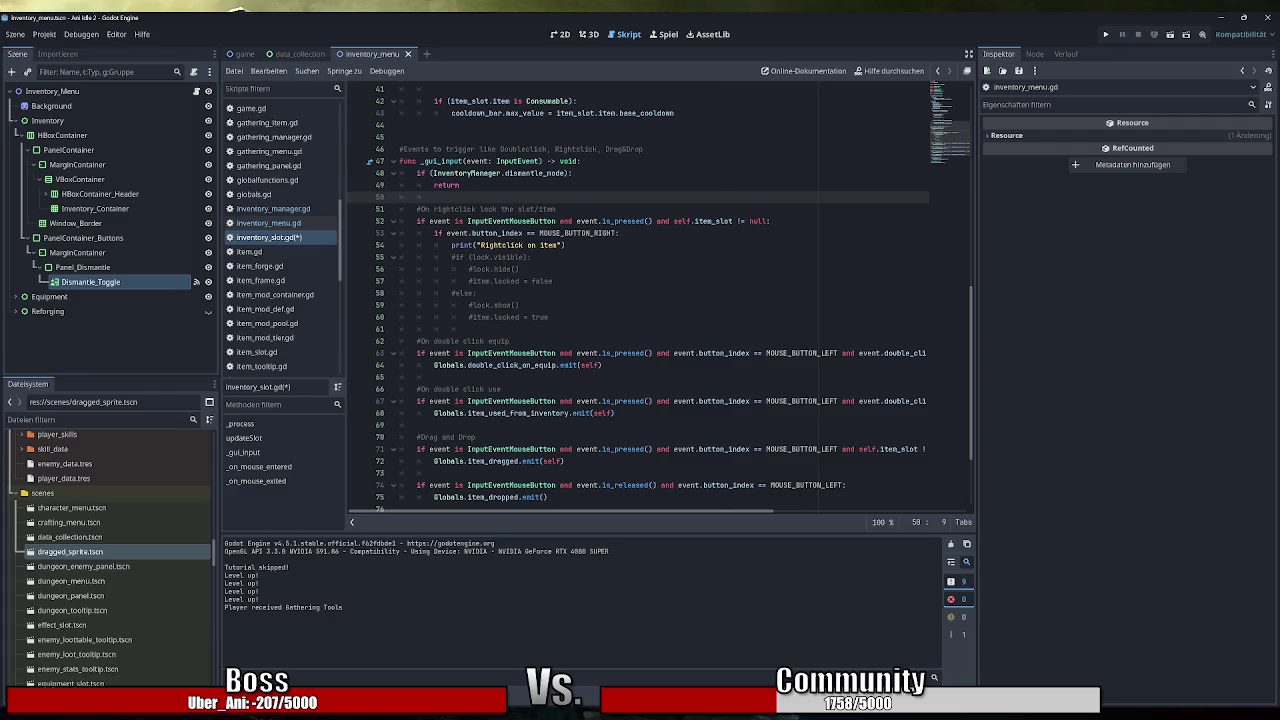
key(Return)
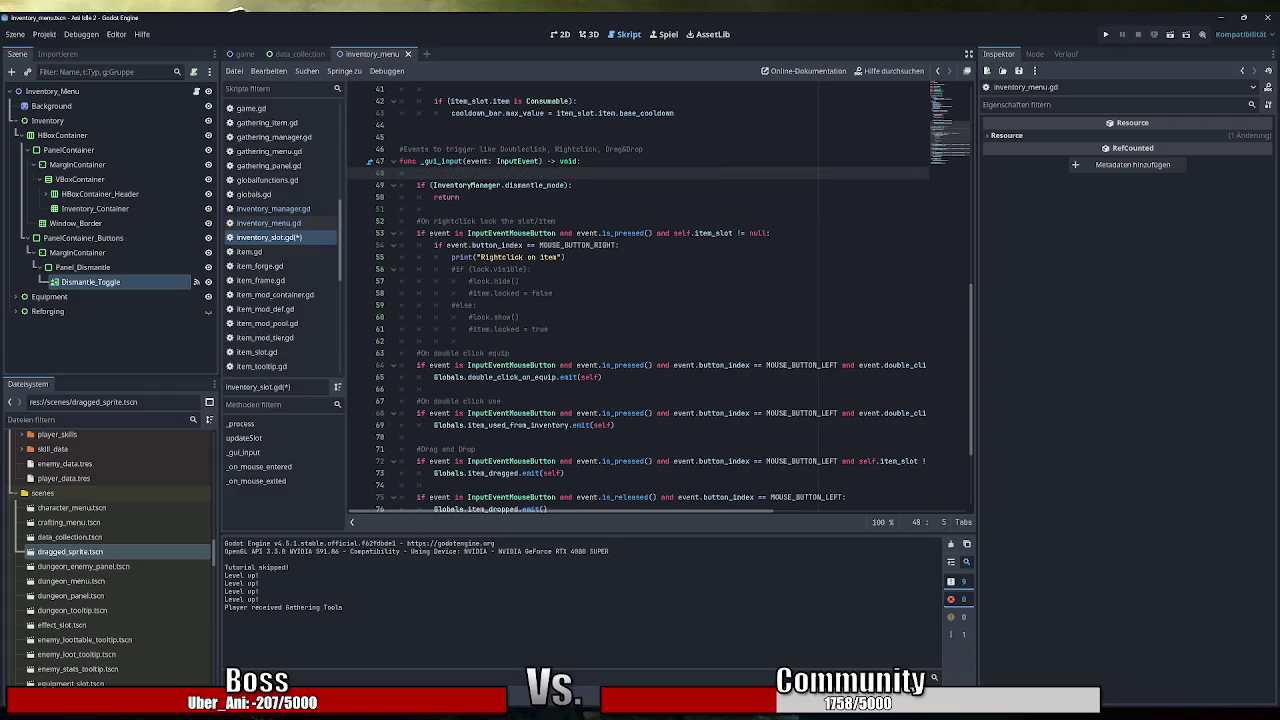
text(#Nothing can h)
key(BackSpace)
text(be equipped or )
text(used when in dismantle mode)
Save inventory_slot.gd and run the game to test the change.
key(ctrl+s)
scroll(650, 300, down, 3)
click(1106, 34)
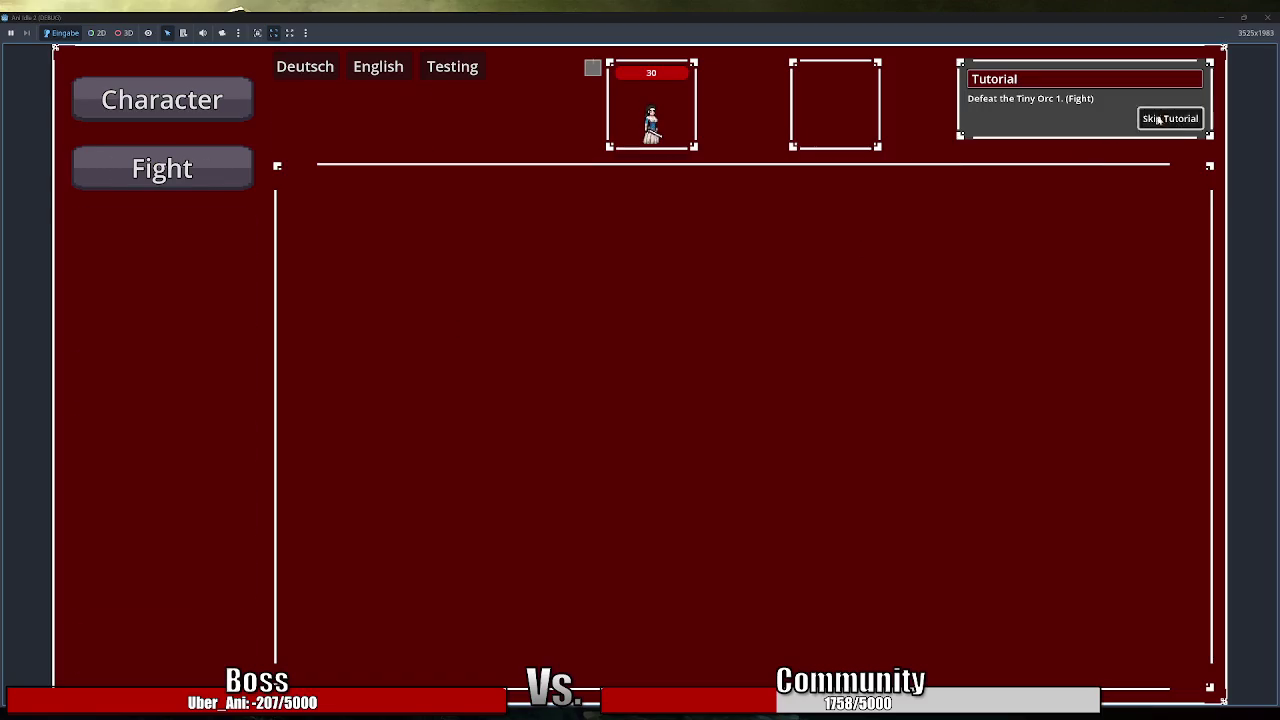
Open the in-game Inventory view, then stop the game with F8.
click(1168, 117)
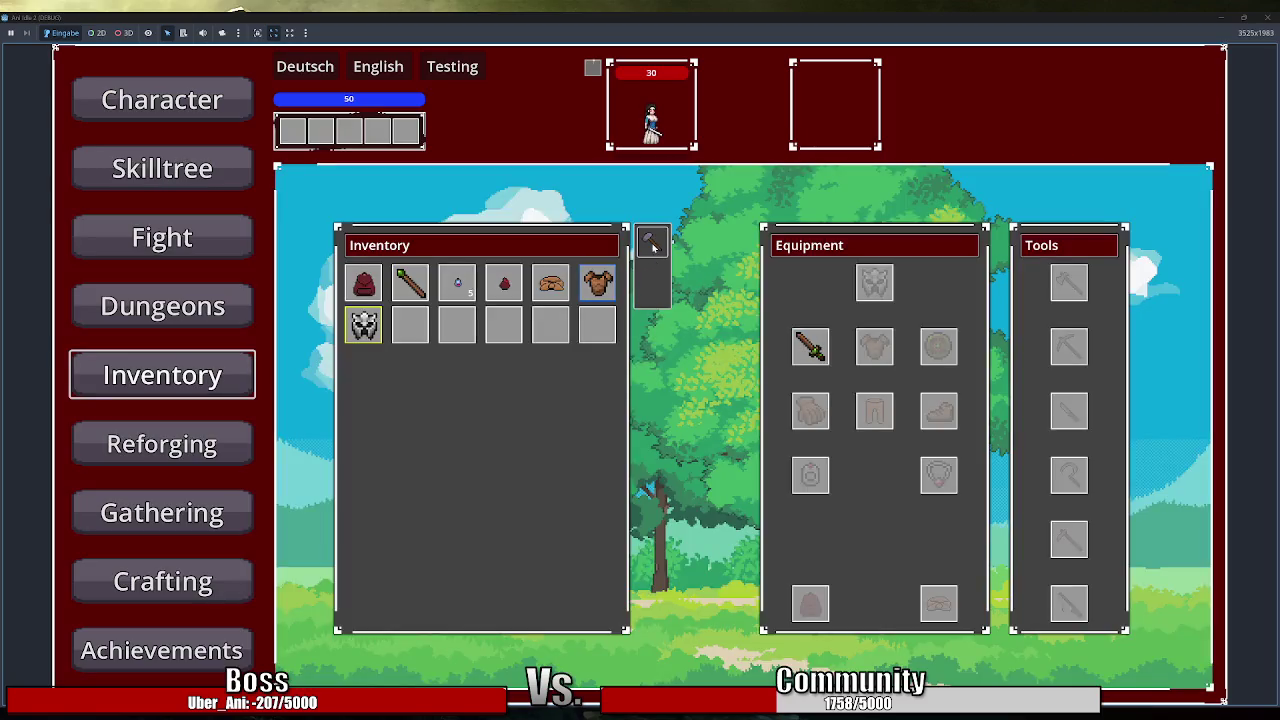
mouse_move(556, 289)
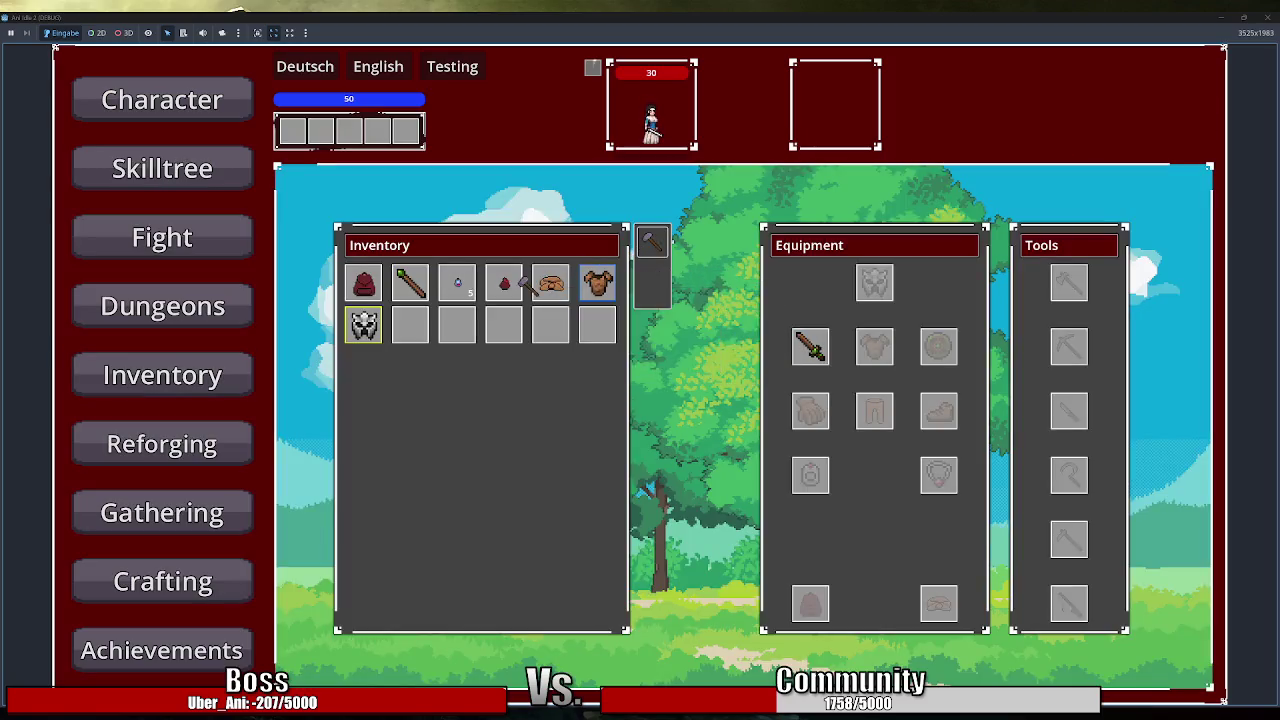
mouse_move(366, 288)
key(F8)
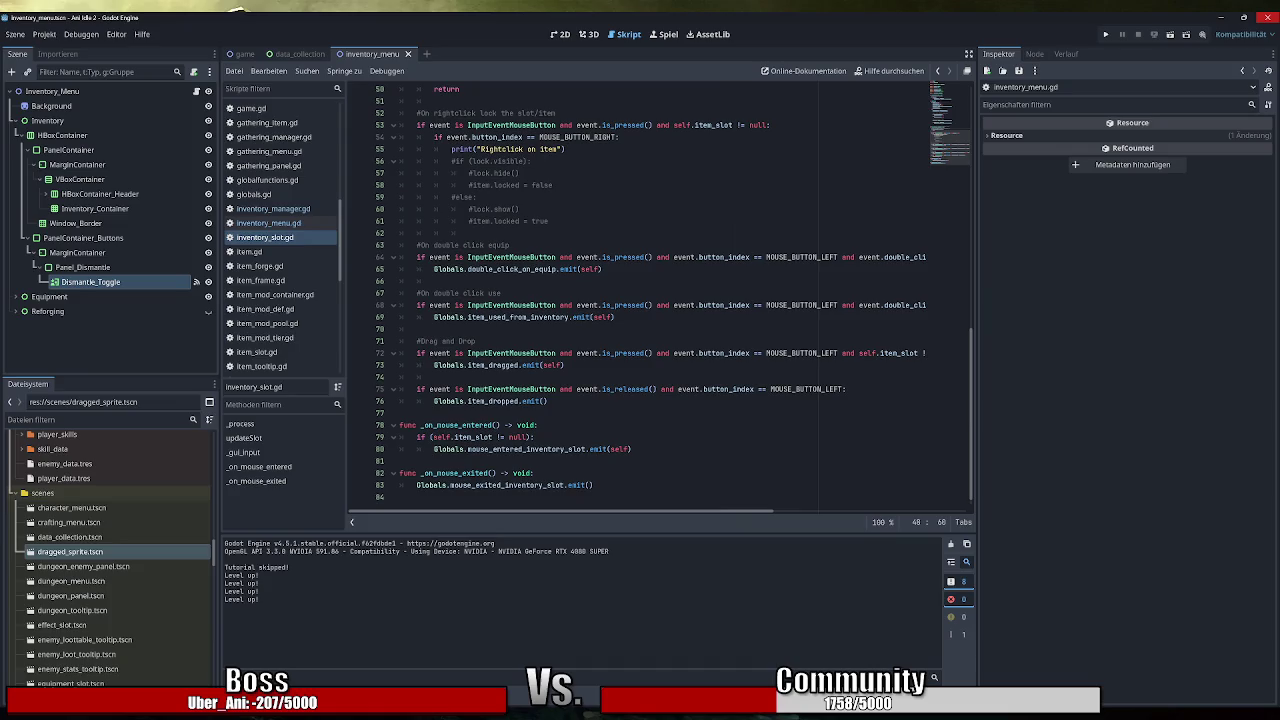
Switch through inventory_manager.gd to inventory_menu.gd and show _on_dismantle_toggle_pressed.
click(279, 209)
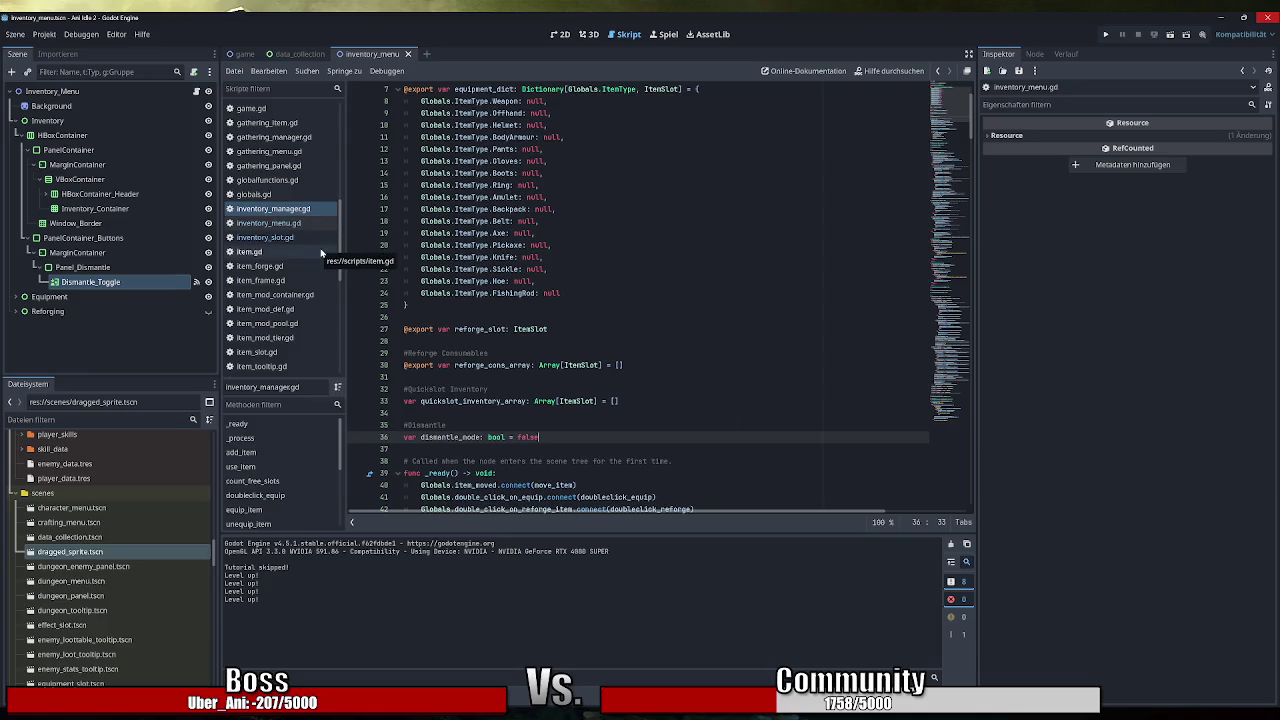
click(305, 222)
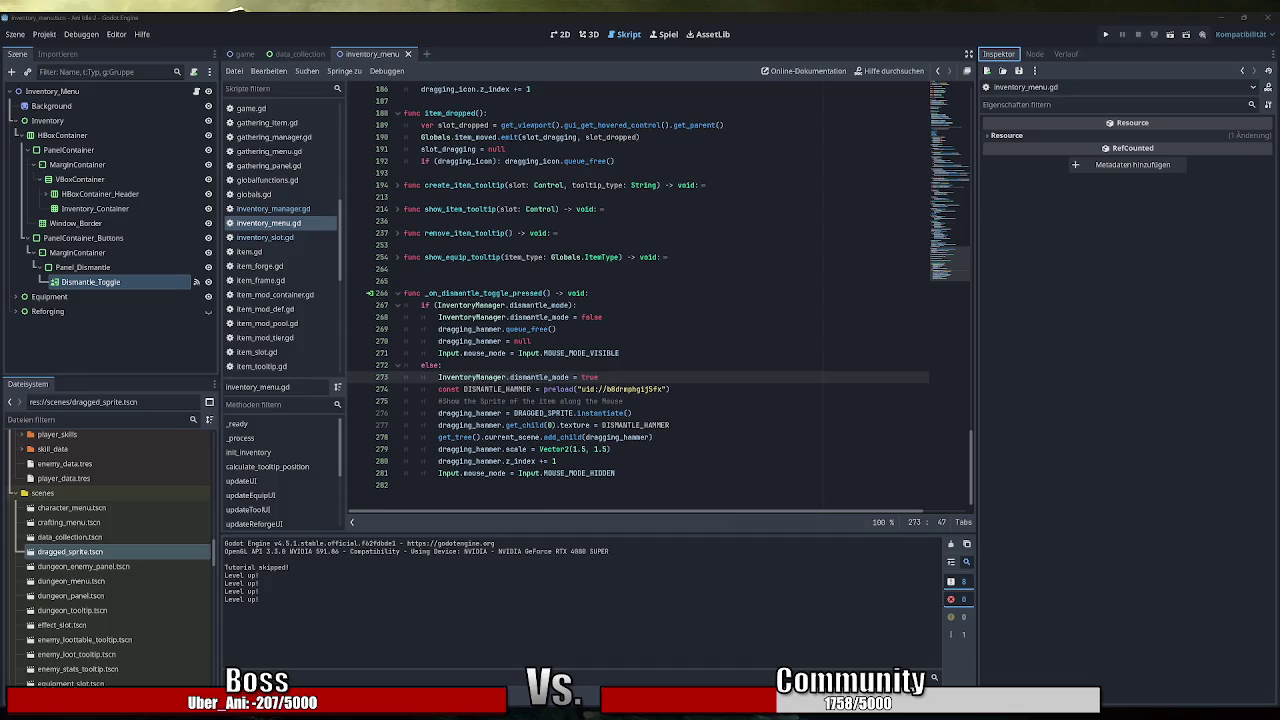
Start a new body line under the _input function header in inventory_menu.gd.
scroll(468, 298, up, 10)
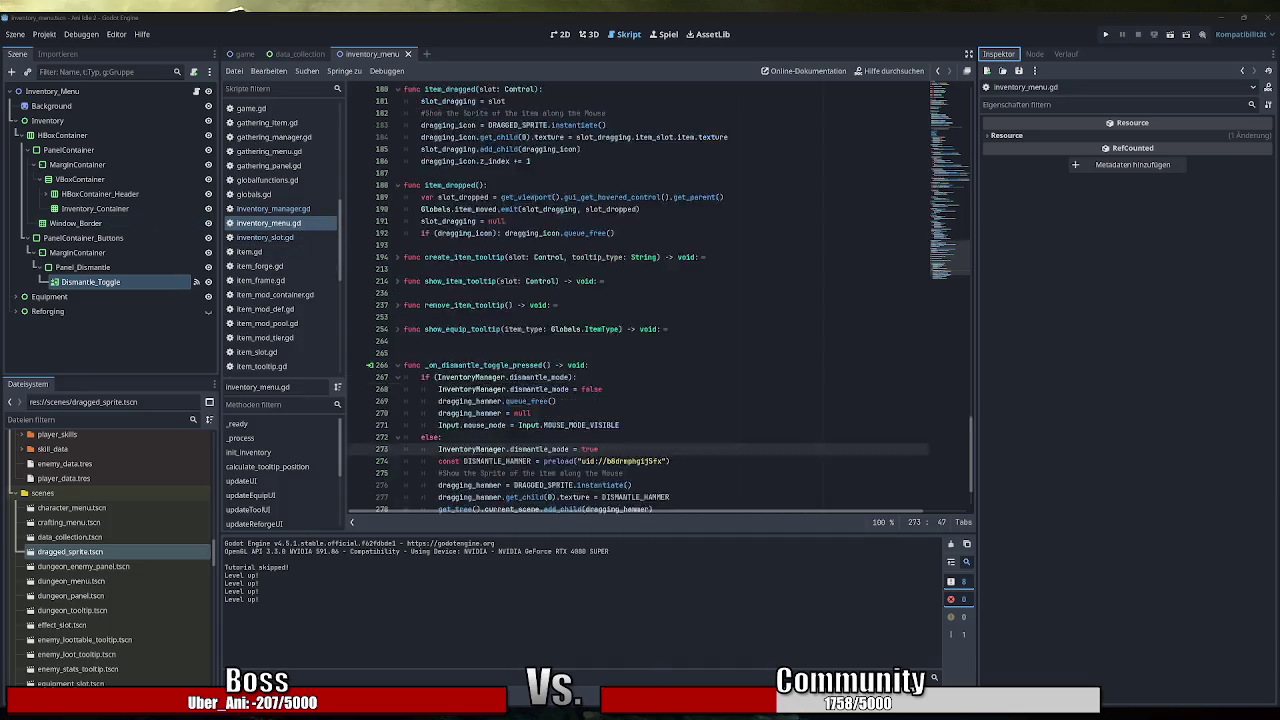
scroll(660, 300, up, 20)
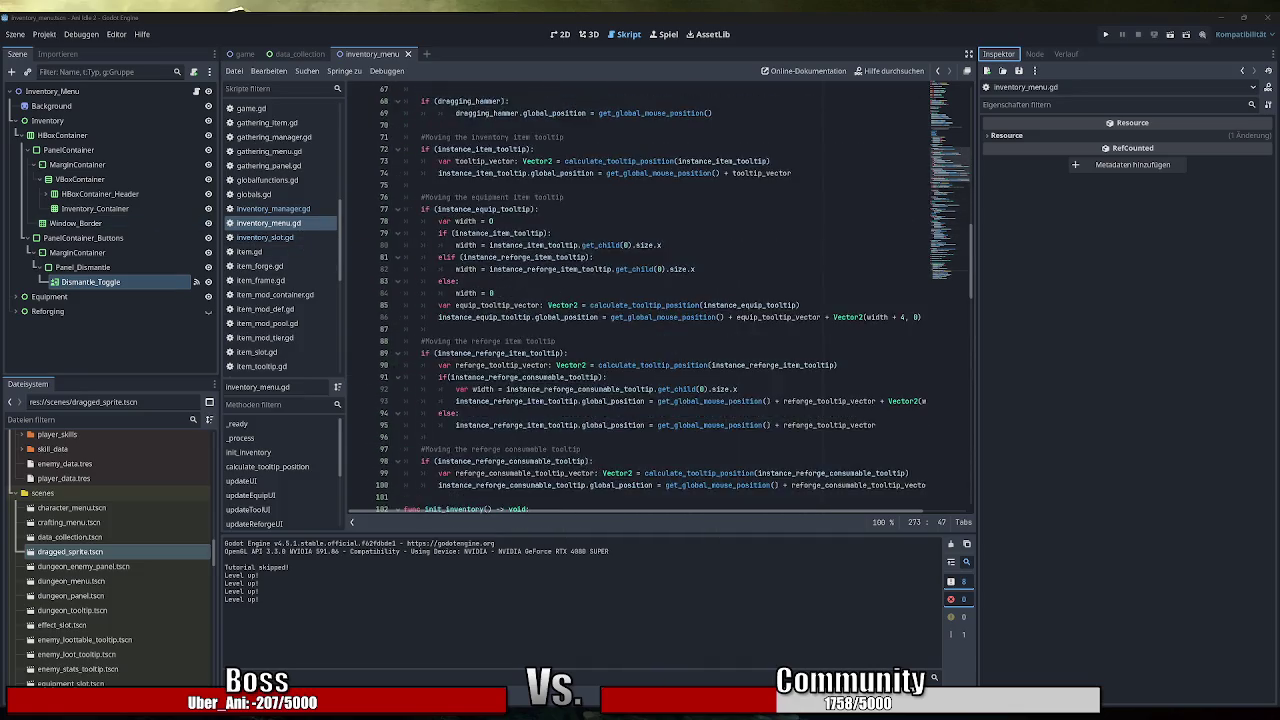
scroll(660, 300, up, 9)
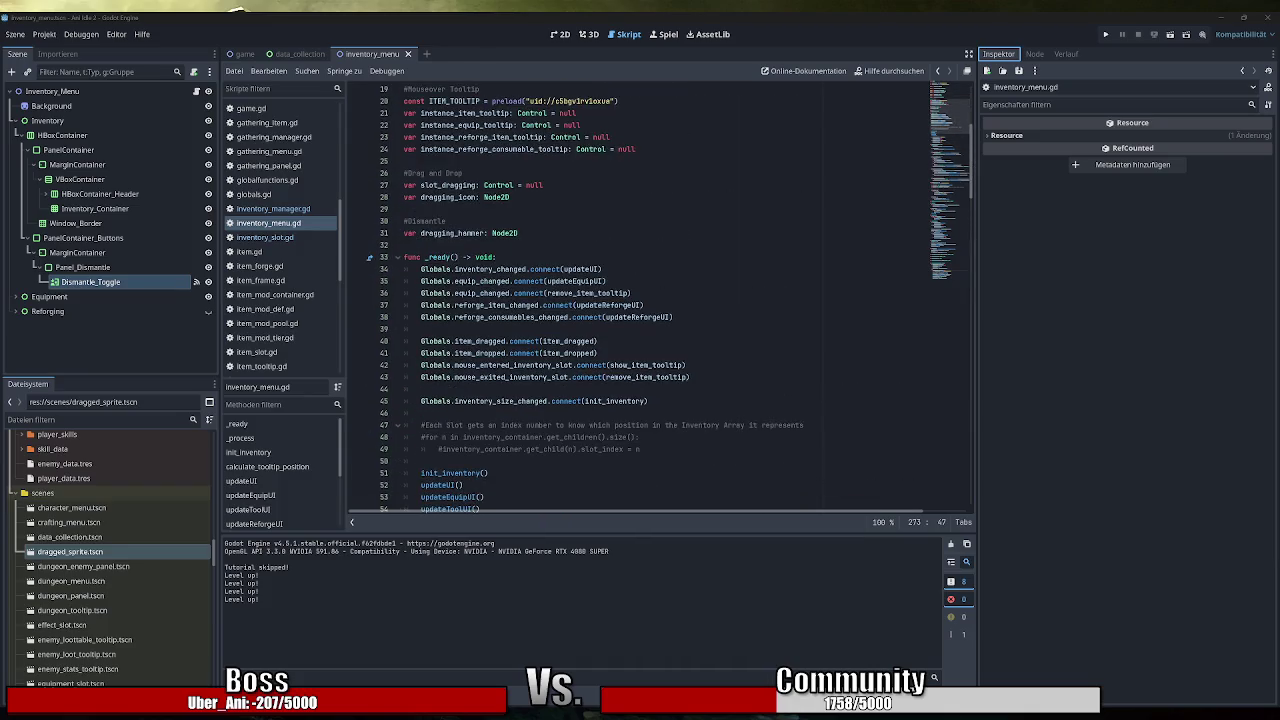
scroll(660, 300, down, 2)
text(func _input(event: InputEvent) -> void:)
click(568, 233)
key(Return)
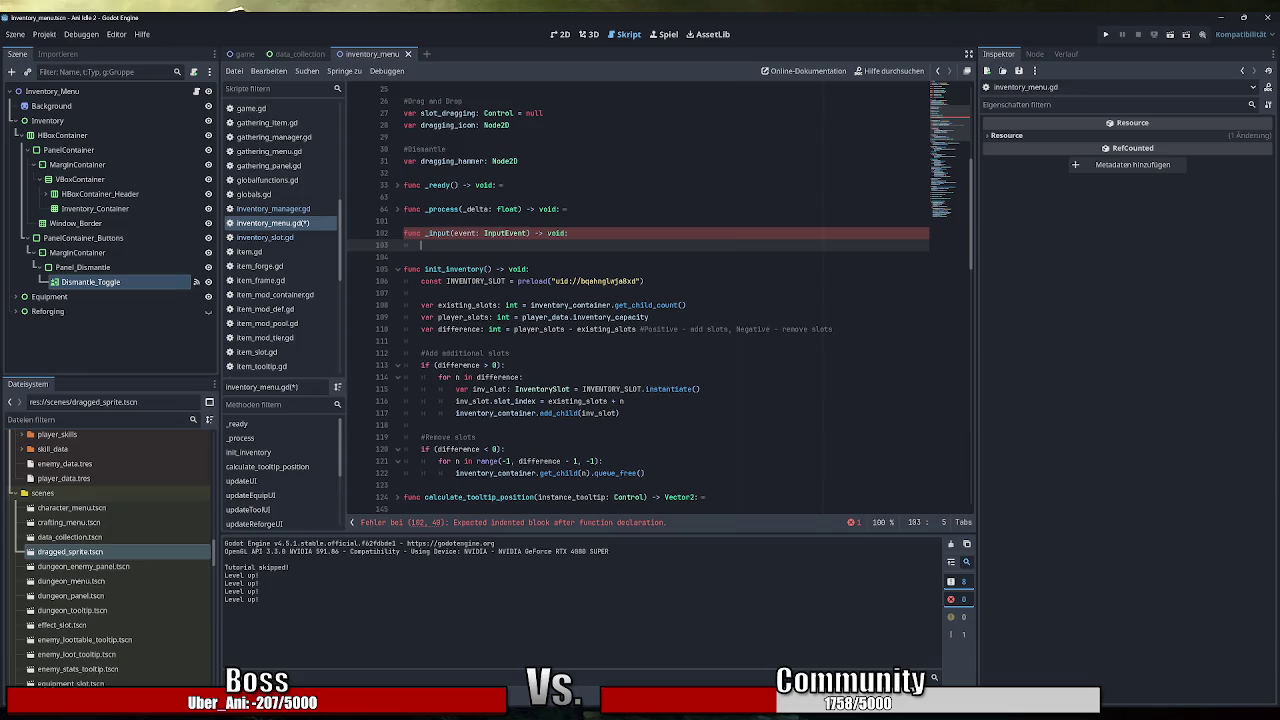
In inventory_slot.gd, select the mouse-button press condition on line 68.
click(265, 237)
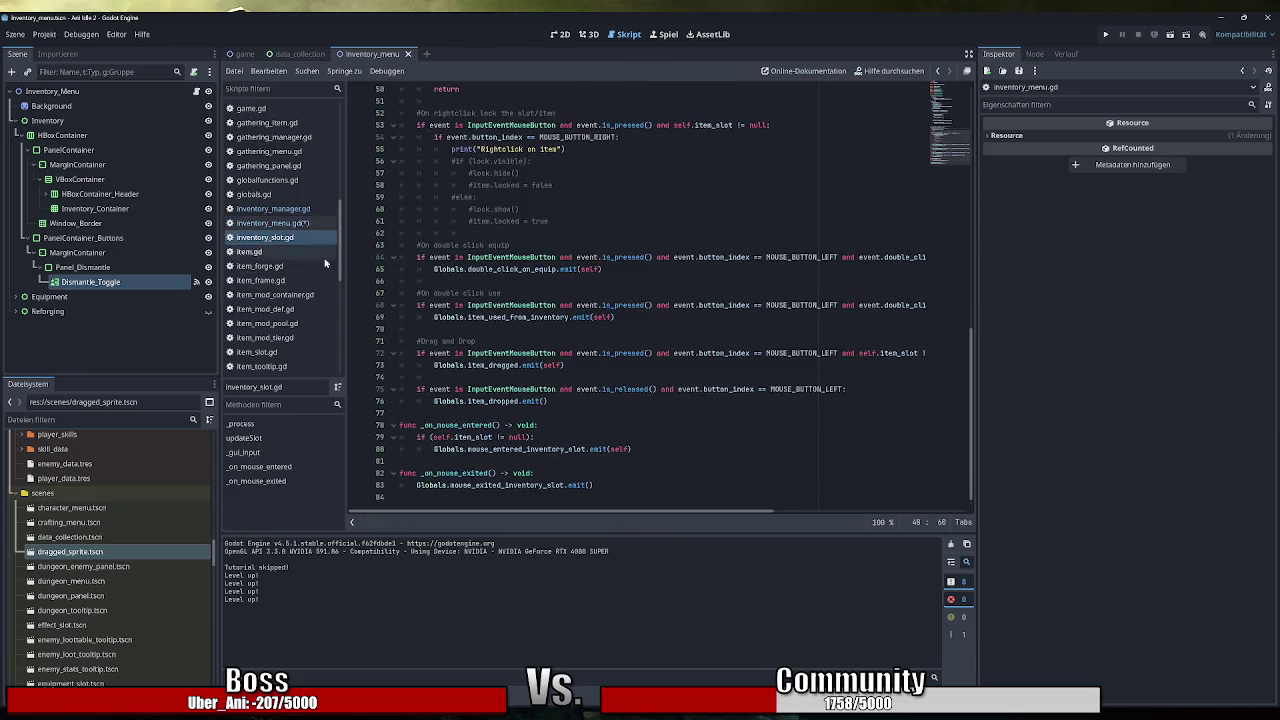
scroll(661, 299, up, 2)
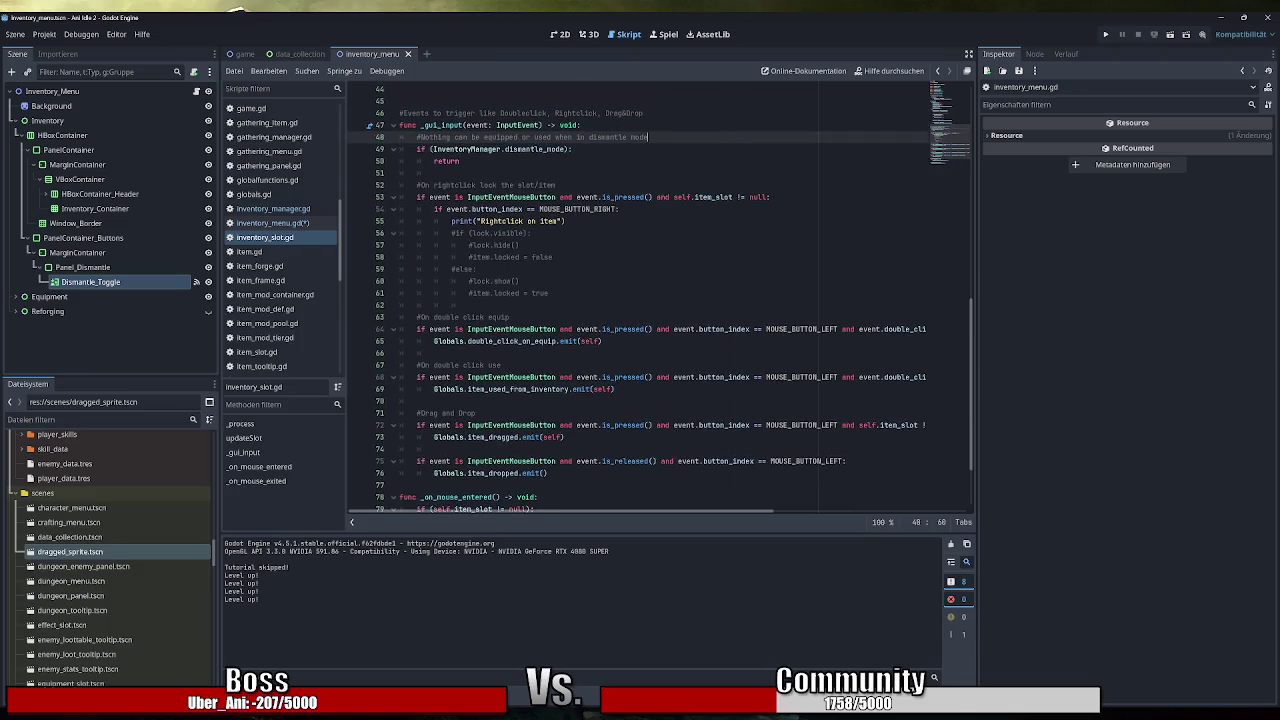
mouse_move(530, 377)
drag(770, 513, 962, 512)
scroll(660, 300, left, 10)
drag(838, 377, 416, 377)
Copy the mouse-button press check into the _input body of inventory_menu.gd.
key(ctrl+c)
click(272, 223)
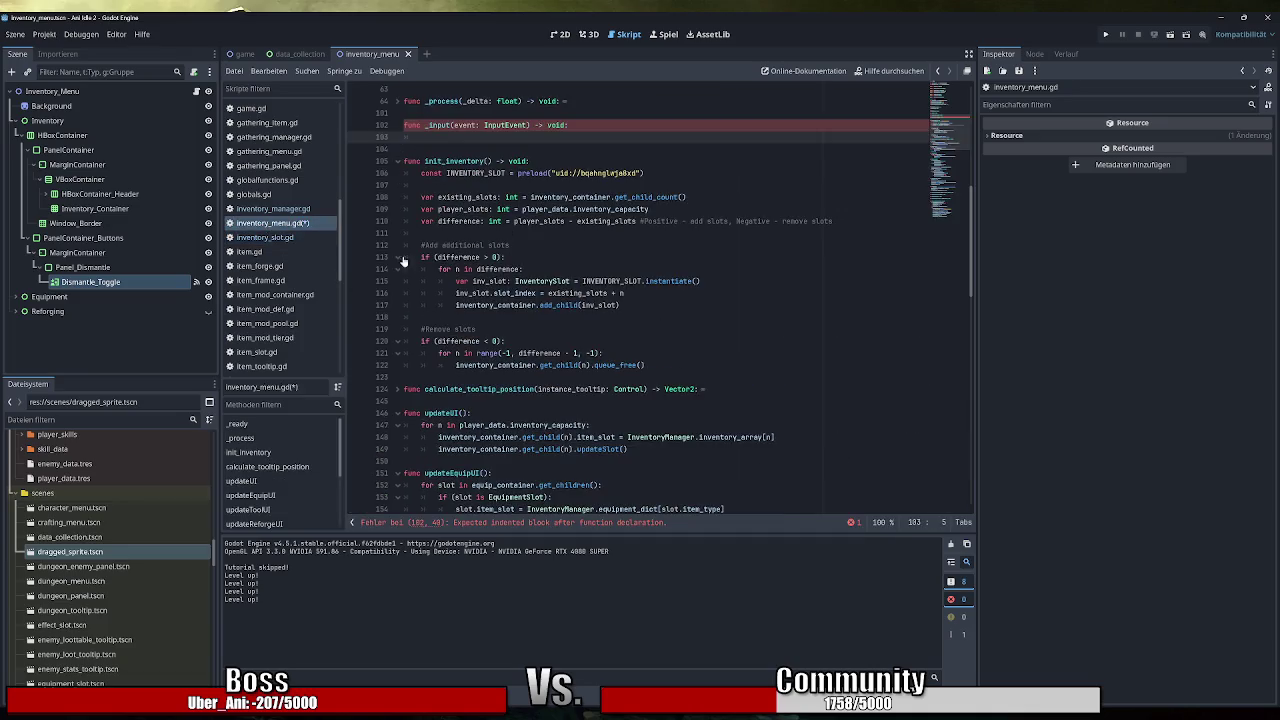
key(ctrl+v)
text(:)
scroll(660, 300, up, 1)
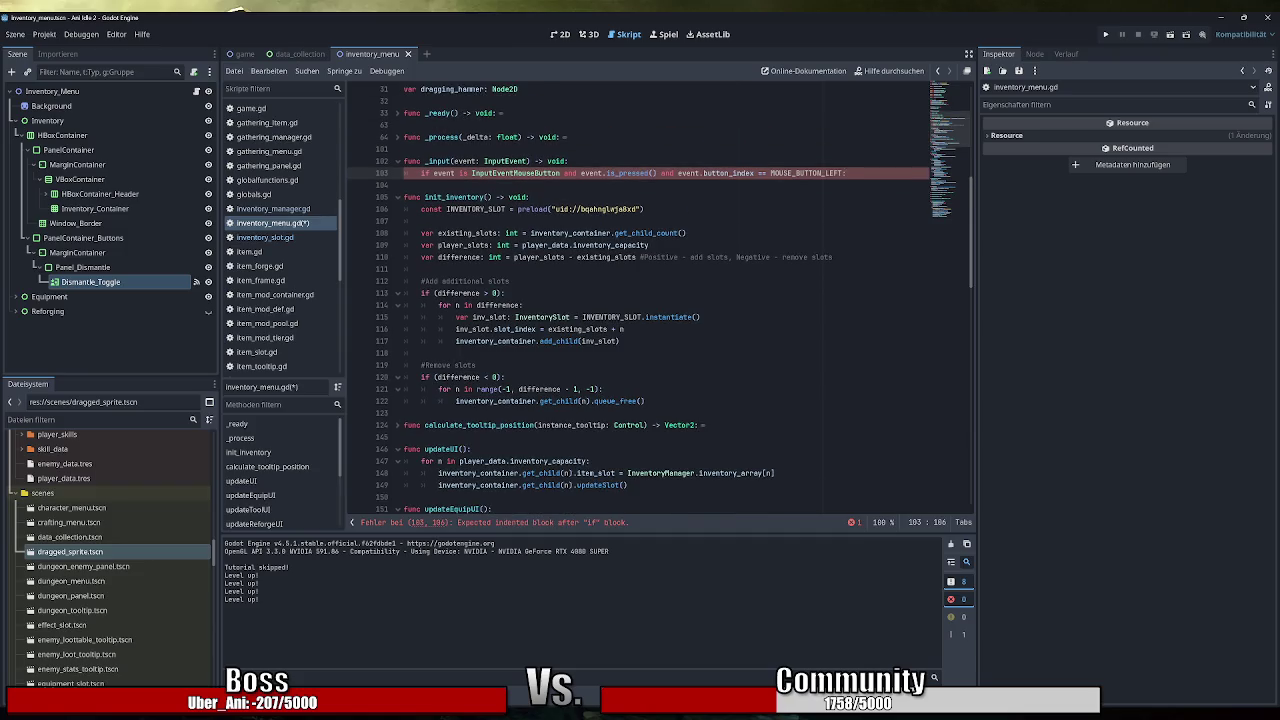
scroll(660, 300, up, 1)
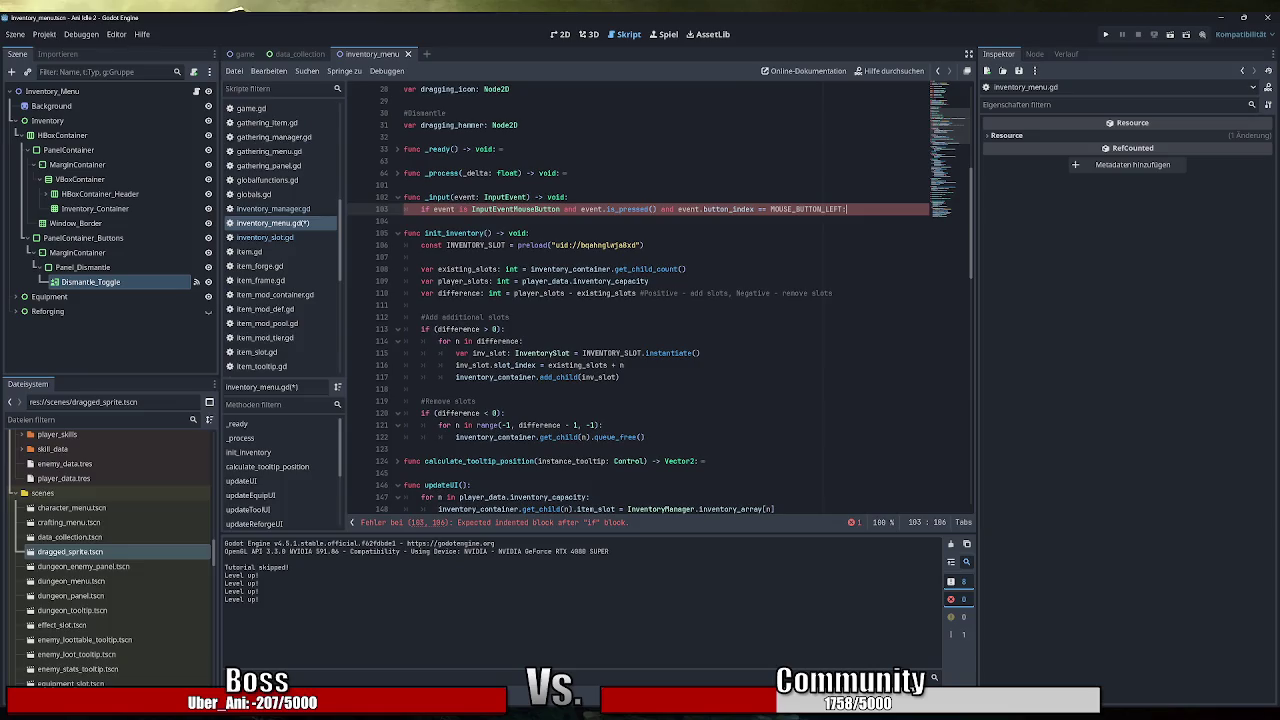
Change the check to MOUSE_BUTTON_RIGHT, end it with a colon, and start its body.
key(Return)
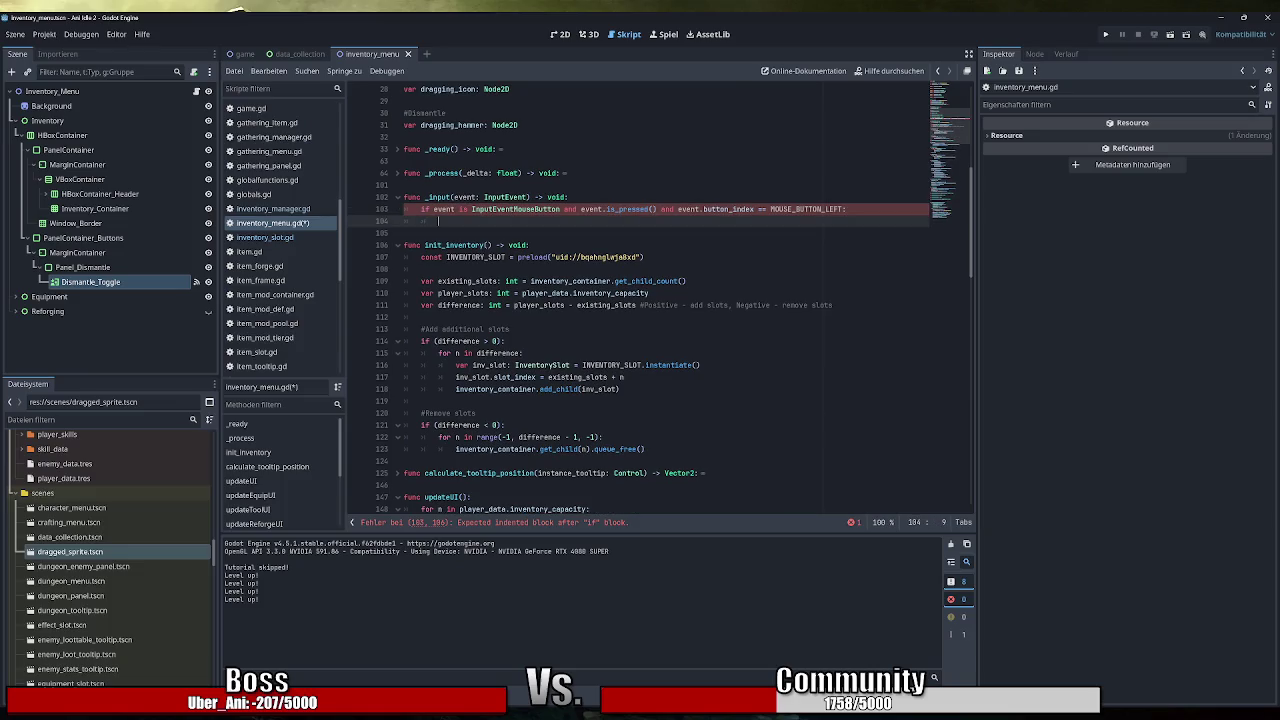
key(BackSpace)
key(BackSpace)
key(BackSpace)
text(RIGHT)
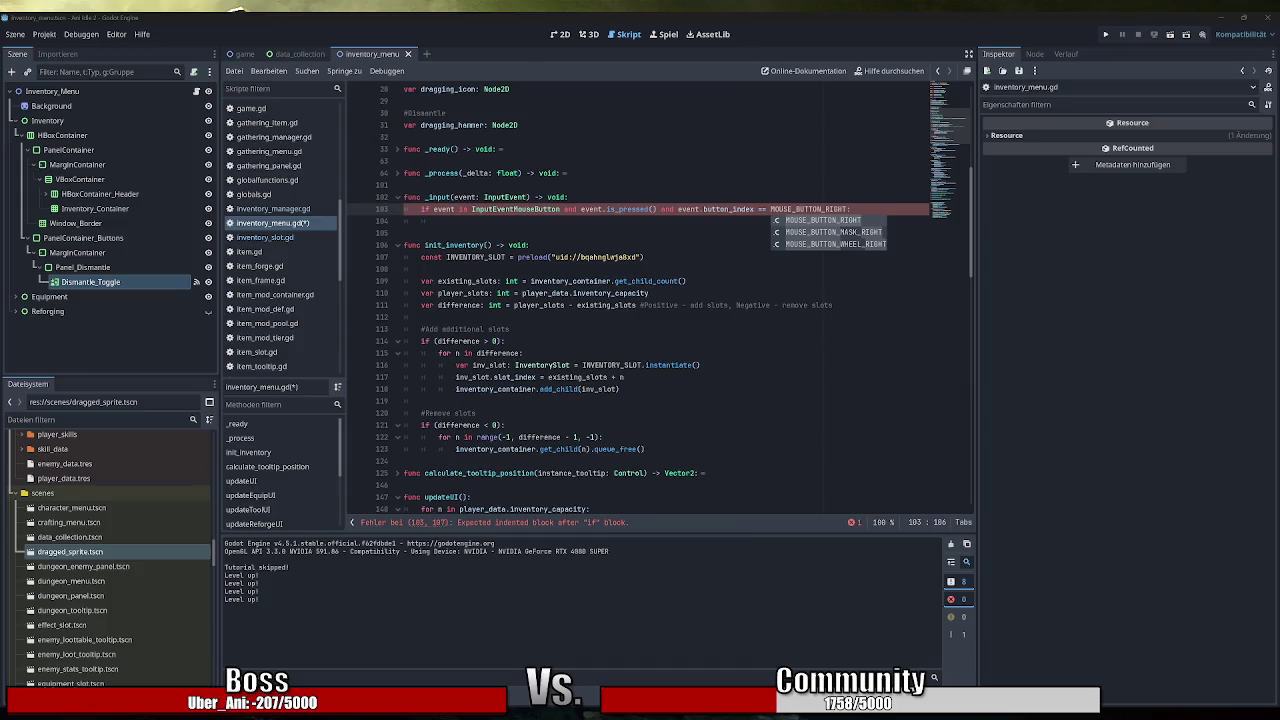
text(:)
key(Return)
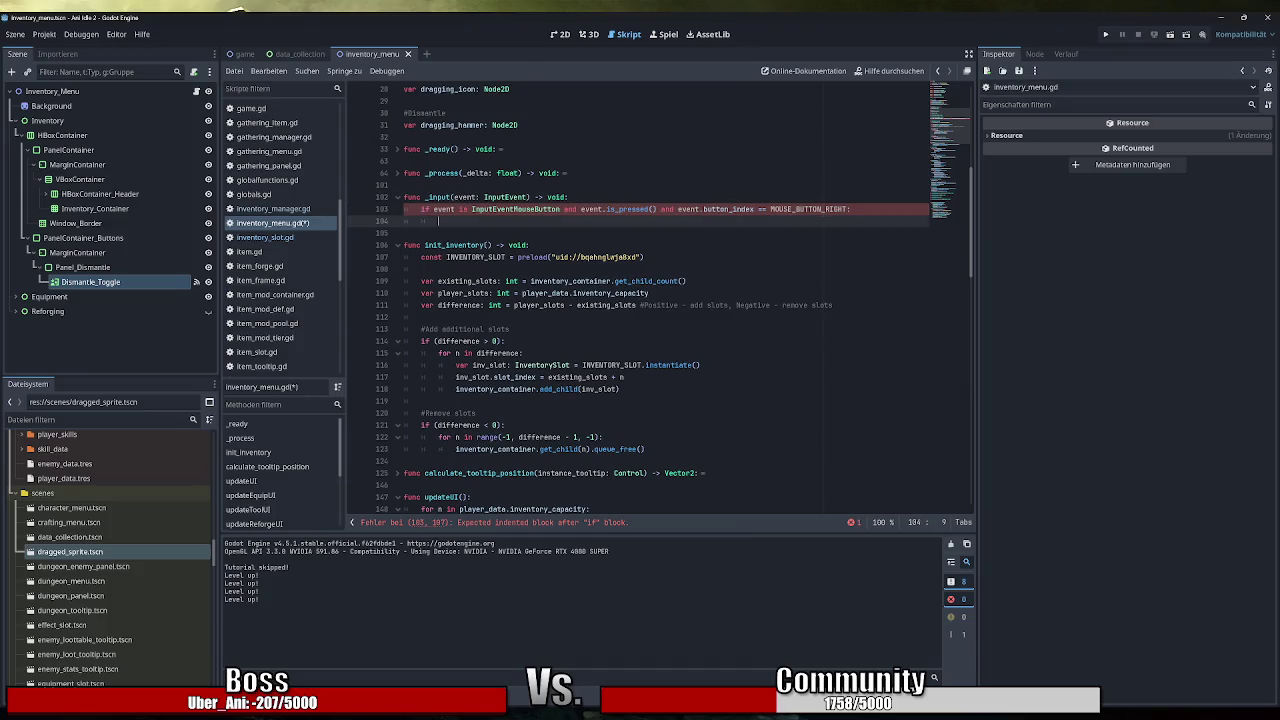
Look up dismantle_mode in inventory_manager.gd, then return to inventory_menu.gd.
click(296, 212)
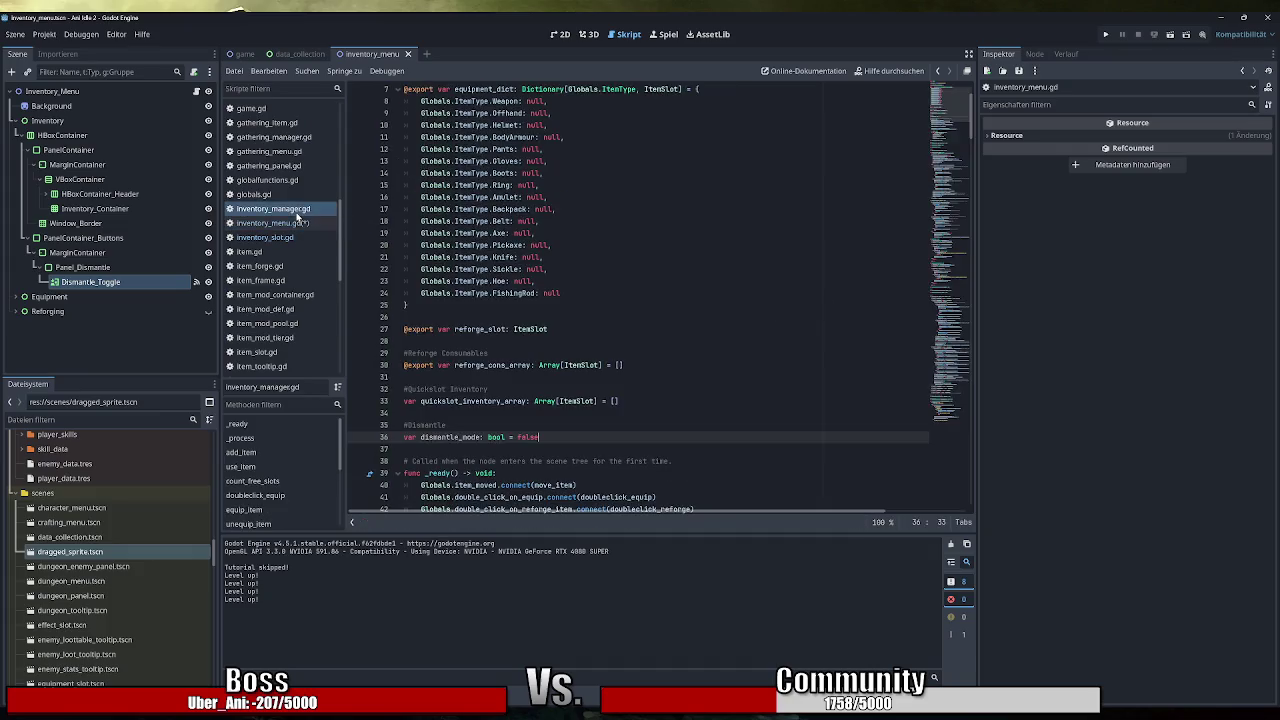
scroll(640, 300, down, 6)
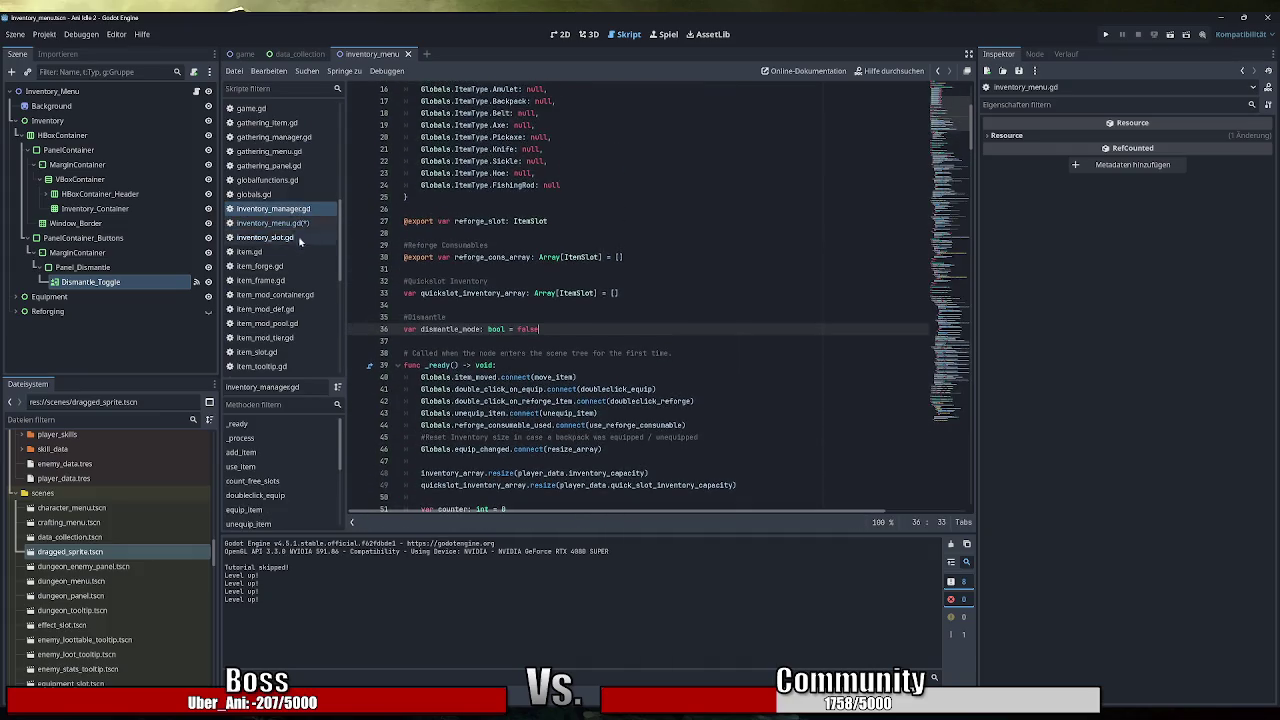
click(272, 222)
scroll(660, 300, down, 5)
scroll(660, 300, up, 4)
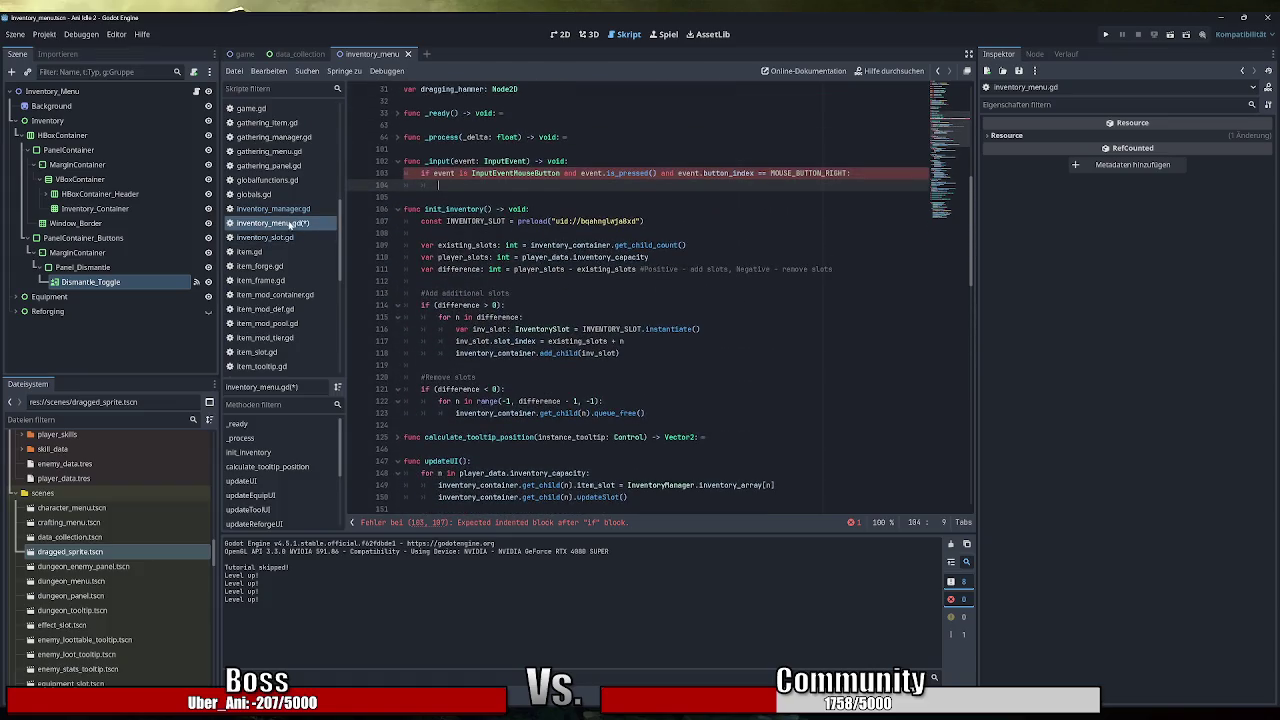
Declare a new disable_dismantle_mode() -> void function below line 285.
scroll(660, 300, down, 15)
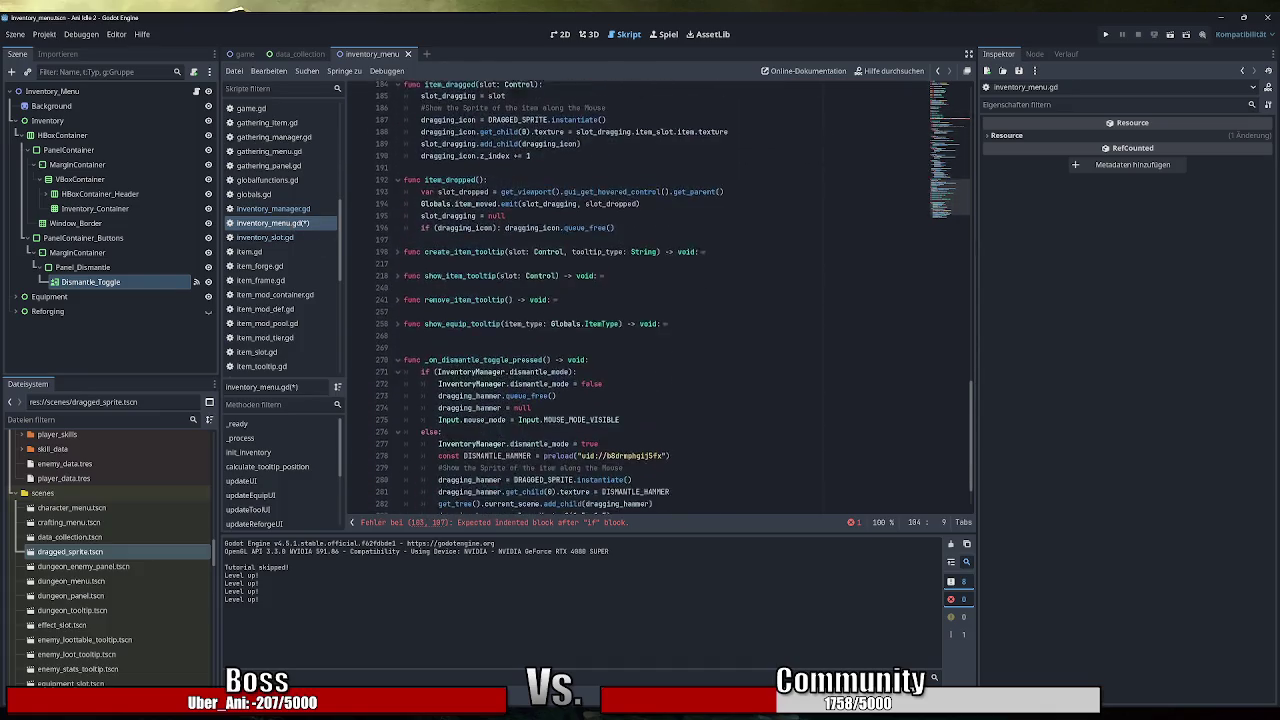
scroll(660, 300, down, 1)
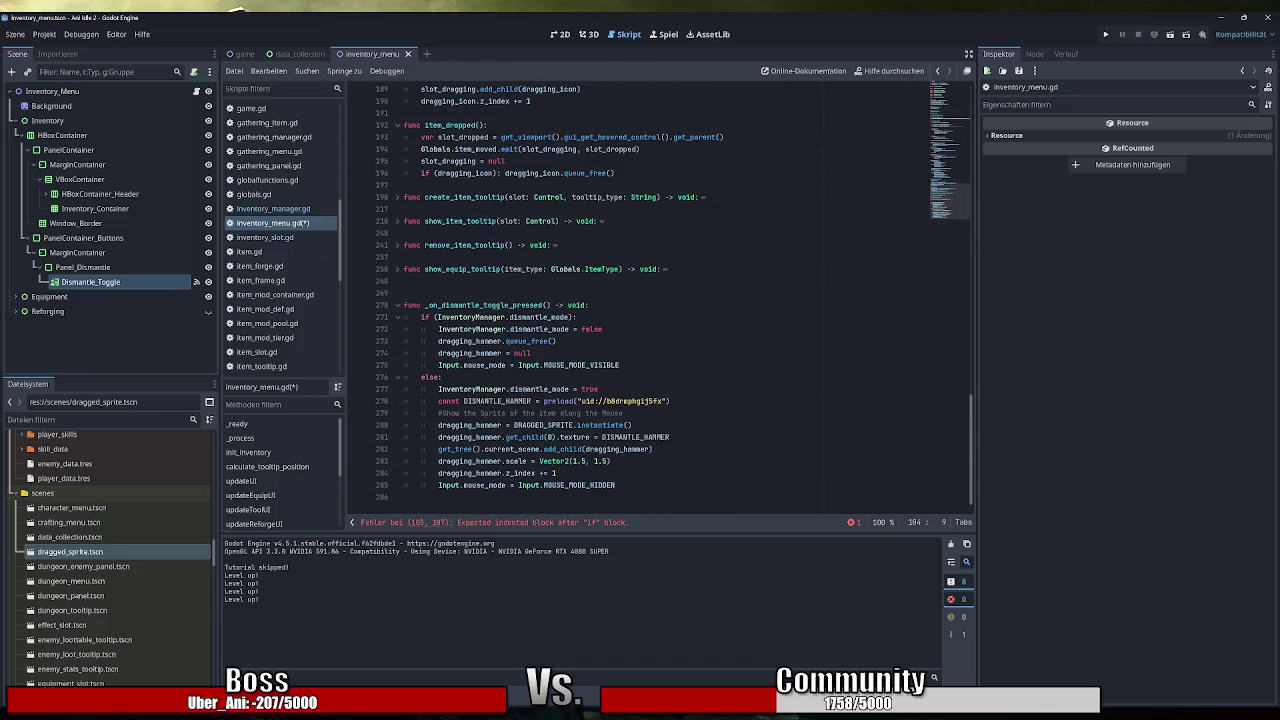
mouse_move(605, 365)
click(616, 485)
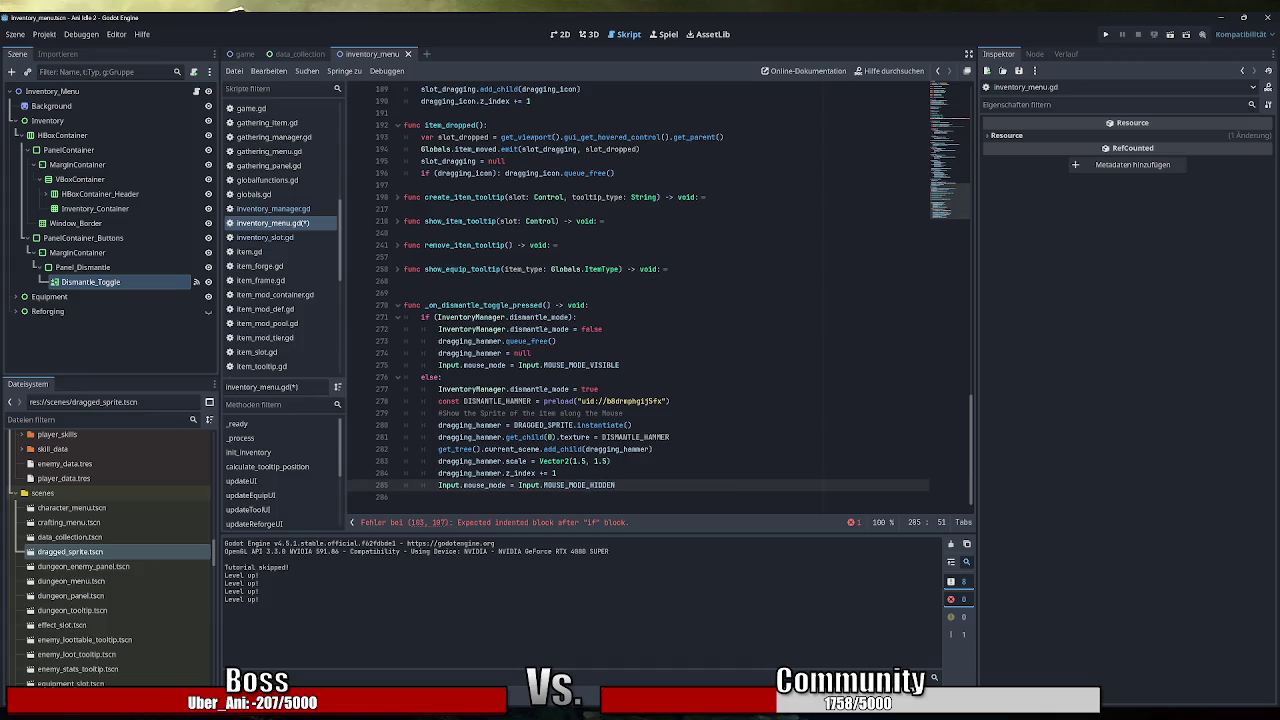
key(Return)
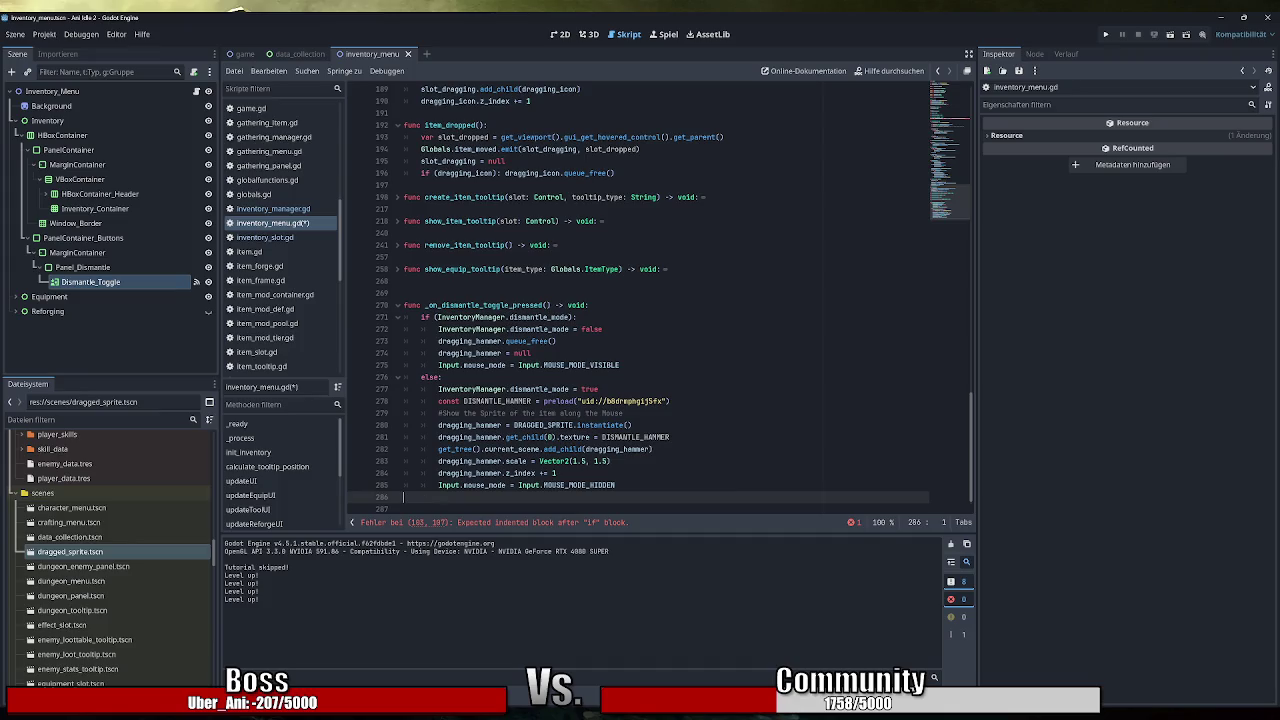
key(Return)
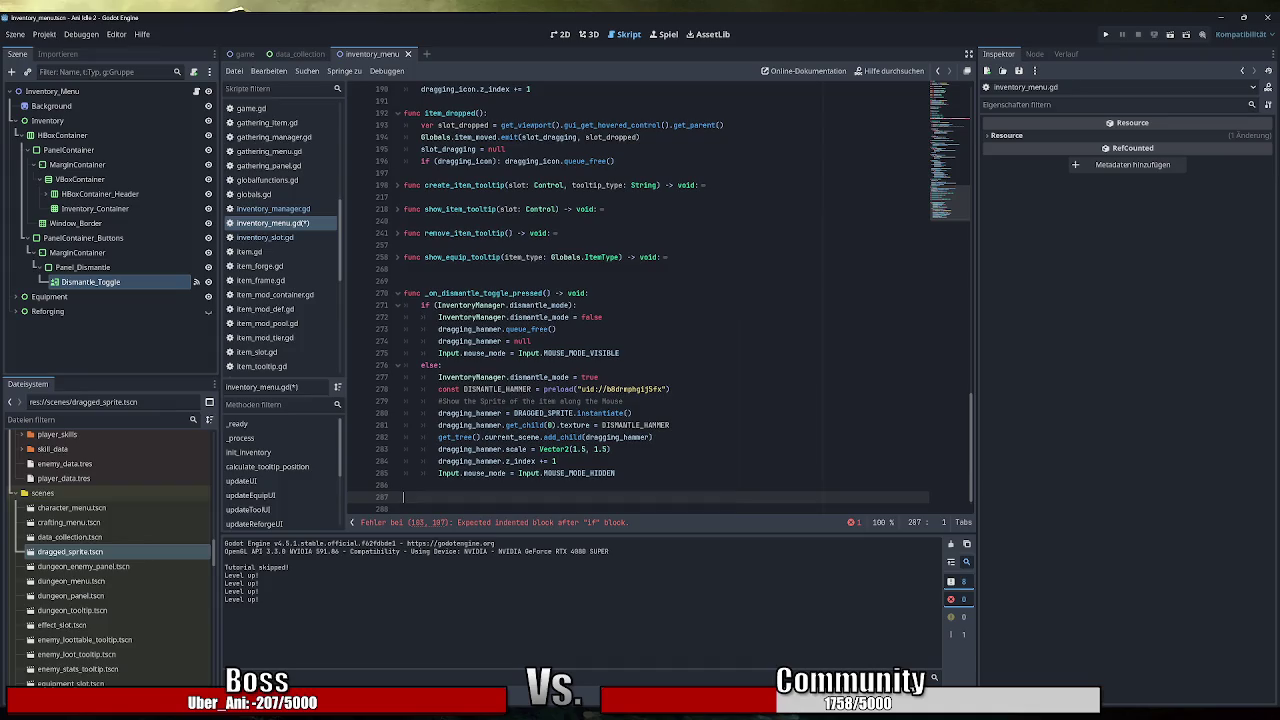
text(func )
text(disma)
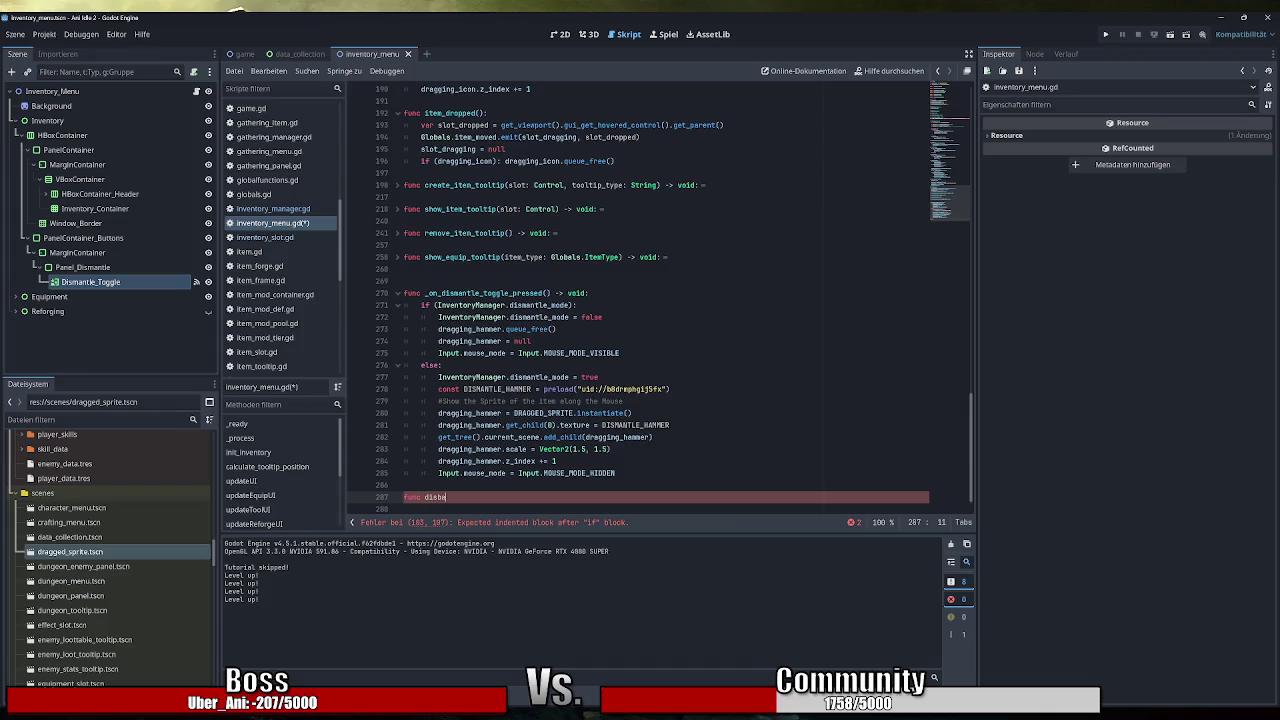
text(ble_dismant)
text(le_mode())
text( -> void:)
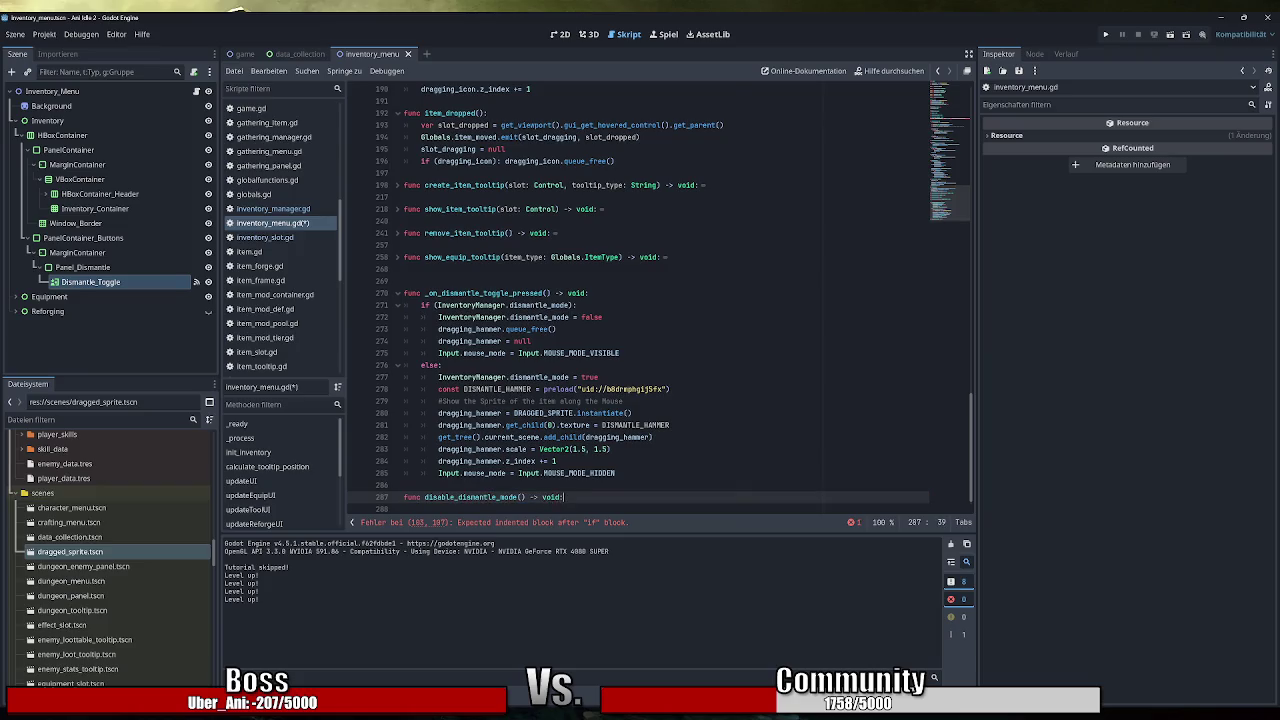
key(Return)
Copy the four dismantle-off lines into disable_dismantle_mode and remove their extra indentation.
drag(620, 341, 438, 305)
key(ctrl+c)
click(485, 497)
key(ctrl+v)
mouse_move(484, 497)
mouse_down()
mouse_move(620, 497)
mouse_move(404, 473)
mouse_up()
key(shift+Tab)
Replace the original dismantle-off lines with a disable_dismantle_mode() call, save, and go to the parse error.
click(621, 305)
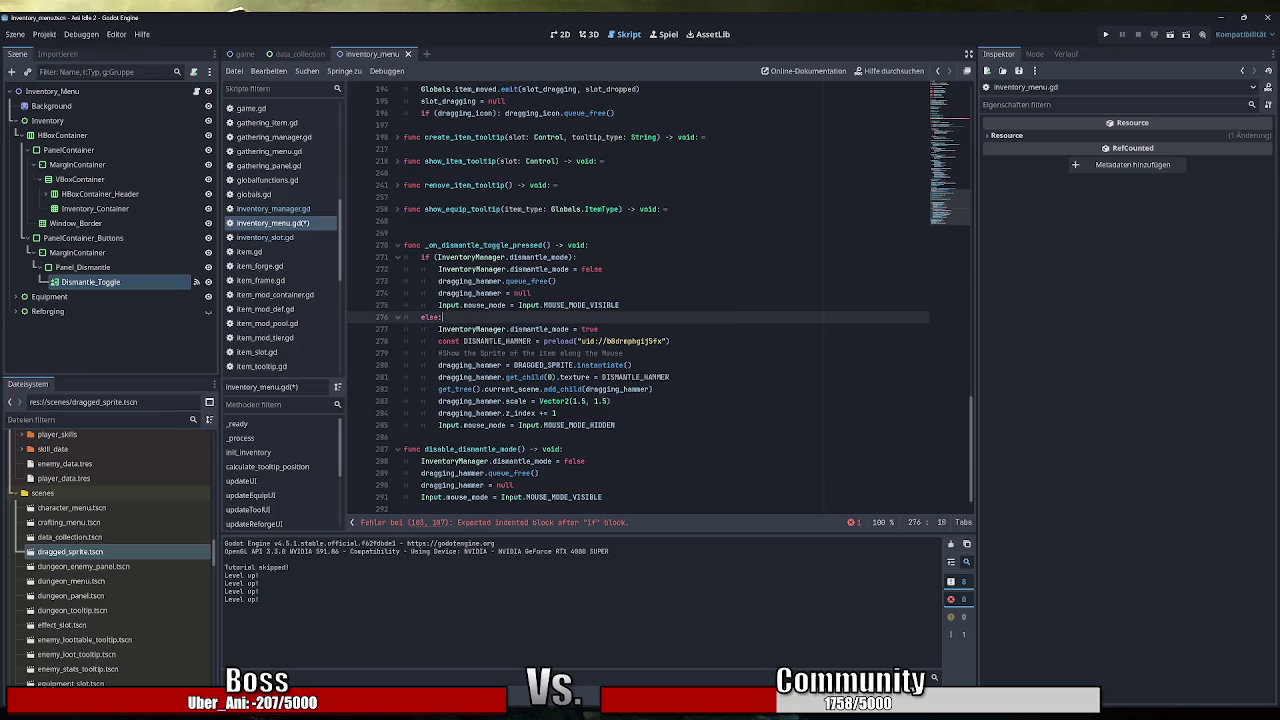
drag(526, 449, 424, 449)
key(ctrl+c)
drag(620, 305, 438, 269)
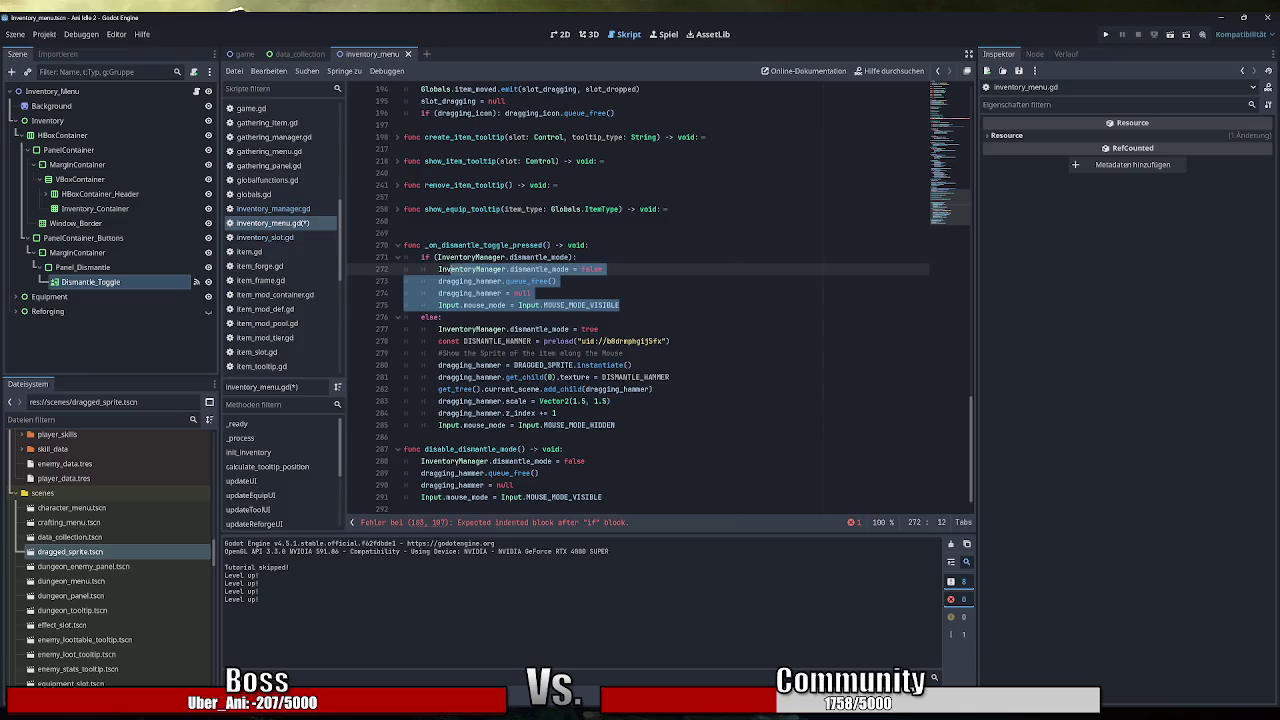
key(ctrl+v)
key(ctrl+s)
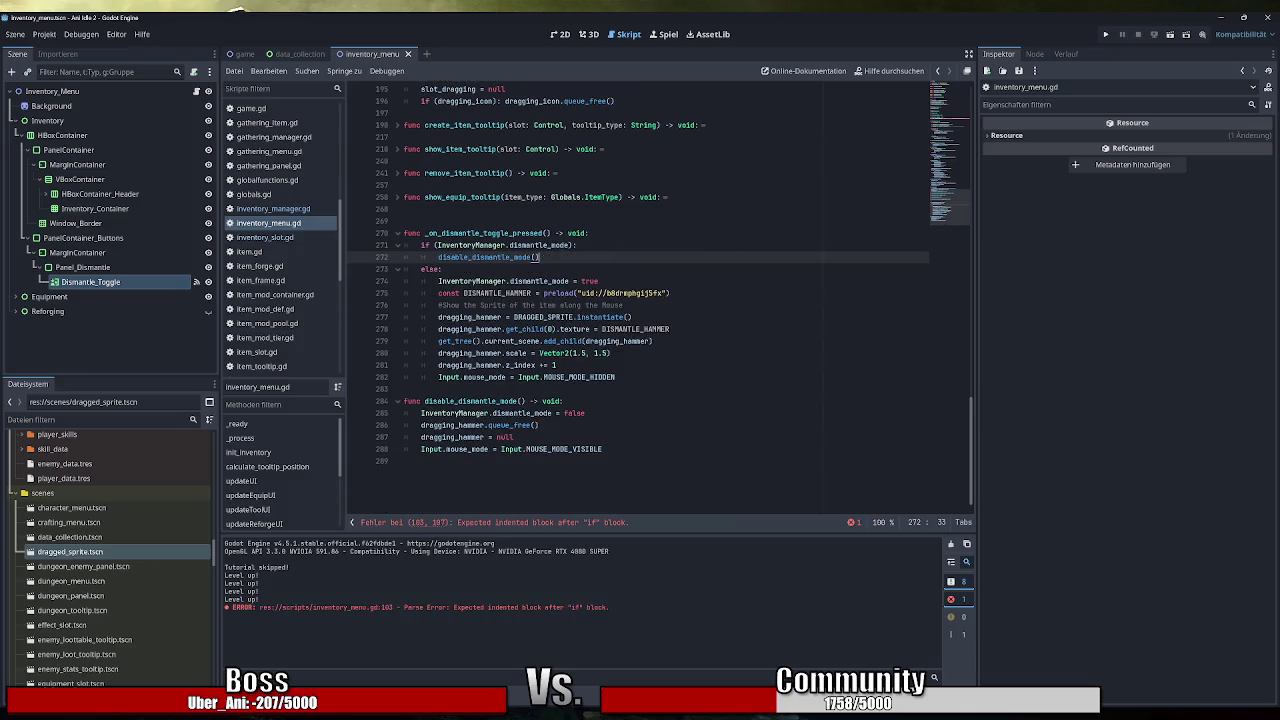
click(946, 133)
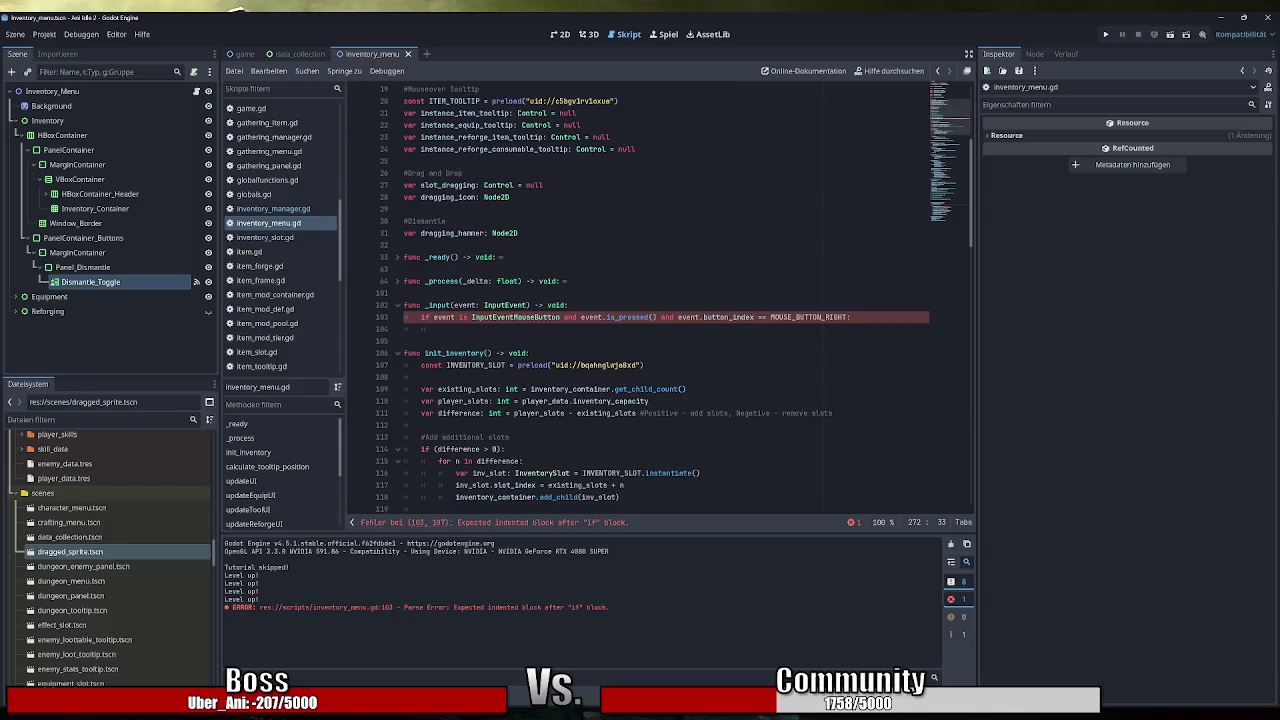
Call disable_dismantle_mode() in _input's right-click branch, save, and run the game.
click(436, 328)
text(disab)
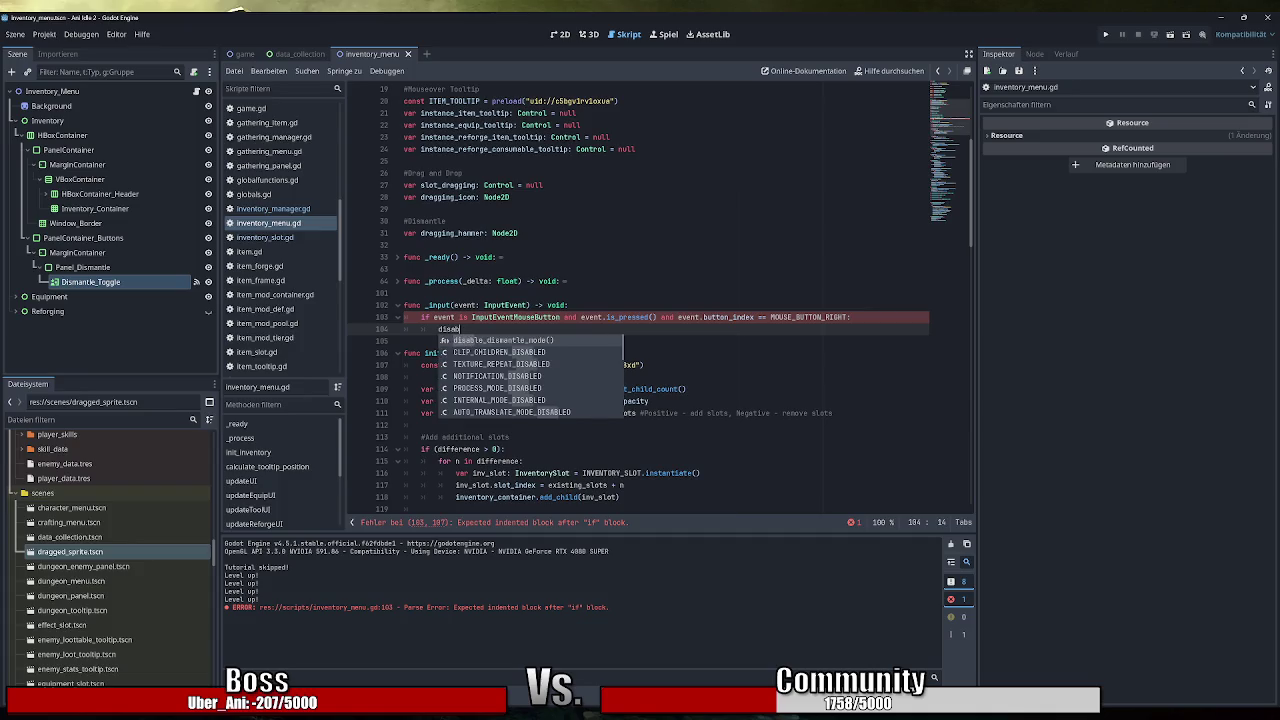
key(Return)
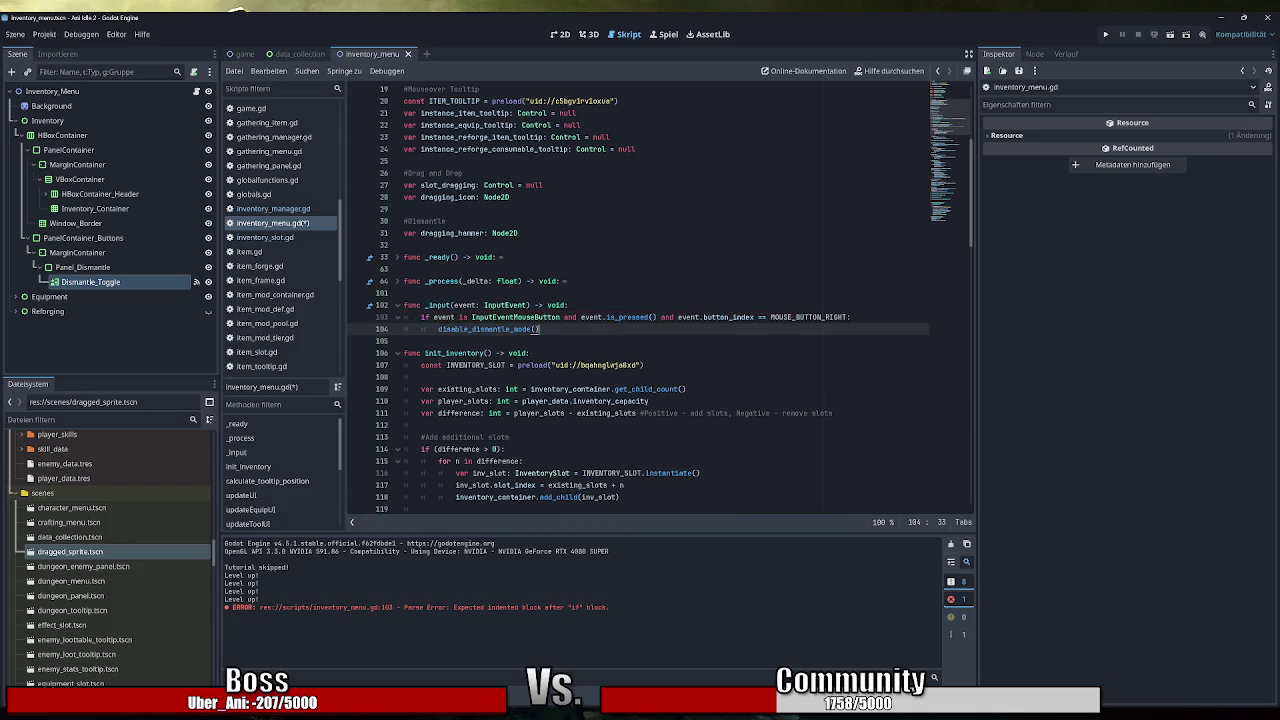
key(ctrl+s)
click(1105, 34)
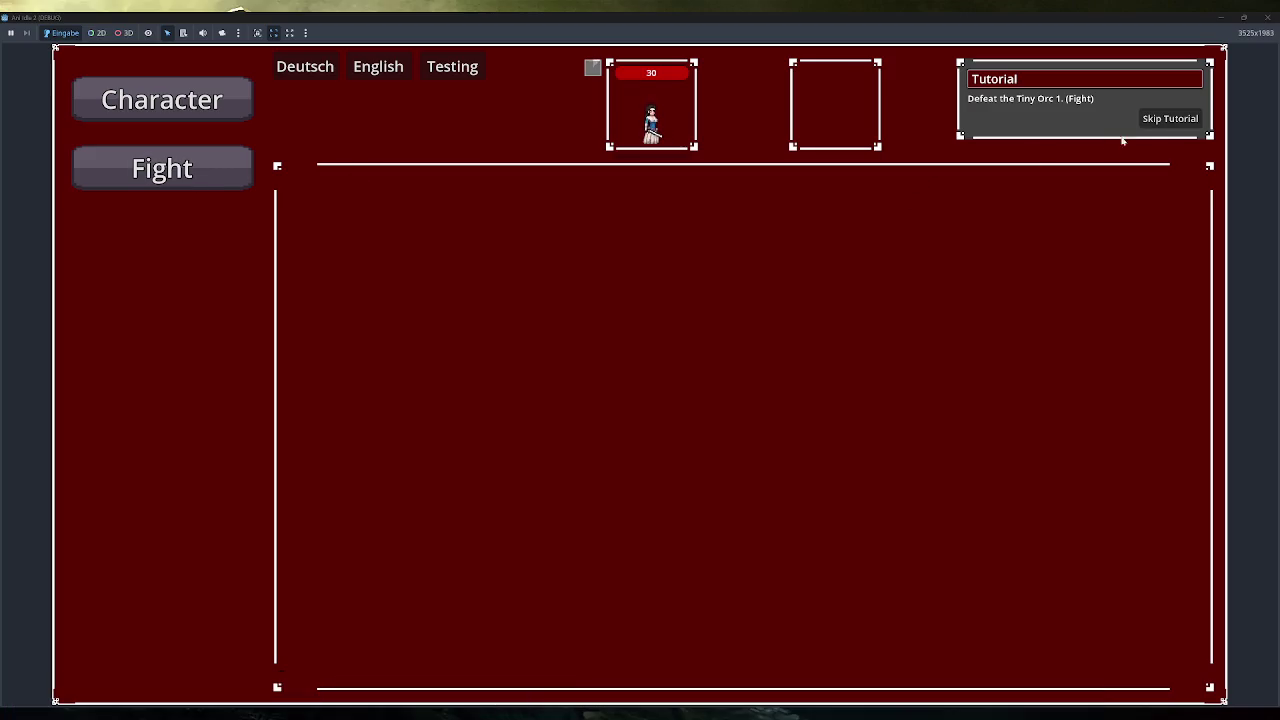
Skip the tutorial, open Inventory, drag the hammer, and right-click to cancel dismantle mode.
click(1168, 119)
click(186, 360)
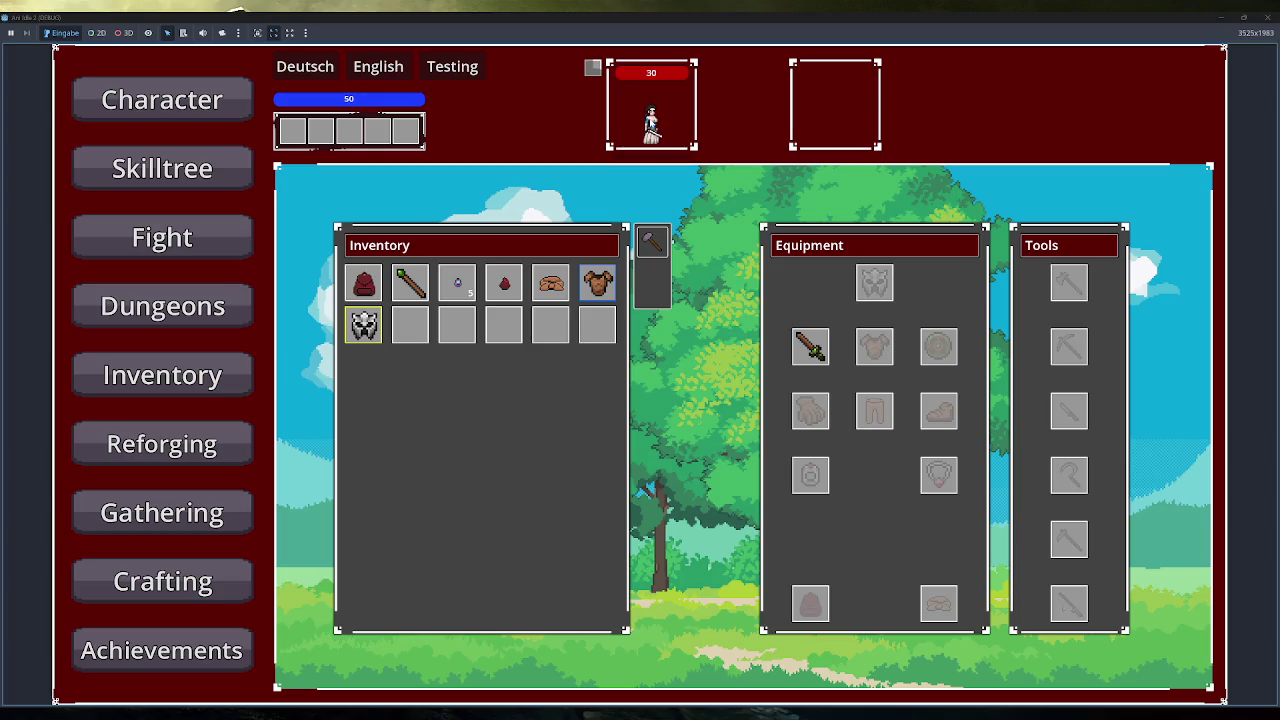
drag(656, 246, 874, 292)
drag(652, 250, 344, 558)
drag(648, 248, 88, 140)
mouse_move(446, 289)
right_click(603, 288)
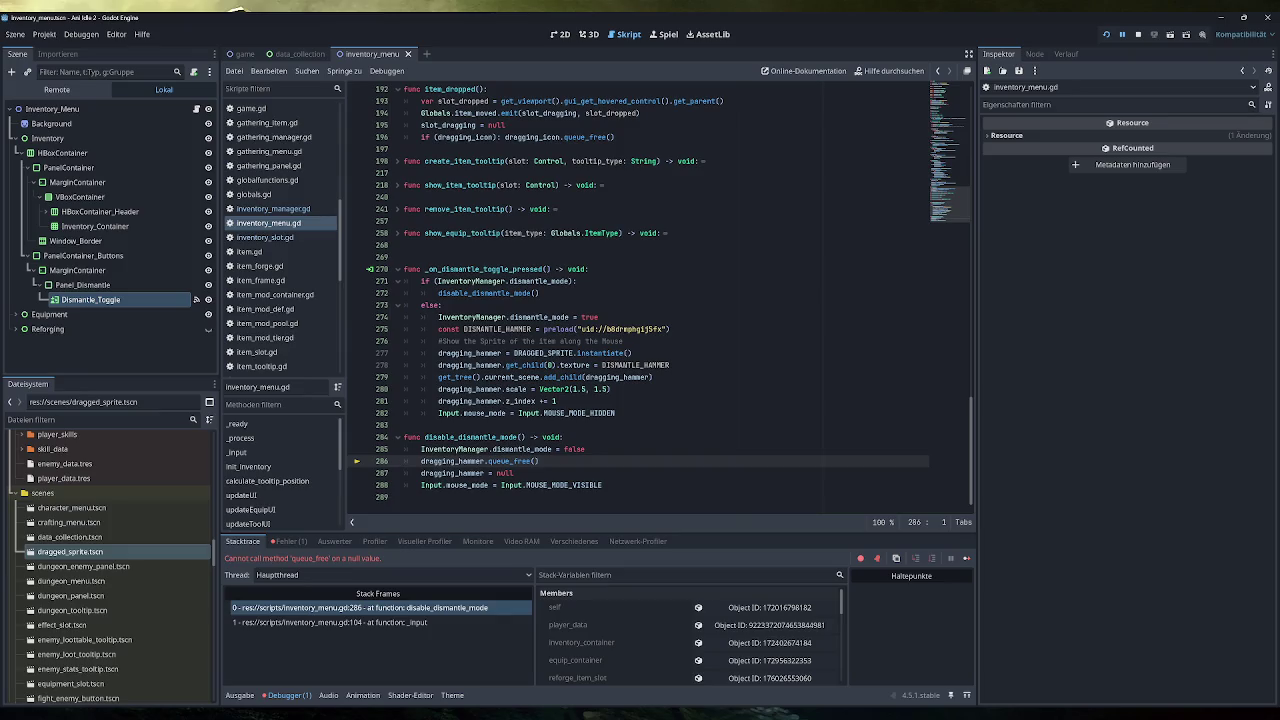
Stop the debugger and add an 'if (dragging_hammer):' line atop disable_dismantle_mode's body.
key(F8)
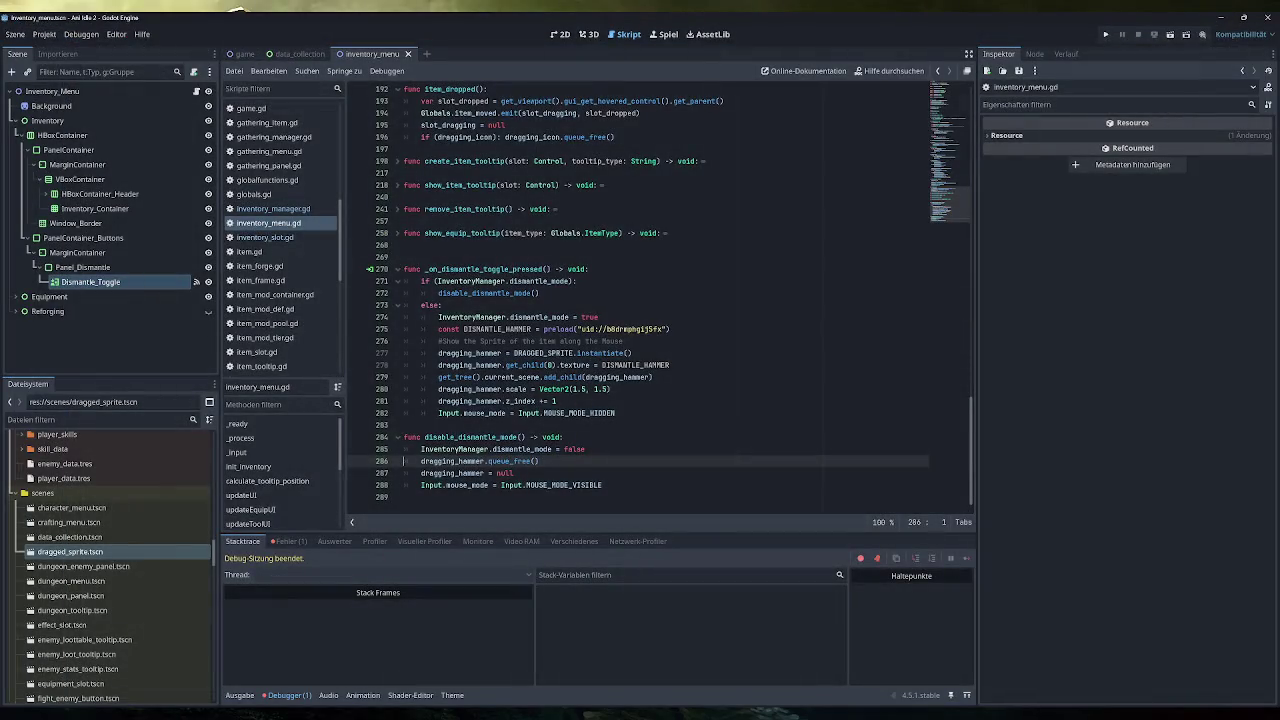
click(564, 437)
key(Return)
text(if)
key(BackSpace)
key(BackSpace)
key(BackSpace)
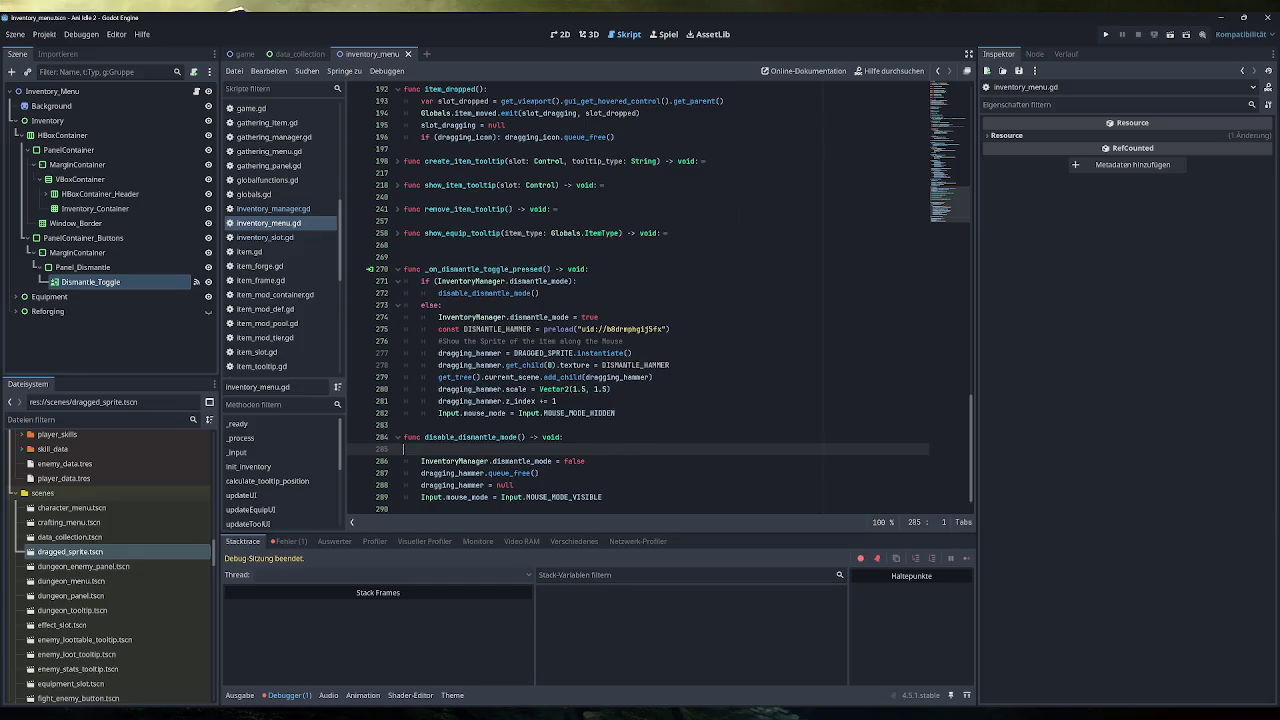
key(Tab)
text(if ()
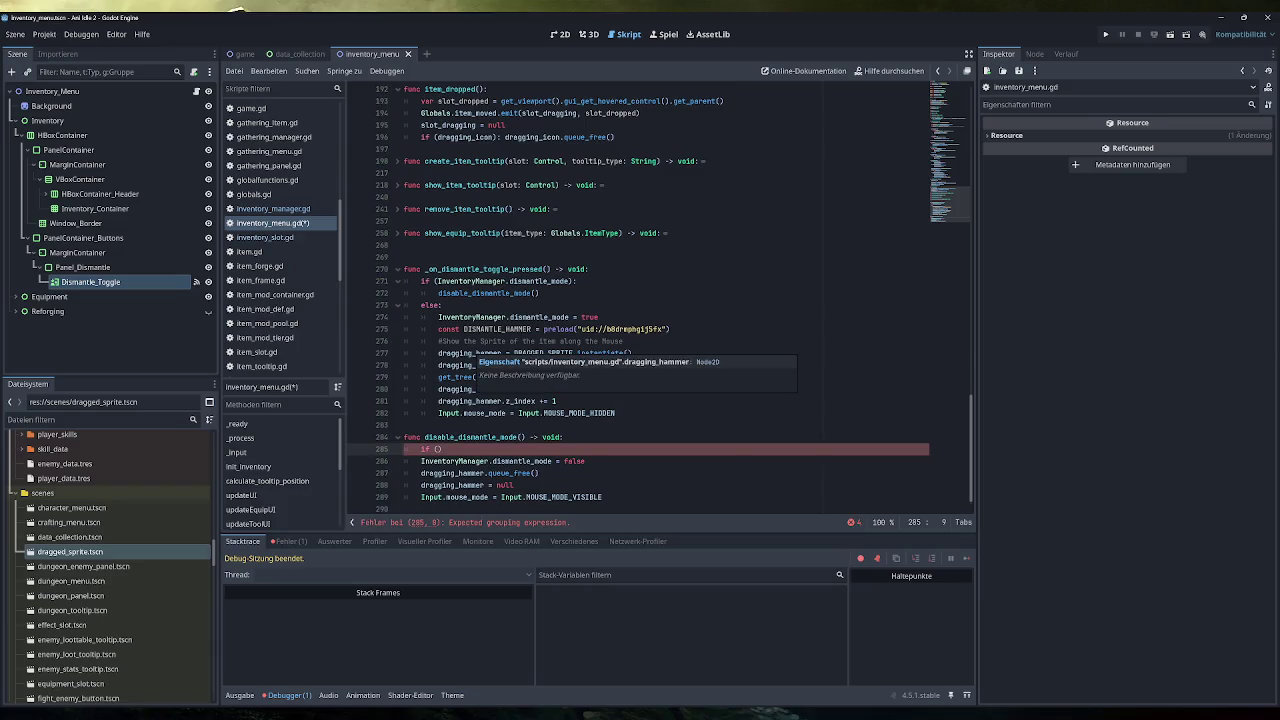
text(dragging_hammer))
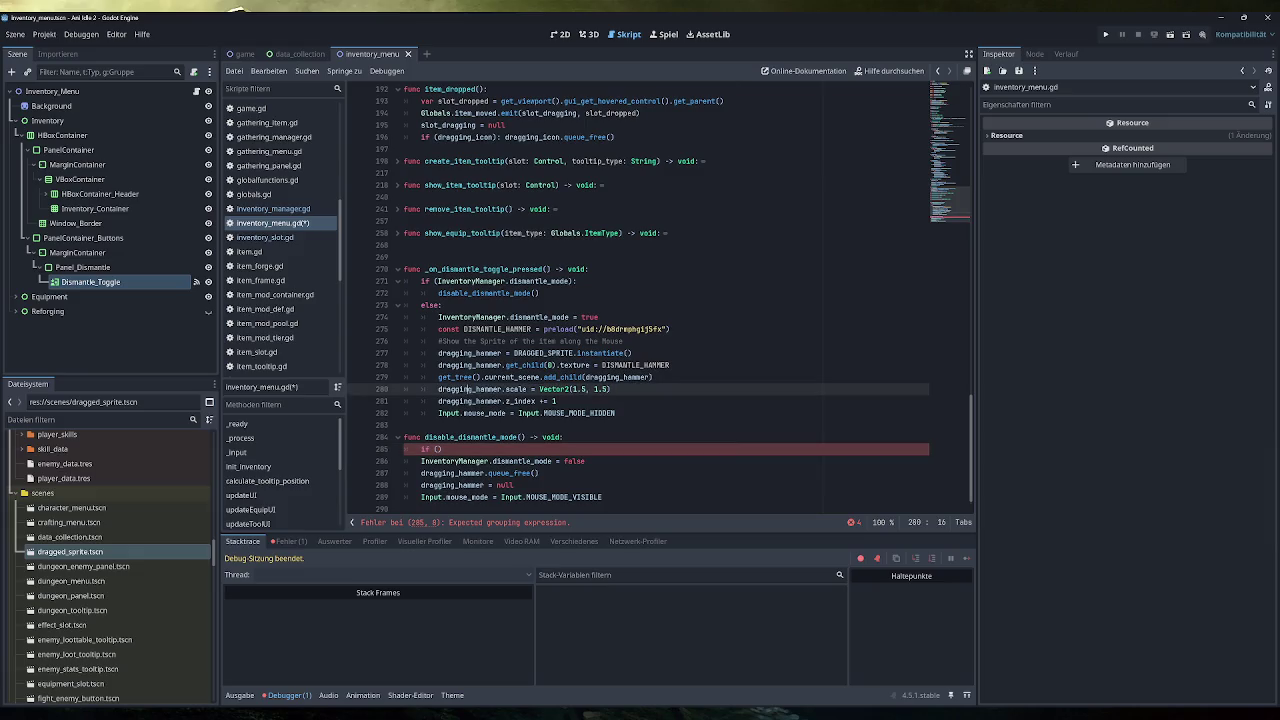
text(:)
Indent the four body lines under the if, change its condition to dismantle_mode, and save.
mouse_move(605, 497)
mouse_down()
mouse_move(420, 473)
mouse_move(420, 461)
mouse_up()
key(Tab)
click(505, 449)
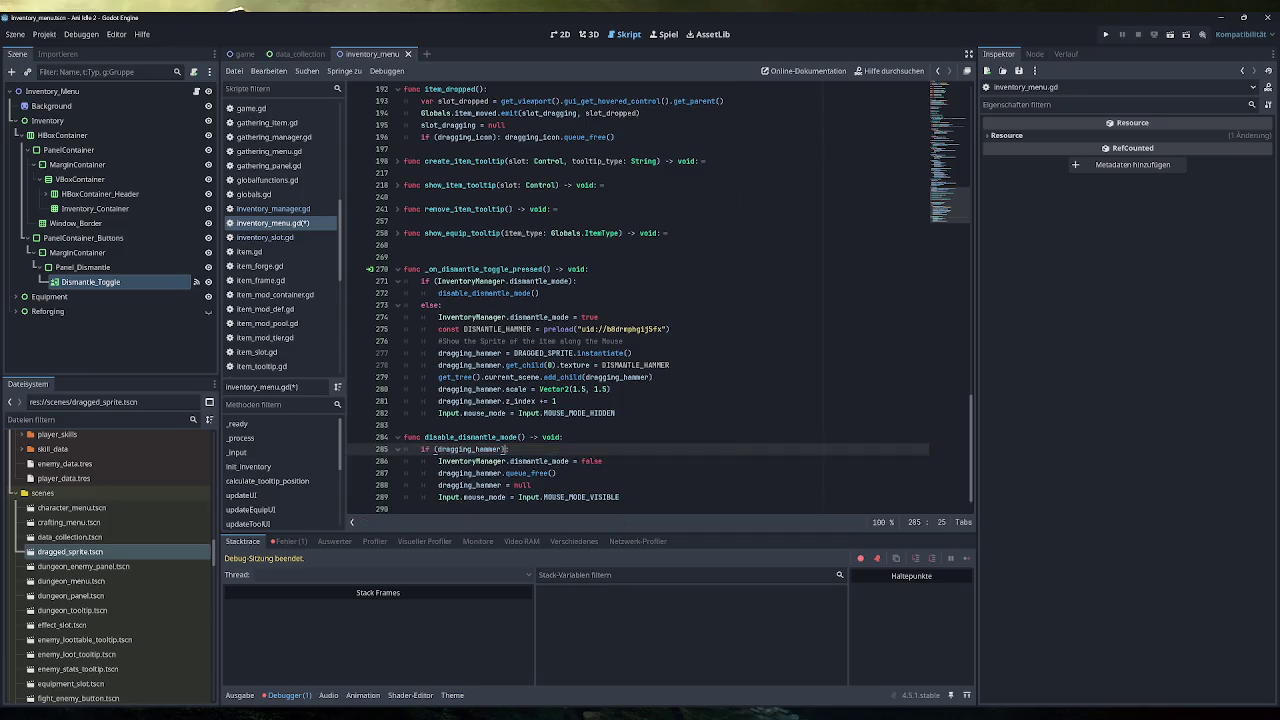
double_click(540, 461)
key(ctrl+c)
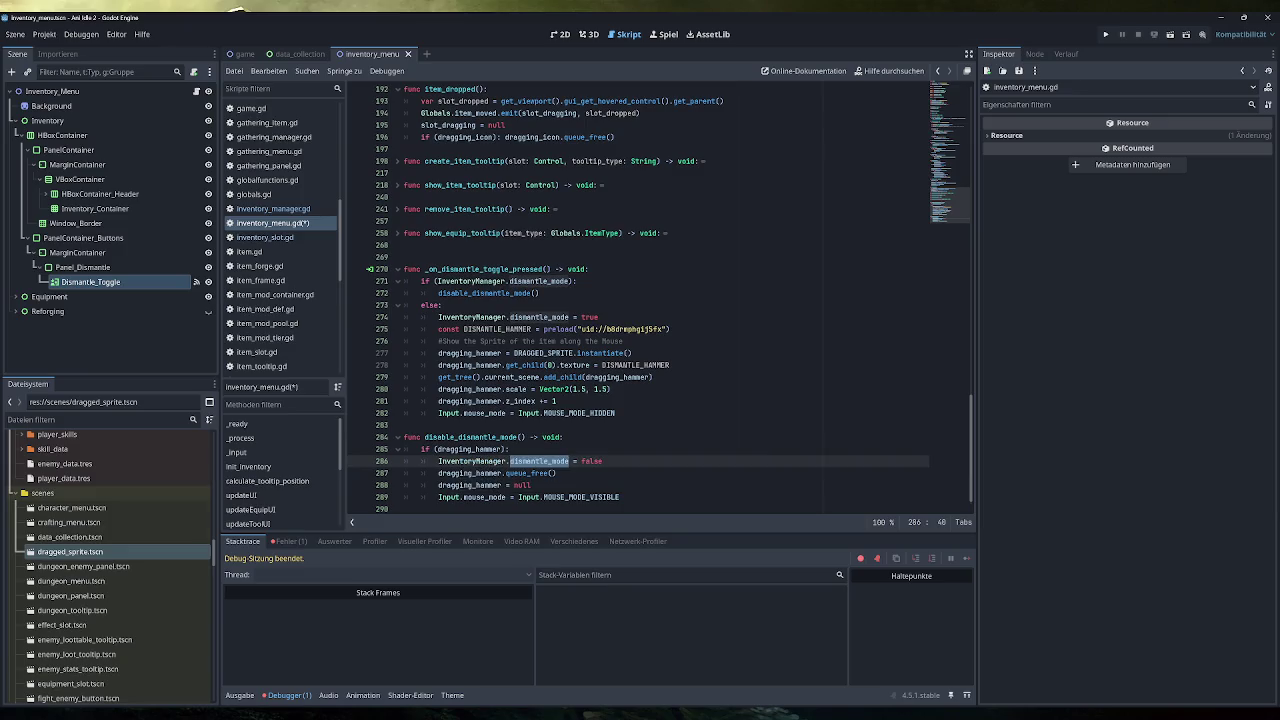
double_click(466, 449)
key(ctrl+v)
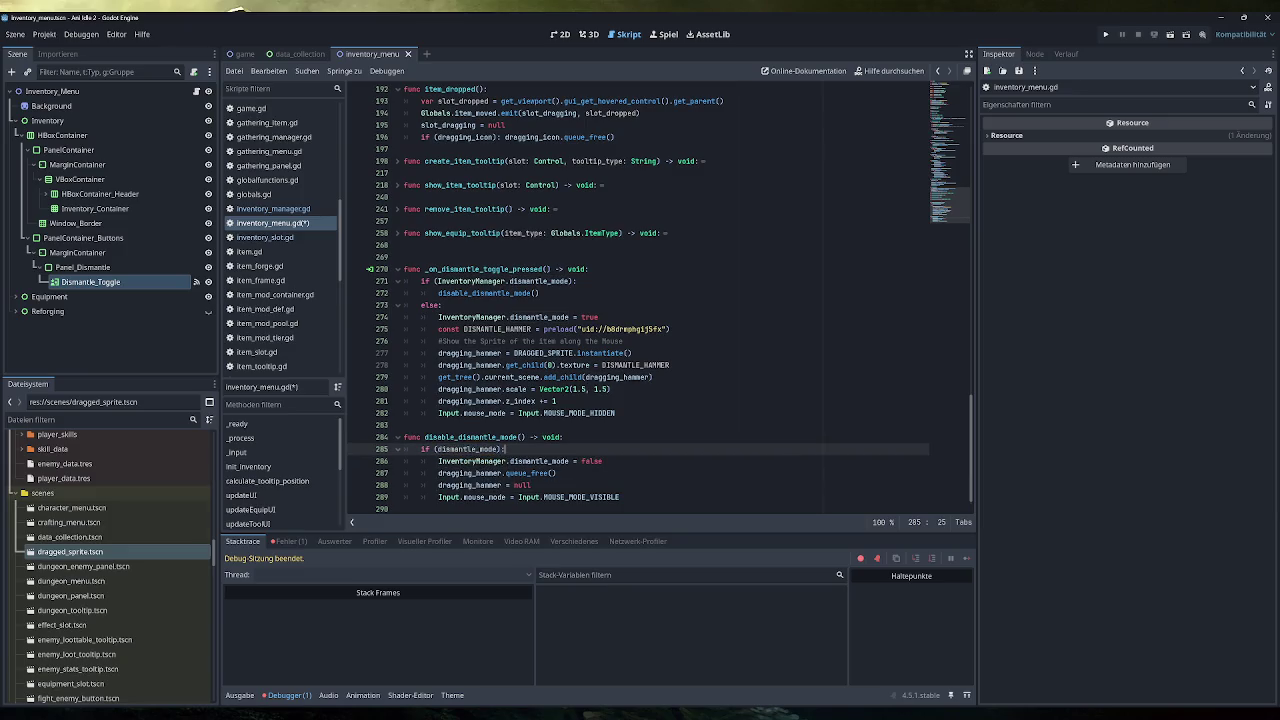
key(ctrl+s)
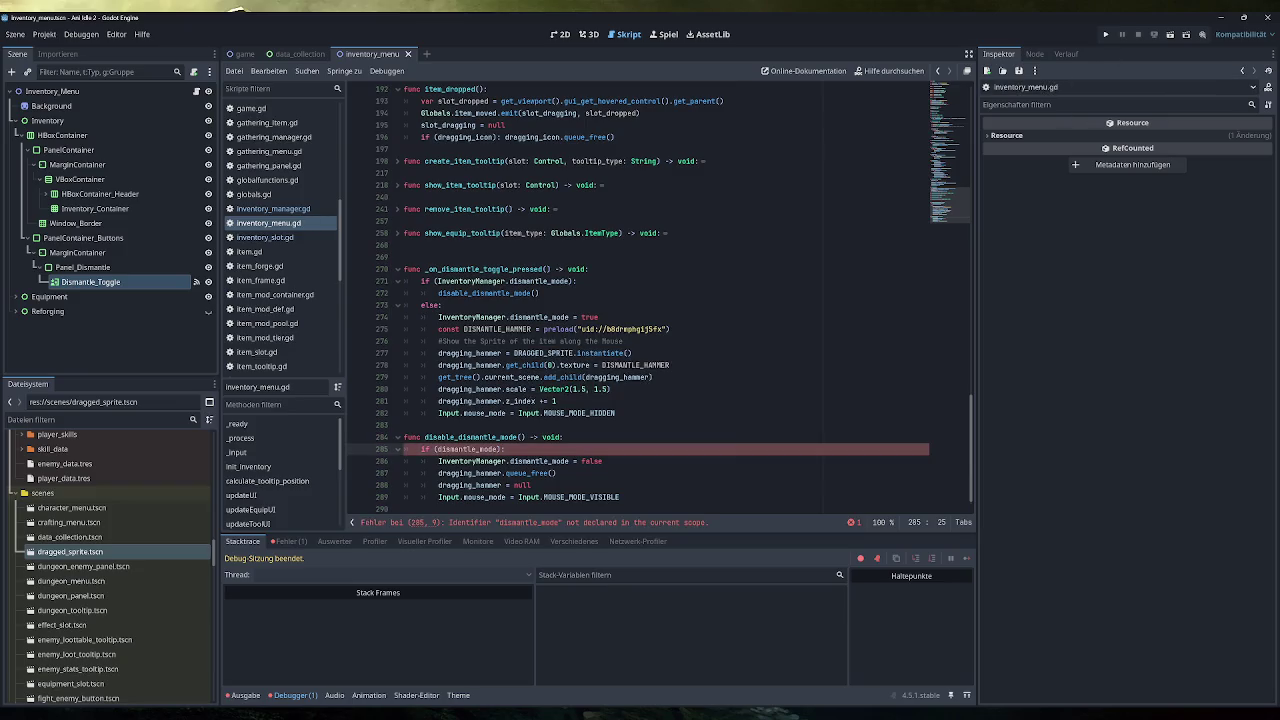
Make the guard condition InventoryManager.dismantle_mode and relaunch the game.
drag(571, 281, 443, 281)
key(ctrl+c)
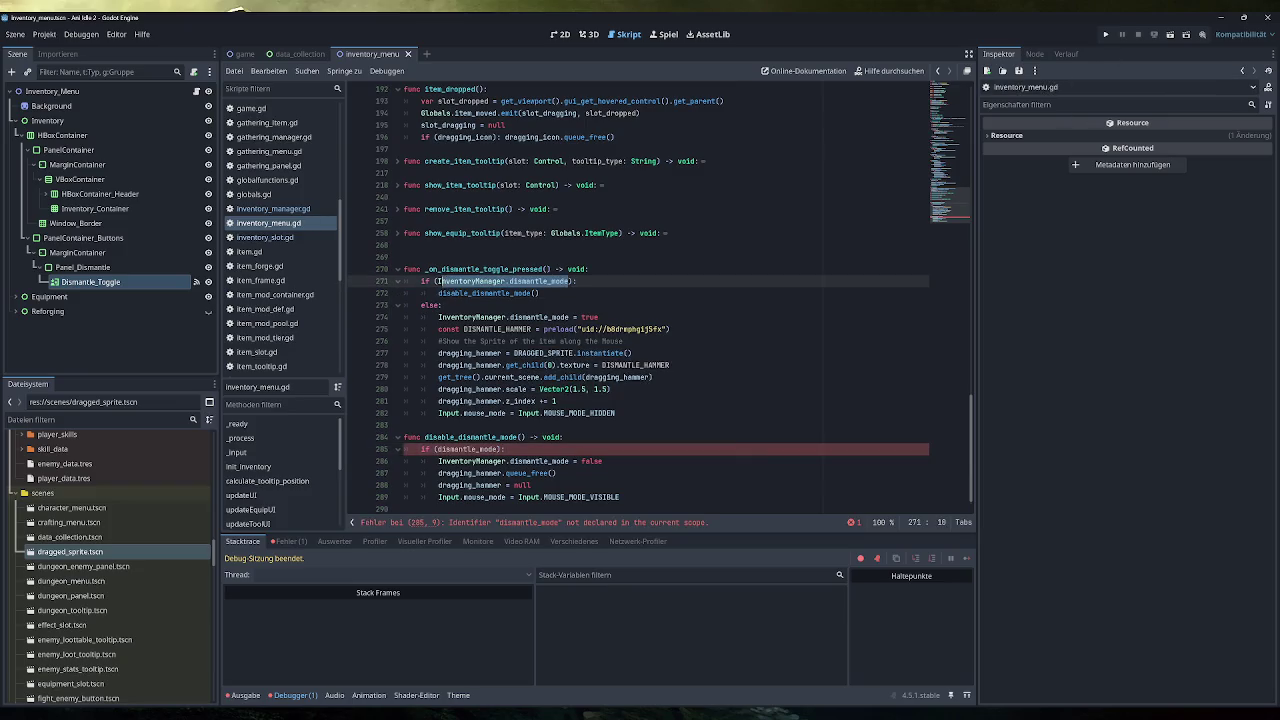
double_click(466, 449)
key(ctrl+v)
key(End)
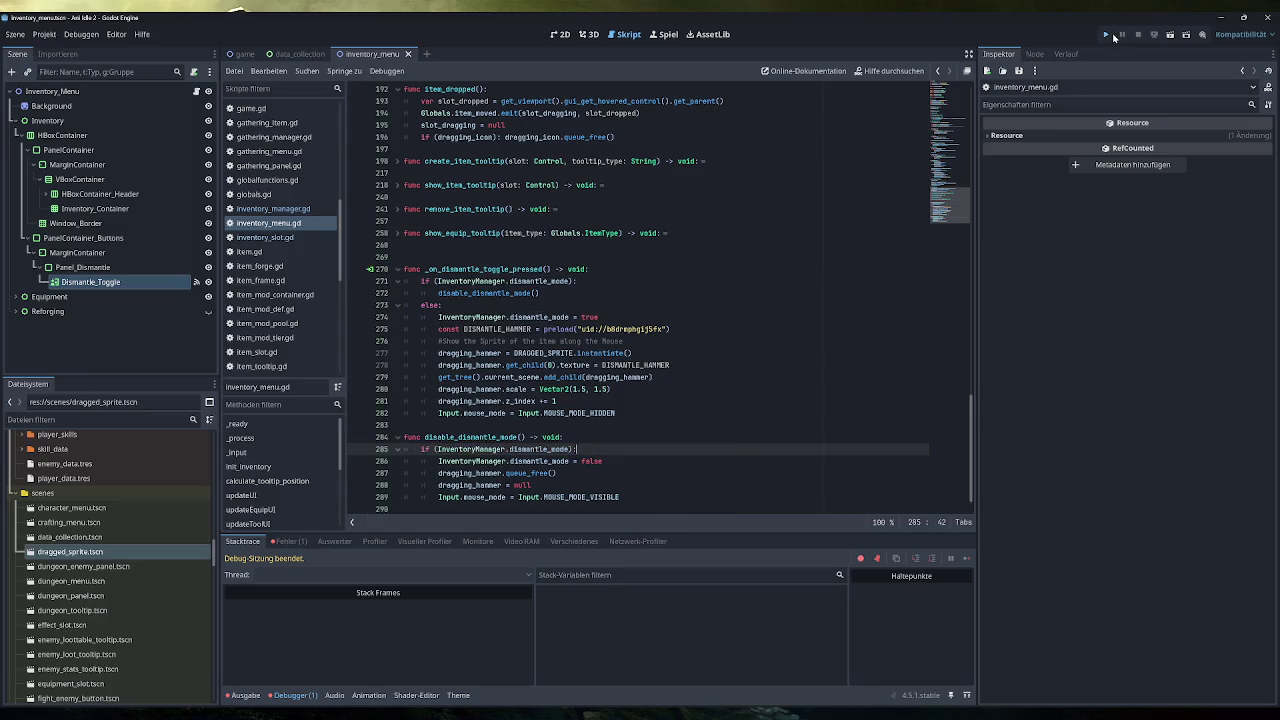
click(1112, 35)
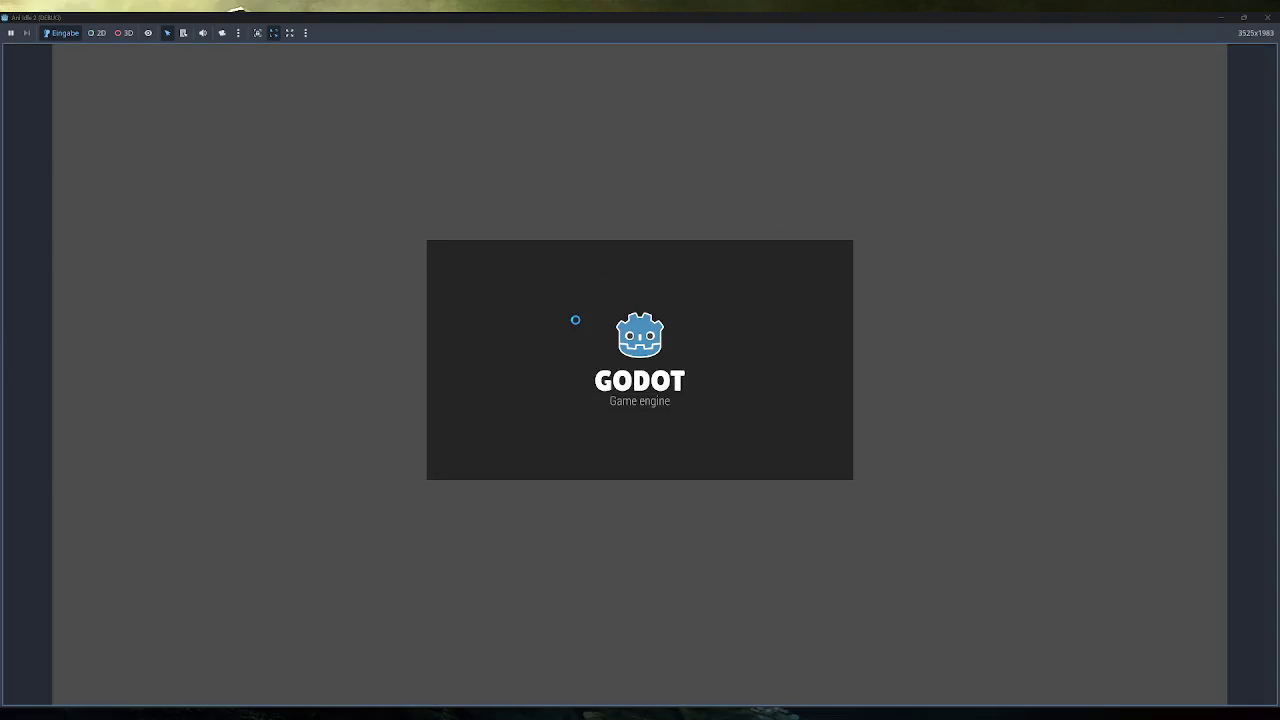
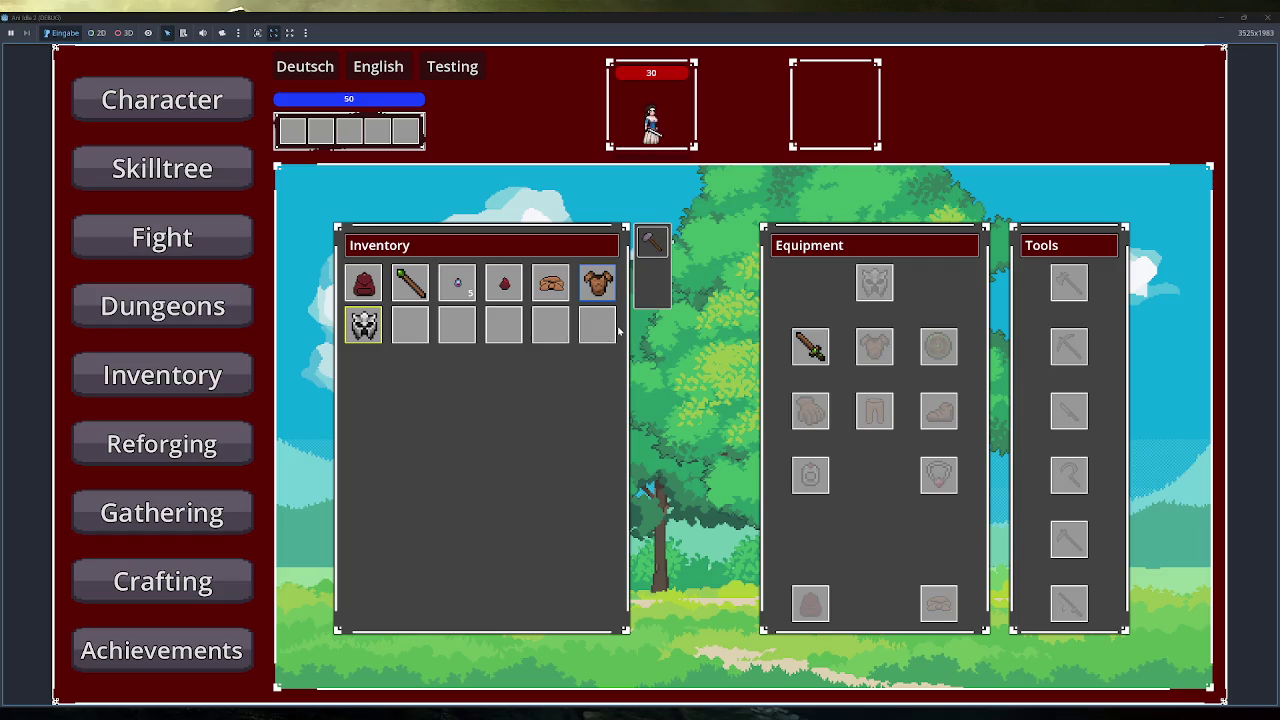
Close the running game and open inventory_slot.gd in the Script editor.
click(1266, 17)
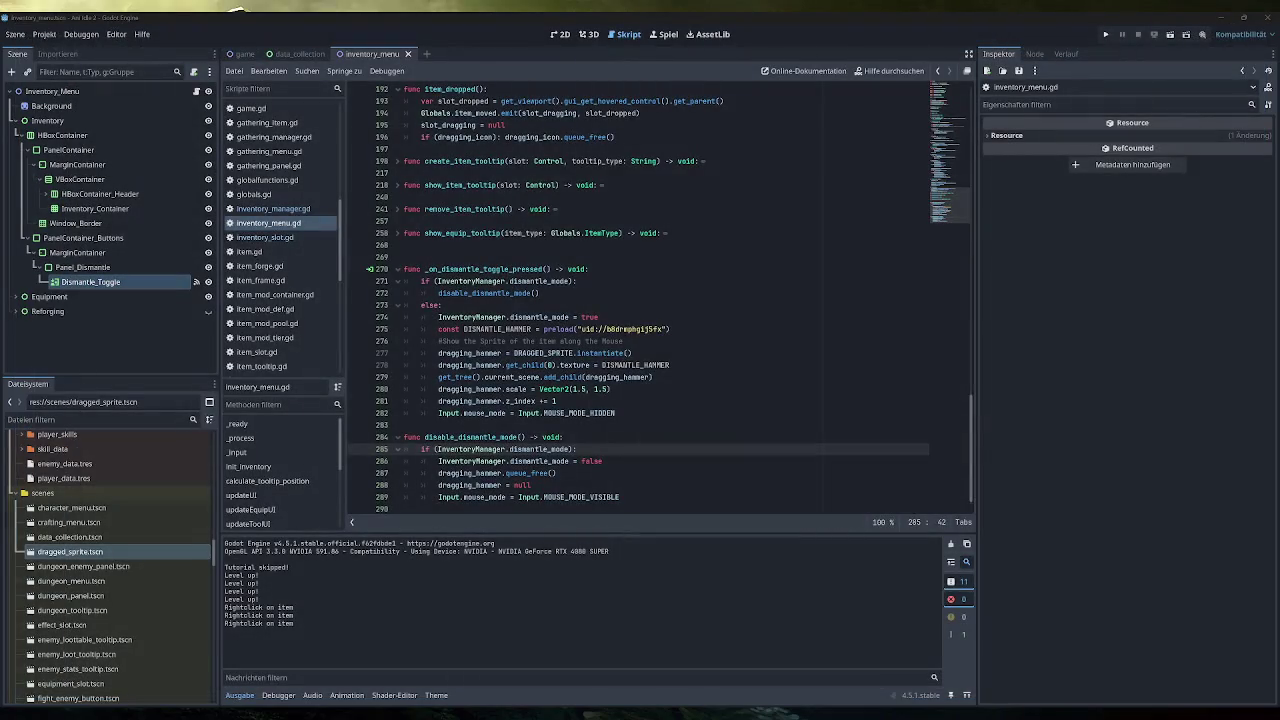
scroll(639, 299, down, 1)
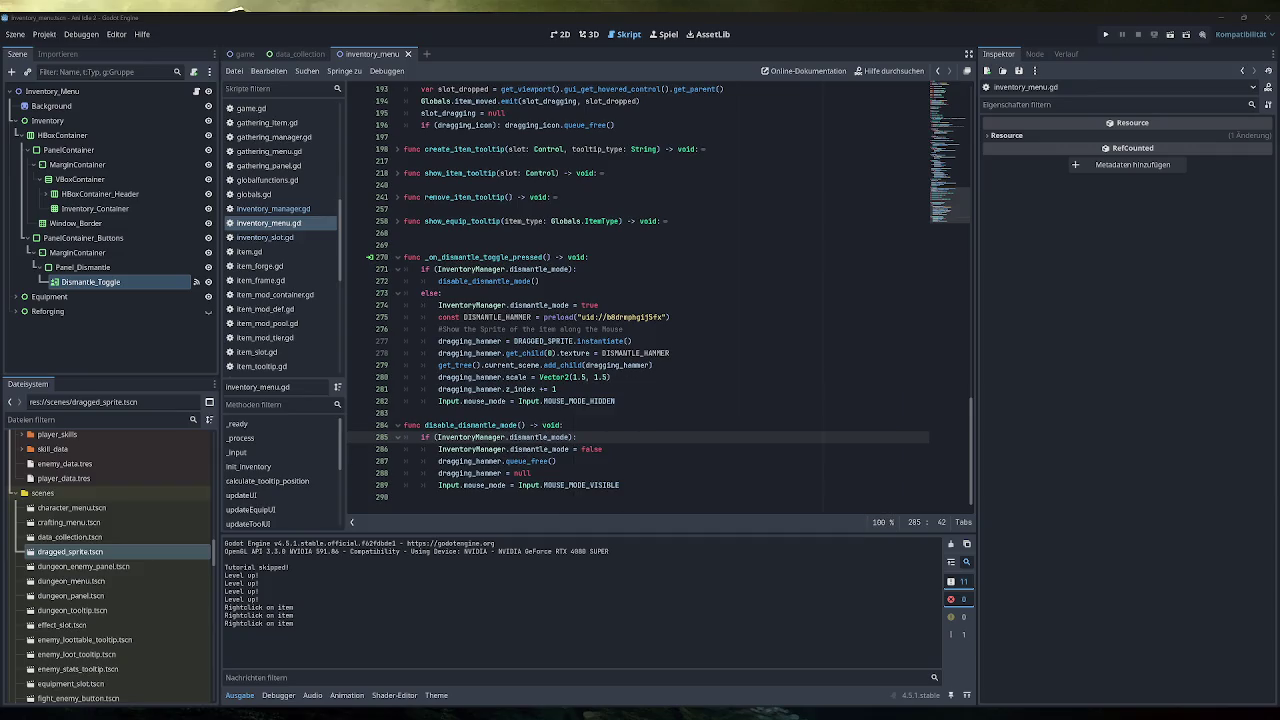
click(271, 239)
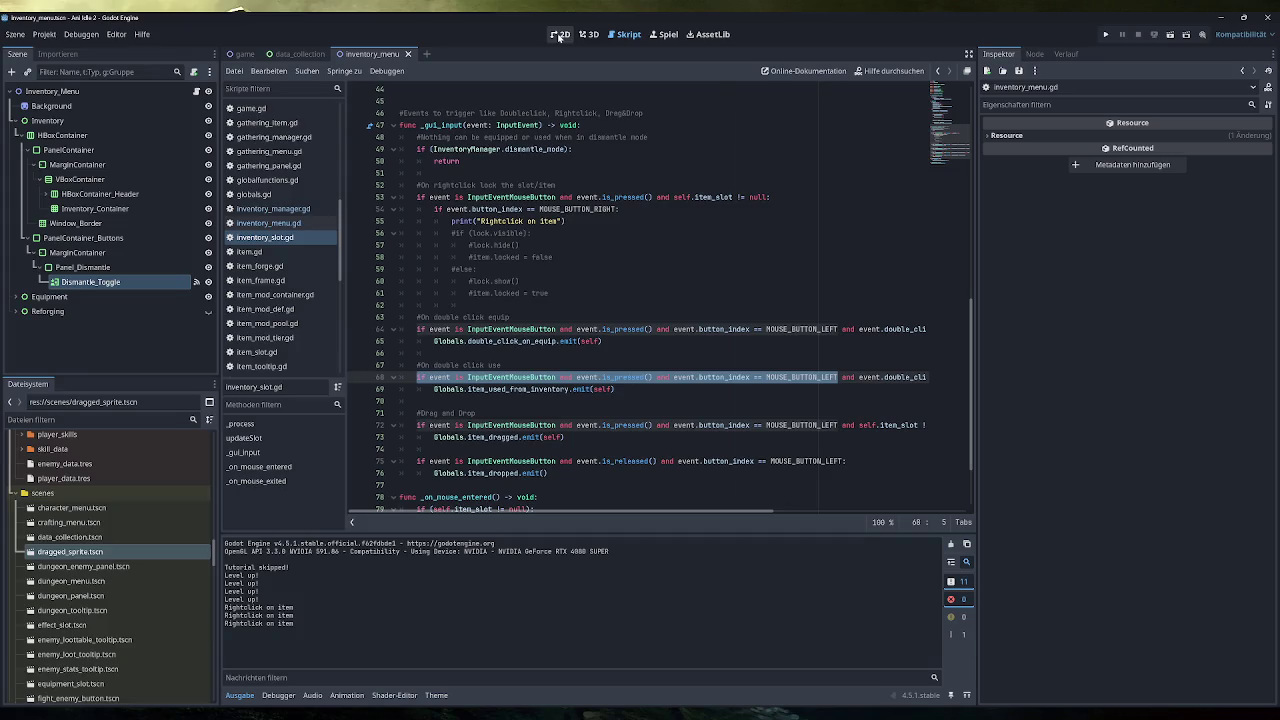
Expand Equipment > PanelContainer_Tools and inspect the Axe_Slot node's properties.
click(24, 297)
scroll(75, 310, down, 3)
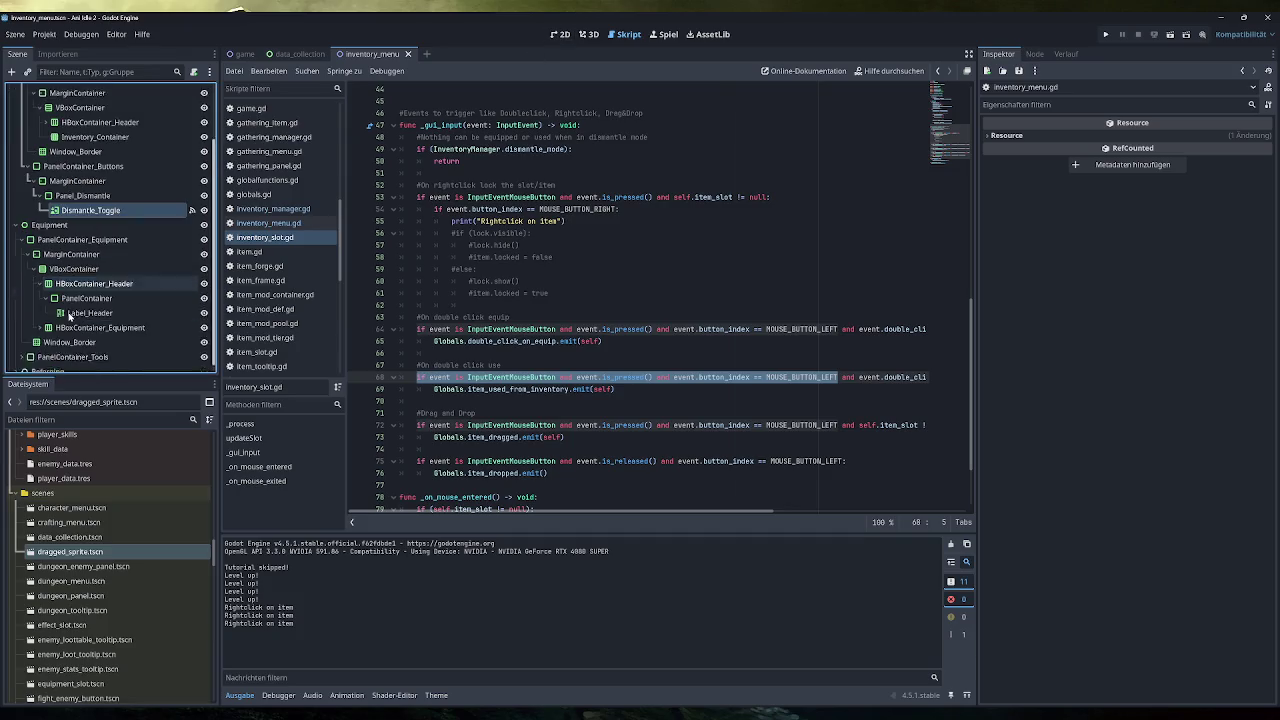
click(24, 349)
scroll(80, 350, down, 5)
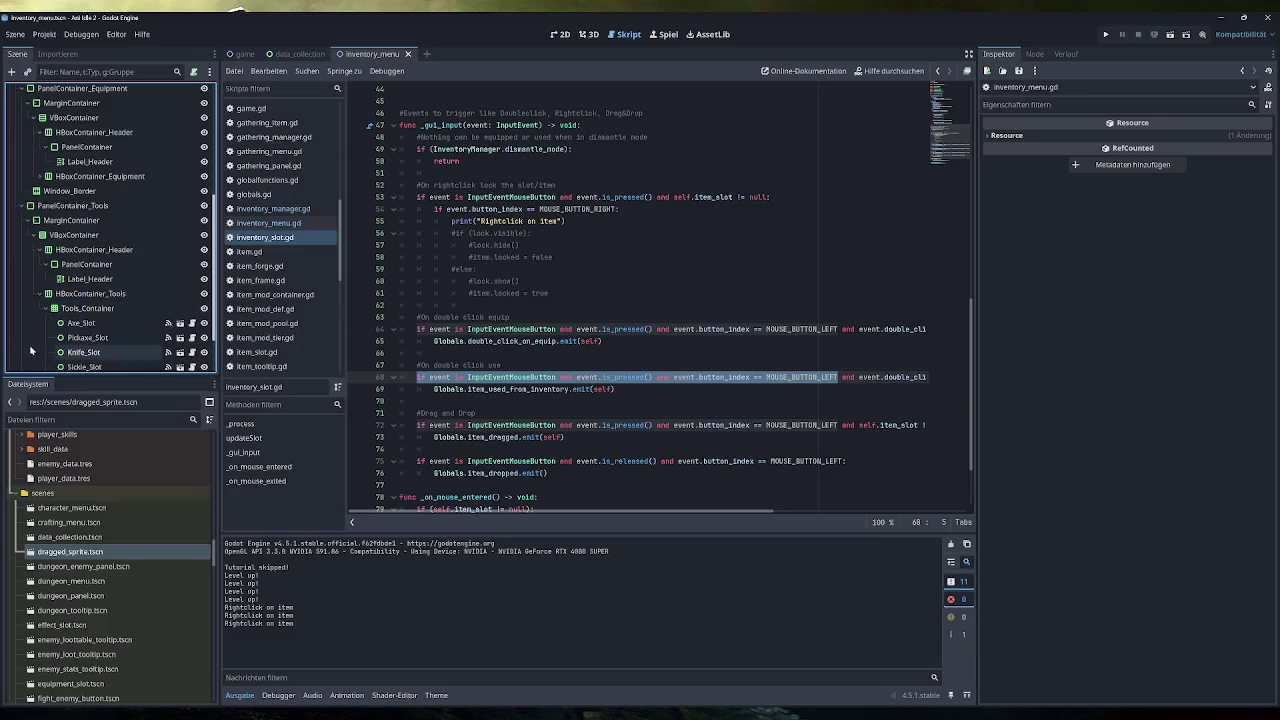
click(82, 323)
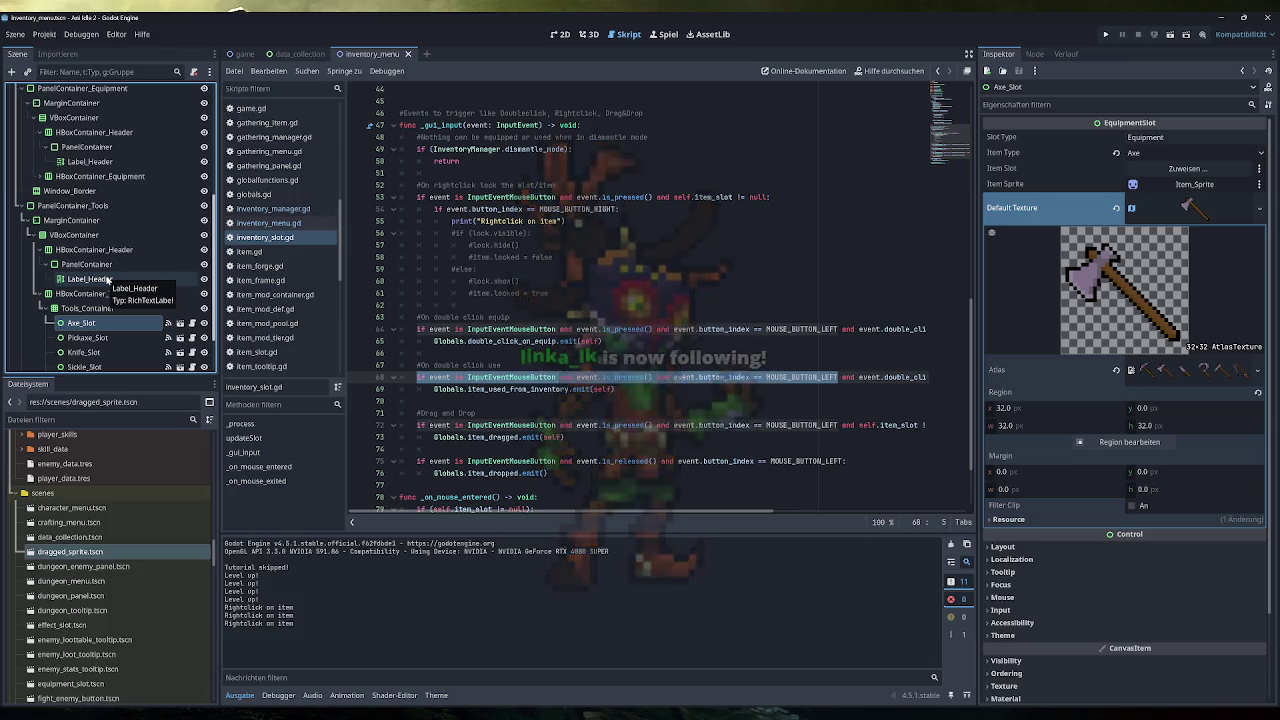
Collapse the Equipment tree again and show the inventory_menu scene in the 2D view.
click(24, 205)
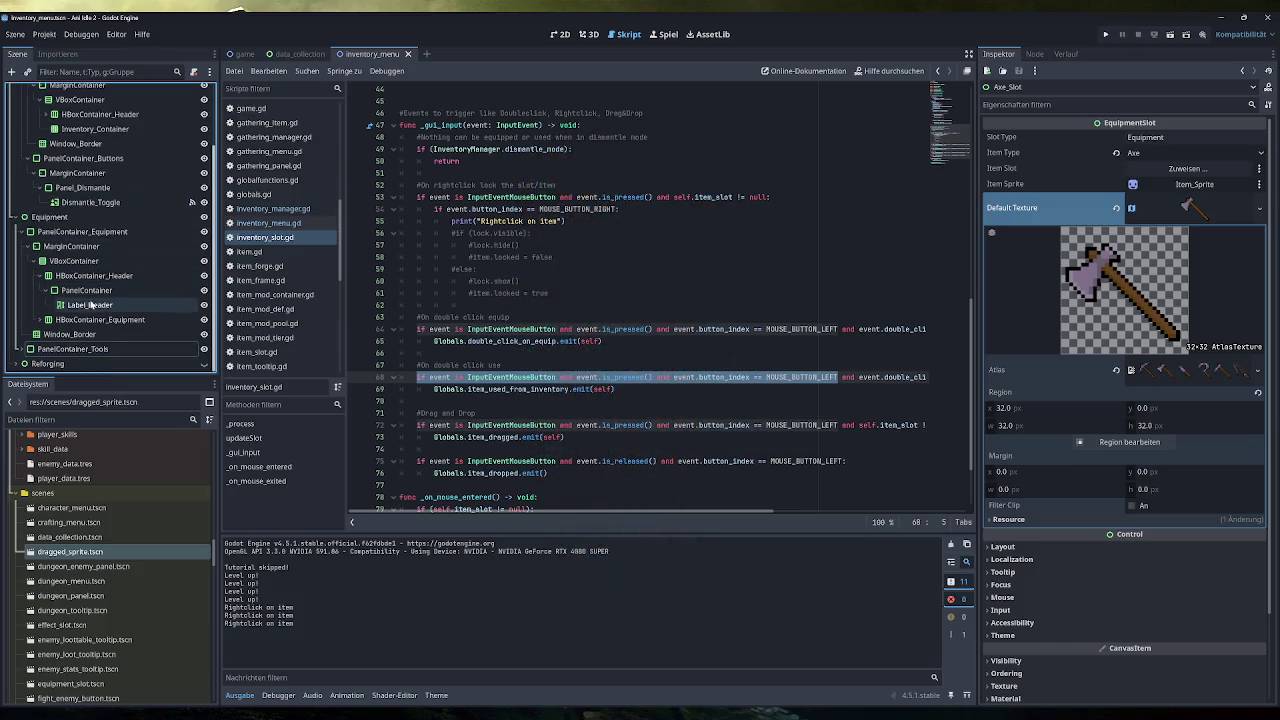
click(24, 217)
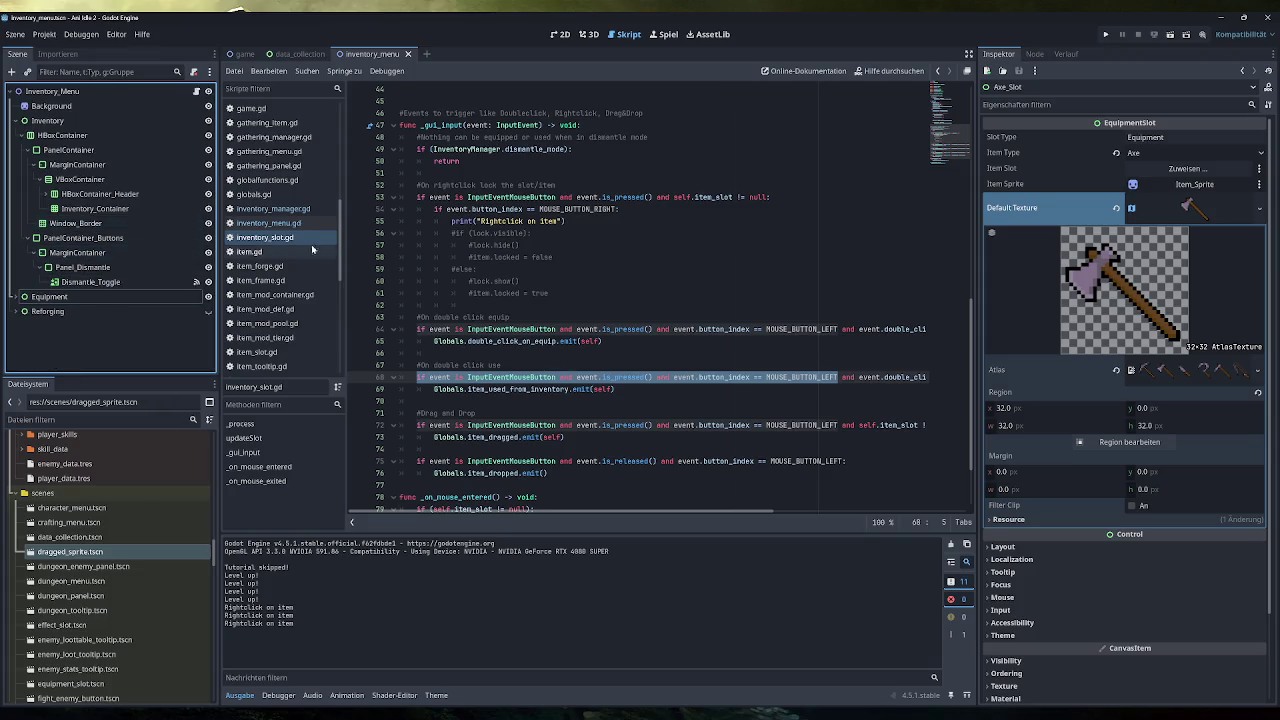
click(285, 240)
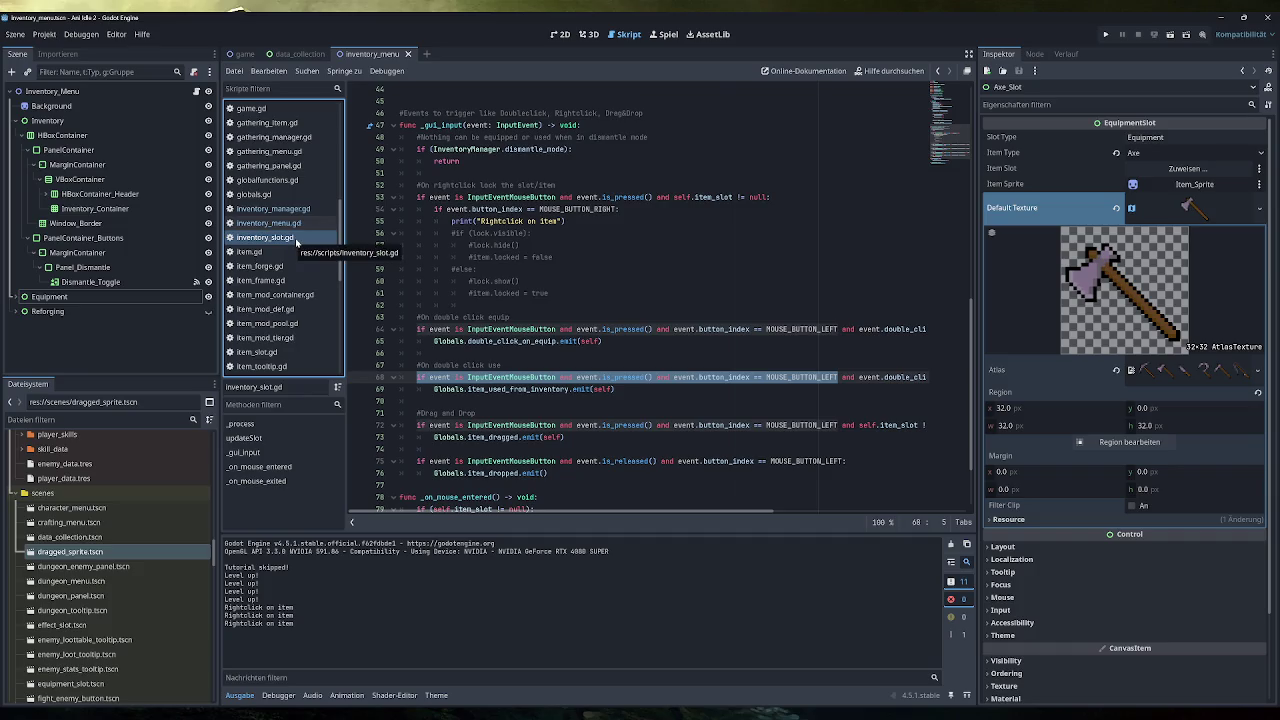
click(559, 36)
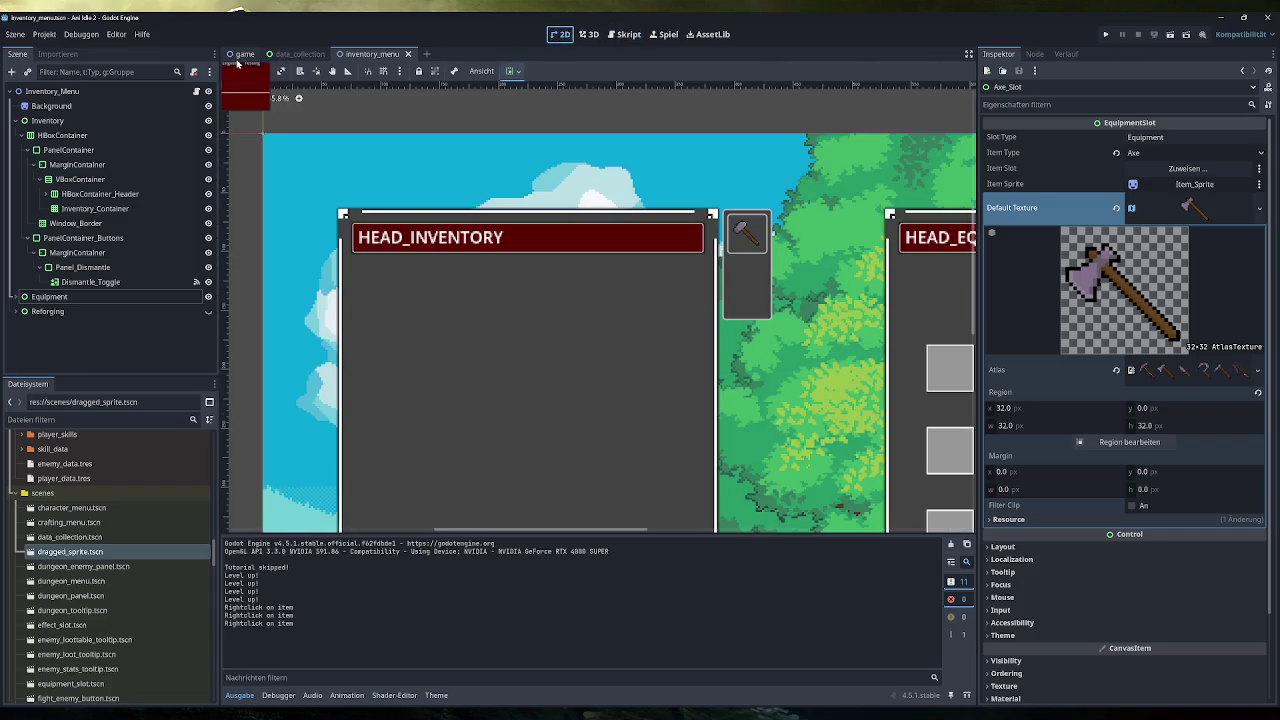
In the game scene, open the quick_slot.gd script attached to Quick_Slot1 under PanelContainer_Quickslotbar.
click(250, 56)
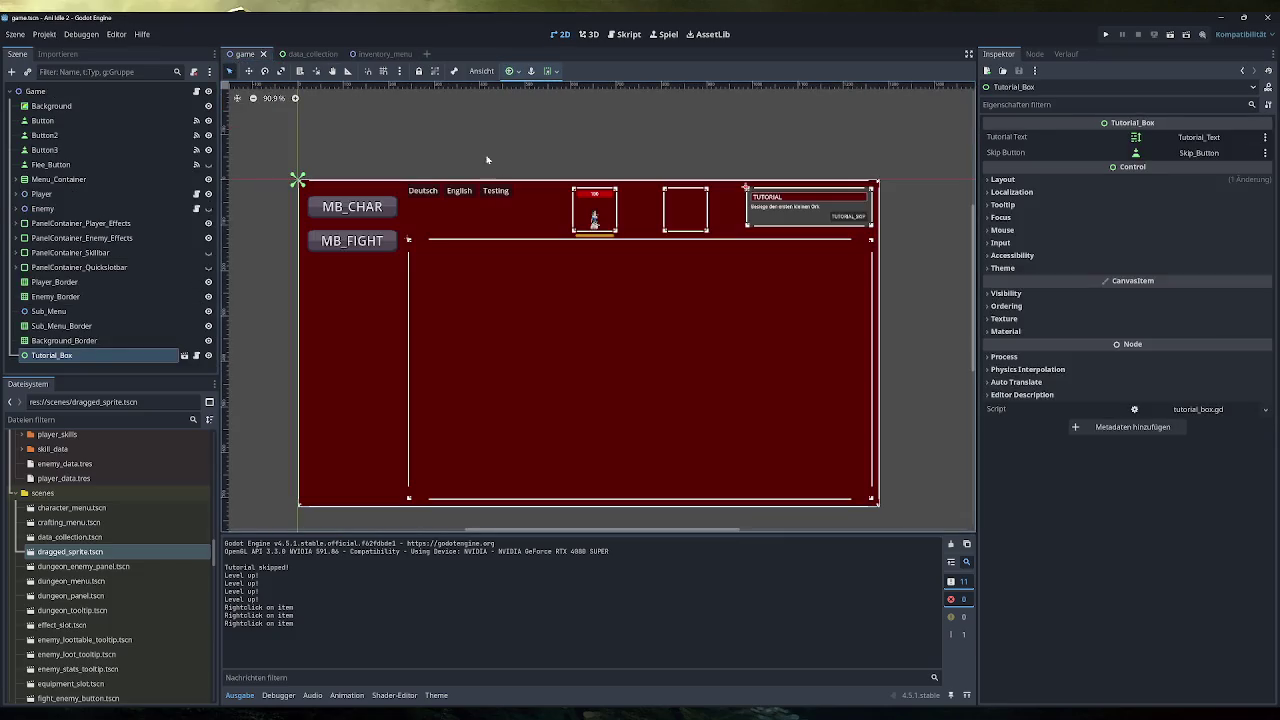
click(15, 267)
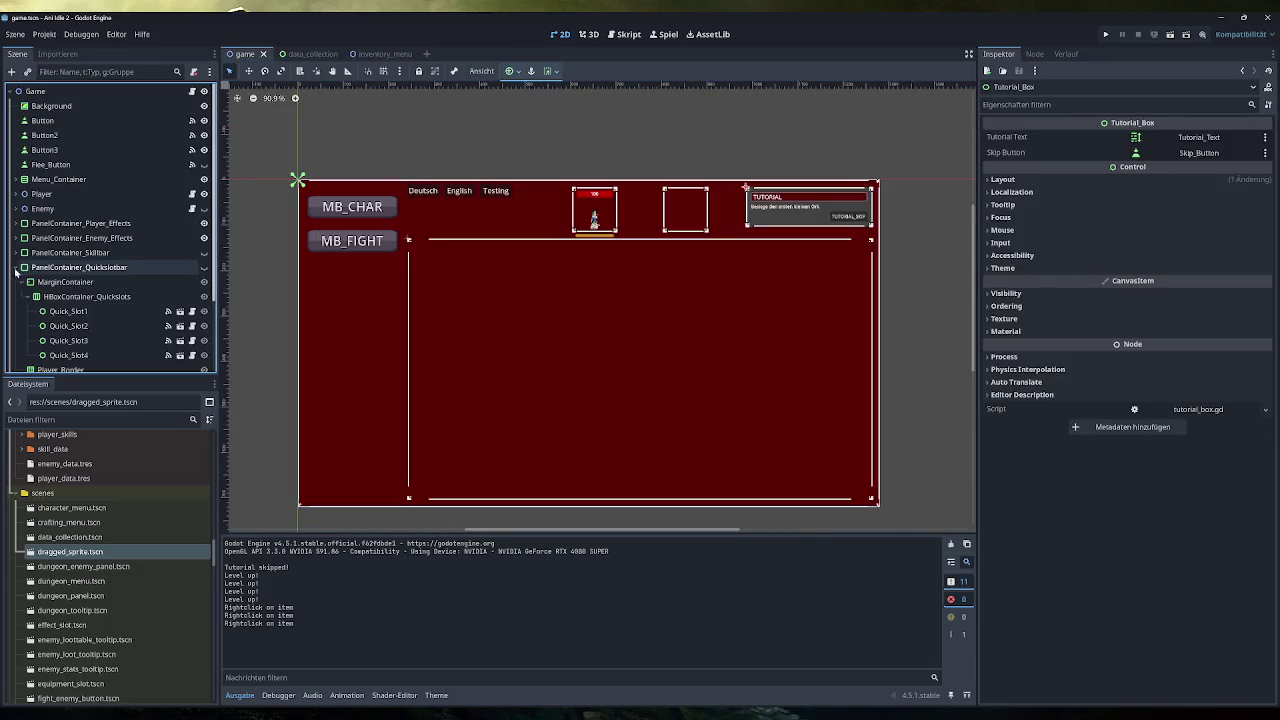
click(70, 311)
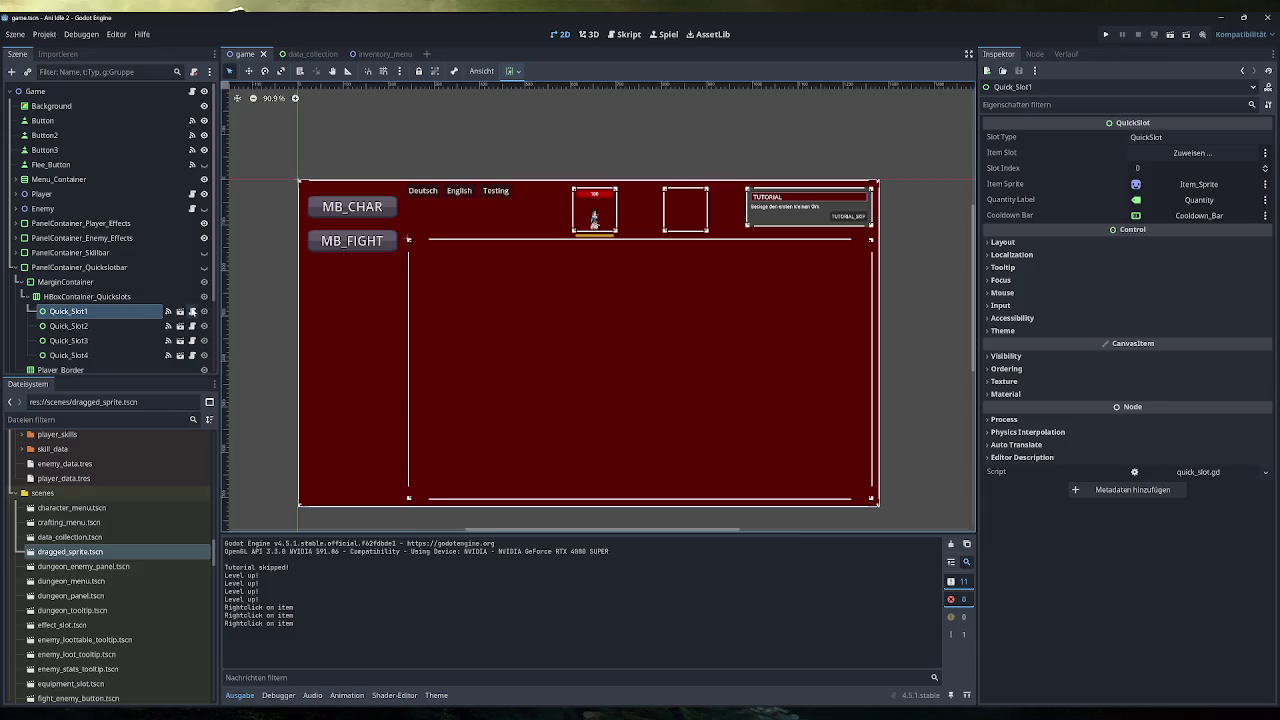
click(180, 311)
Read through quick_slot.gd, then go back to inventory_slot.gd.
scroll(660, 300, up, 15)
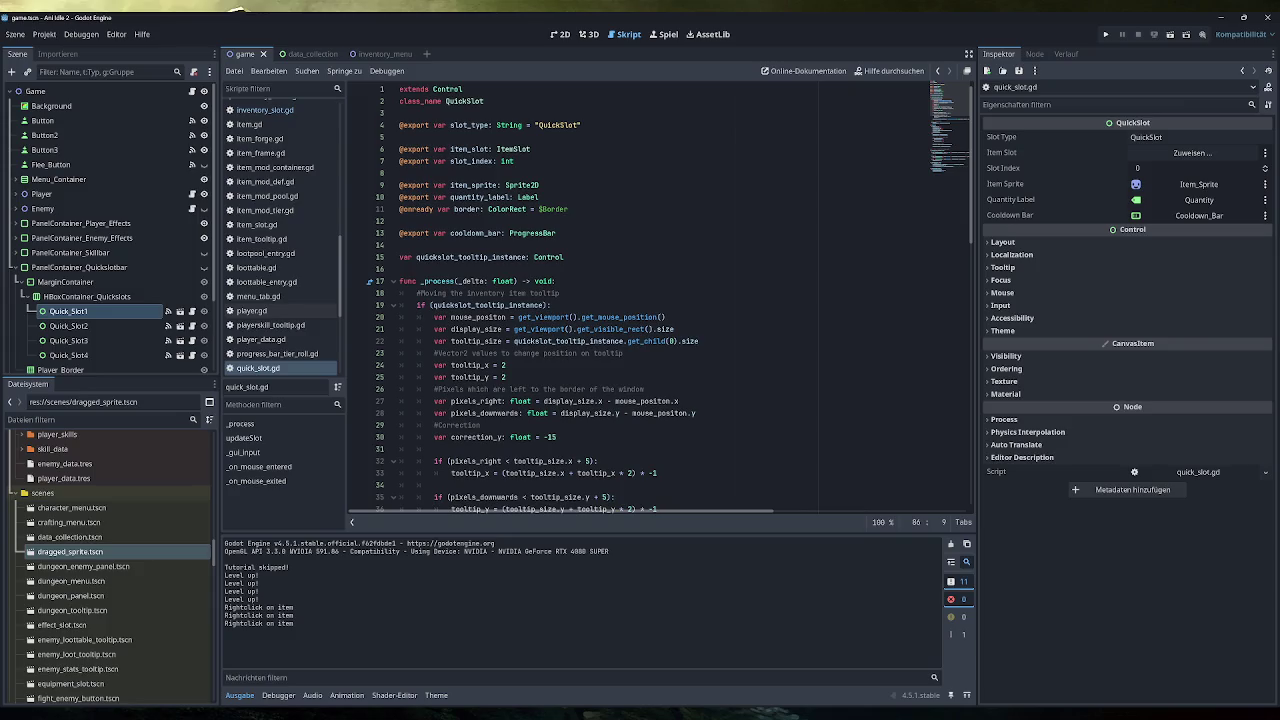
scroll(660, 300, down, 15)
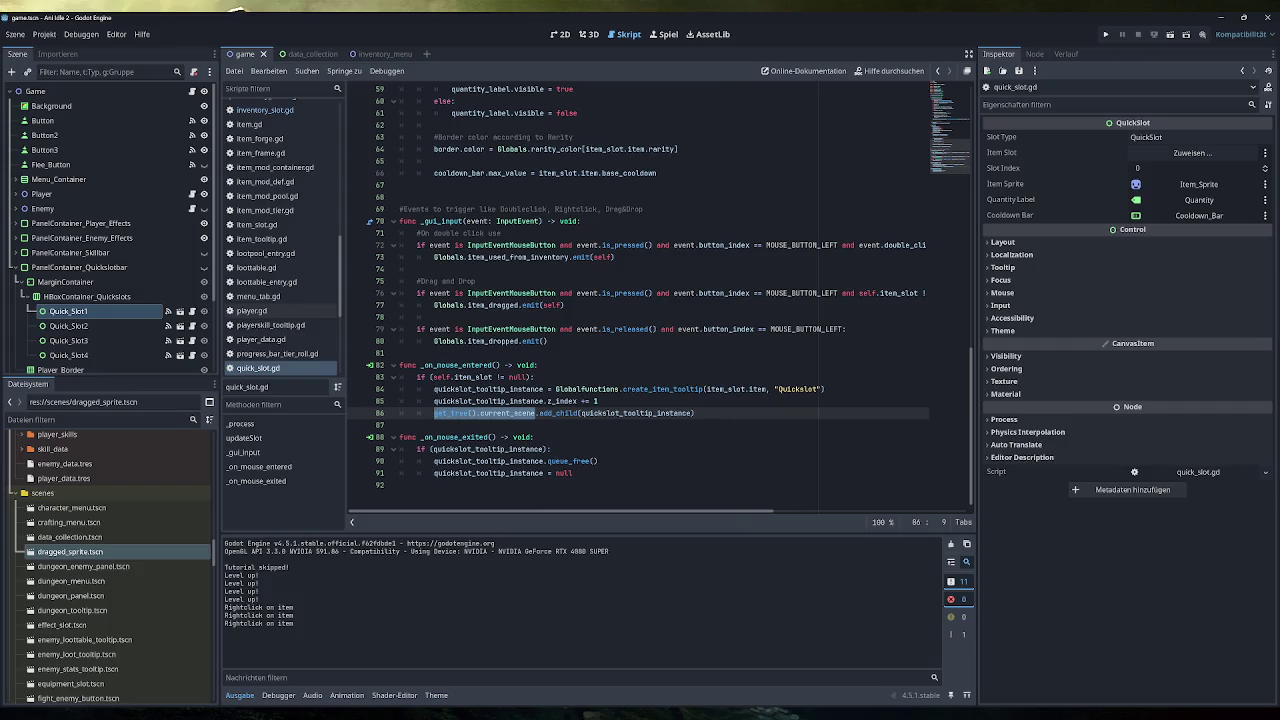
scroll(303, 313, up, 5)
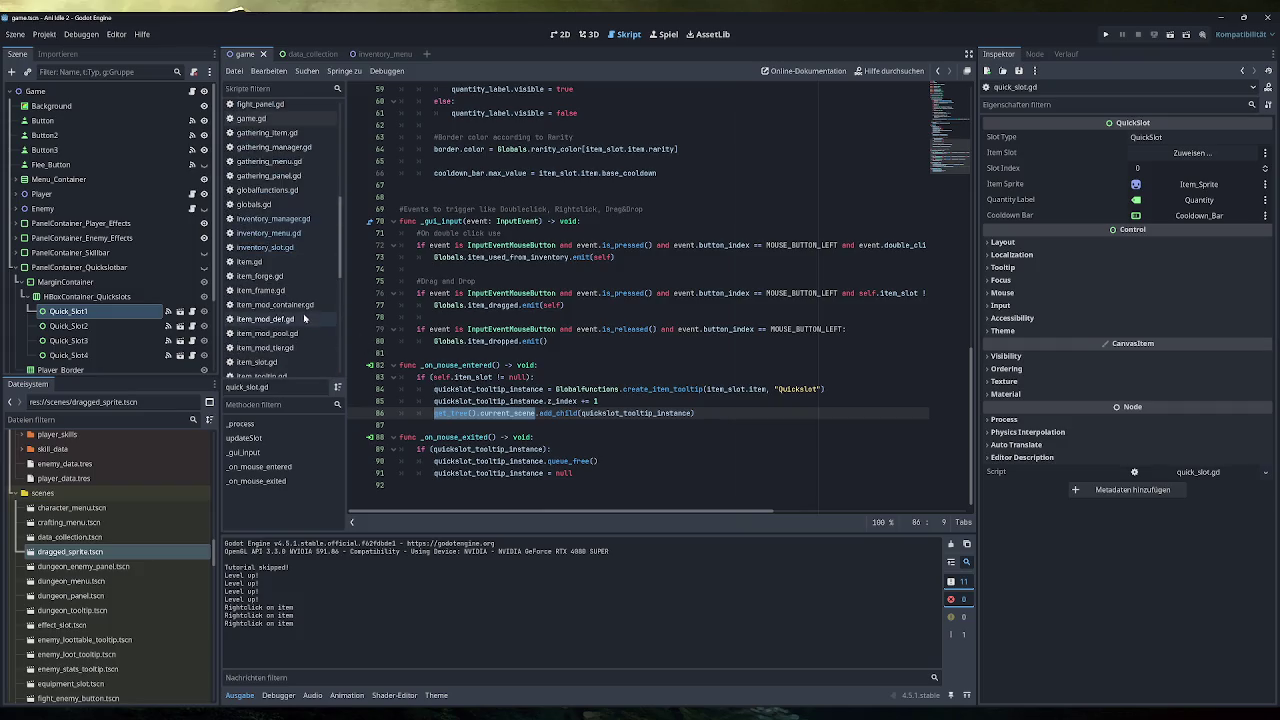
click(286, 248)
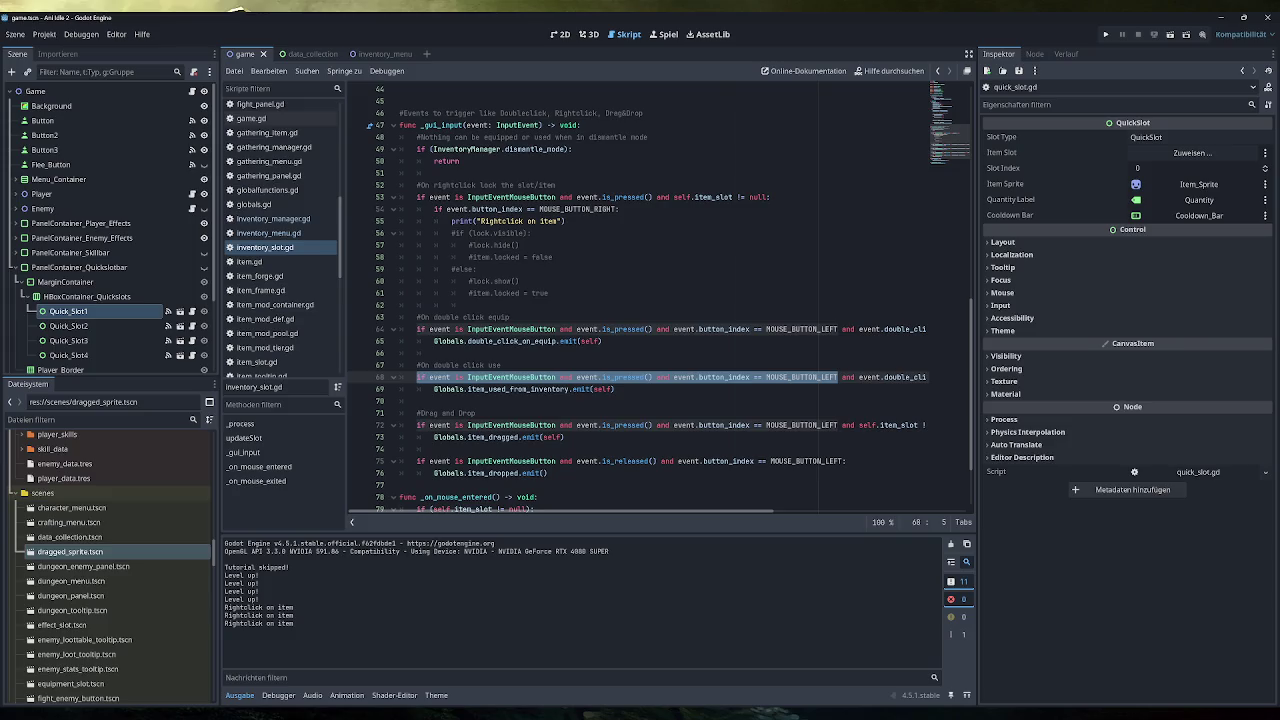
Put the double-click use-item handler into the dismantle_mode branch of _gui_input.
scroll(660, 297, up, 1)
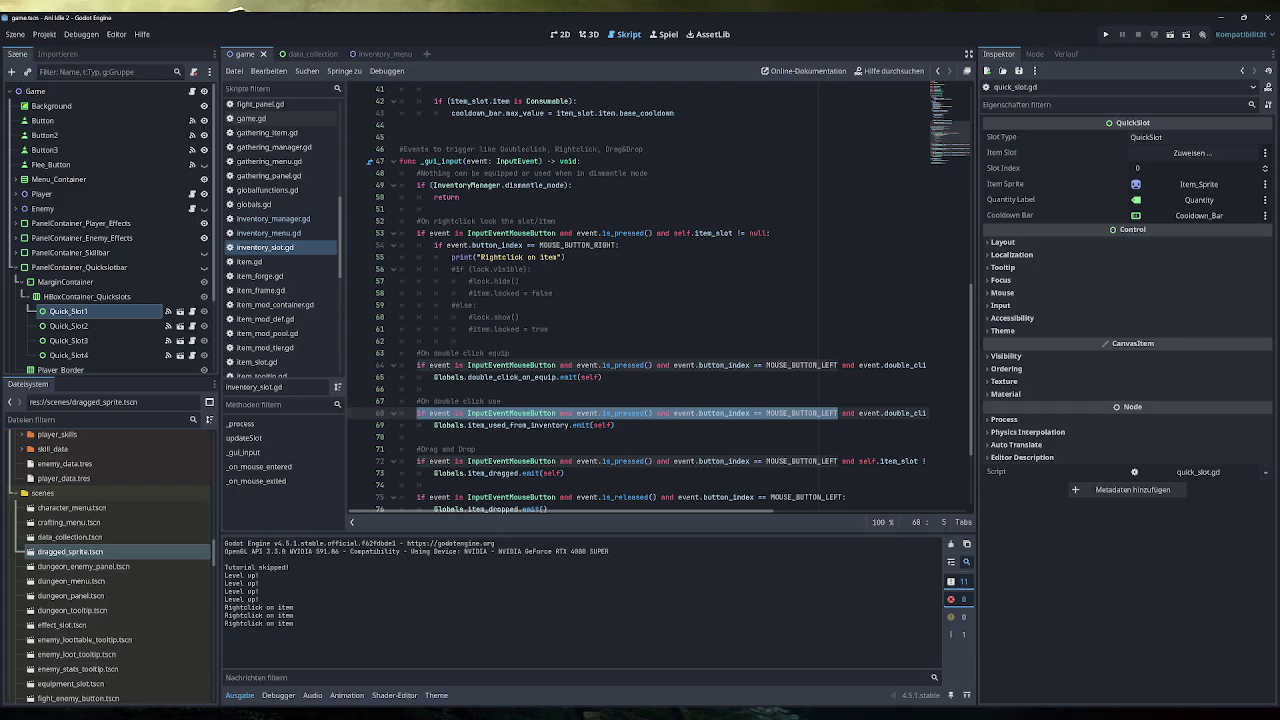
scroll(660, 305, down, 1)
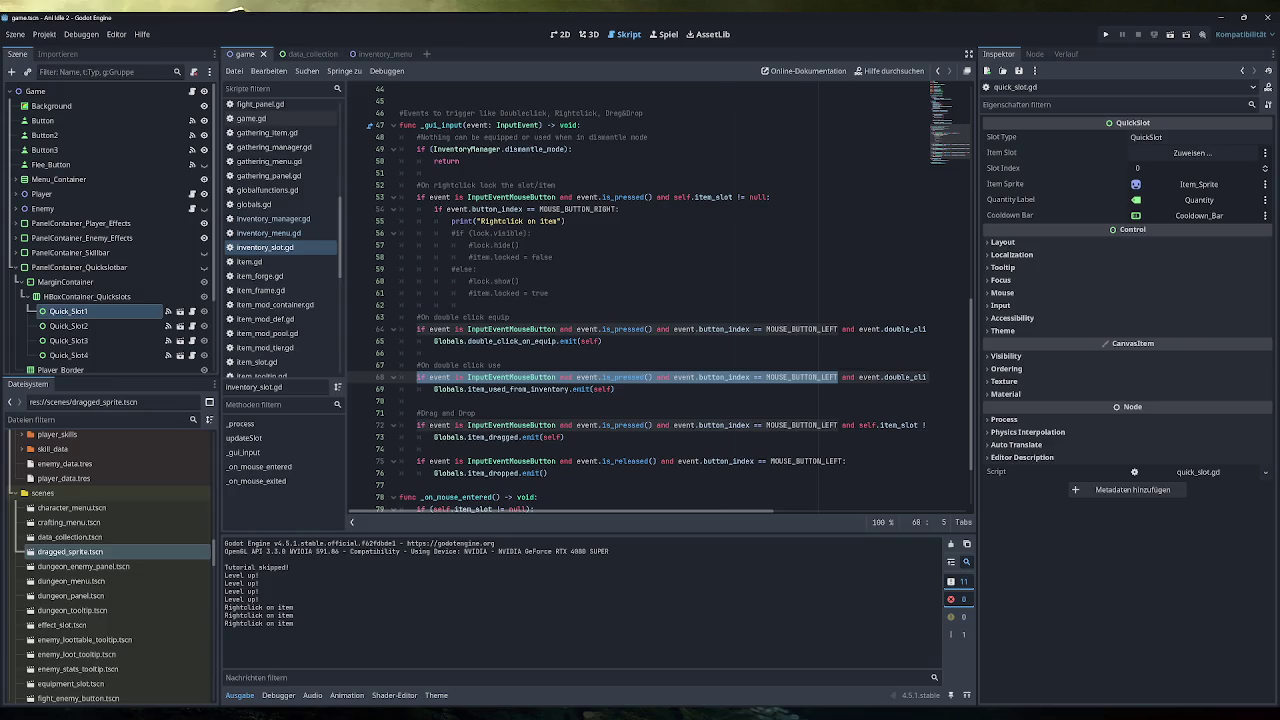
key(ctrl+z)
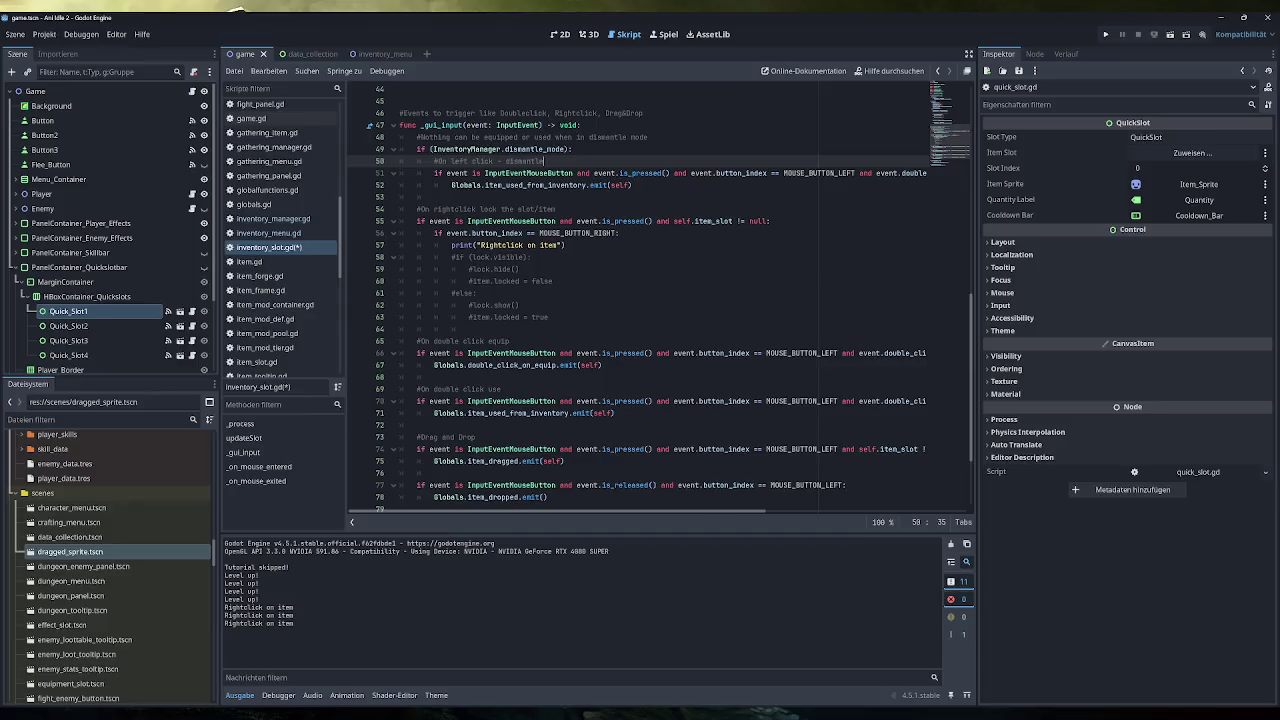
drag(707, 511, 855, 510)
Remove 'and event.double_click' and the Consumable check from line 51's condition.
drag(624, 173, 721, 173)
key(BackSpace)
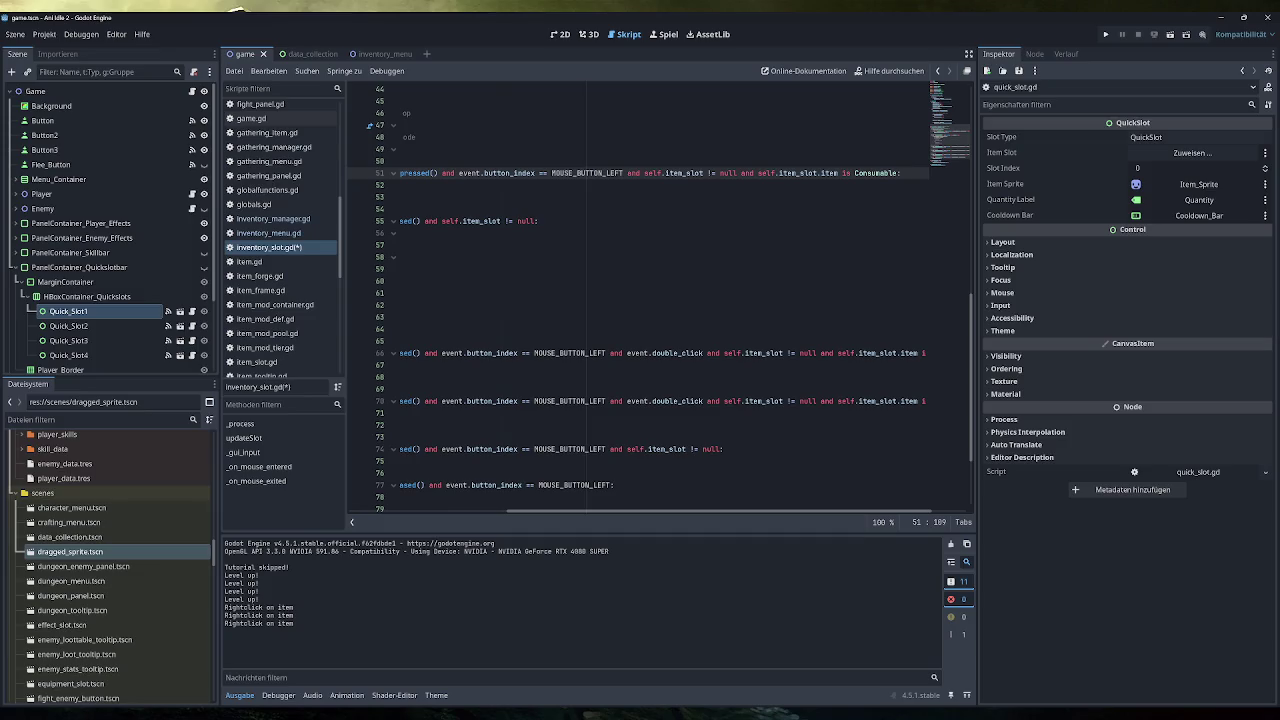
drag(899, 173, 760, 173)
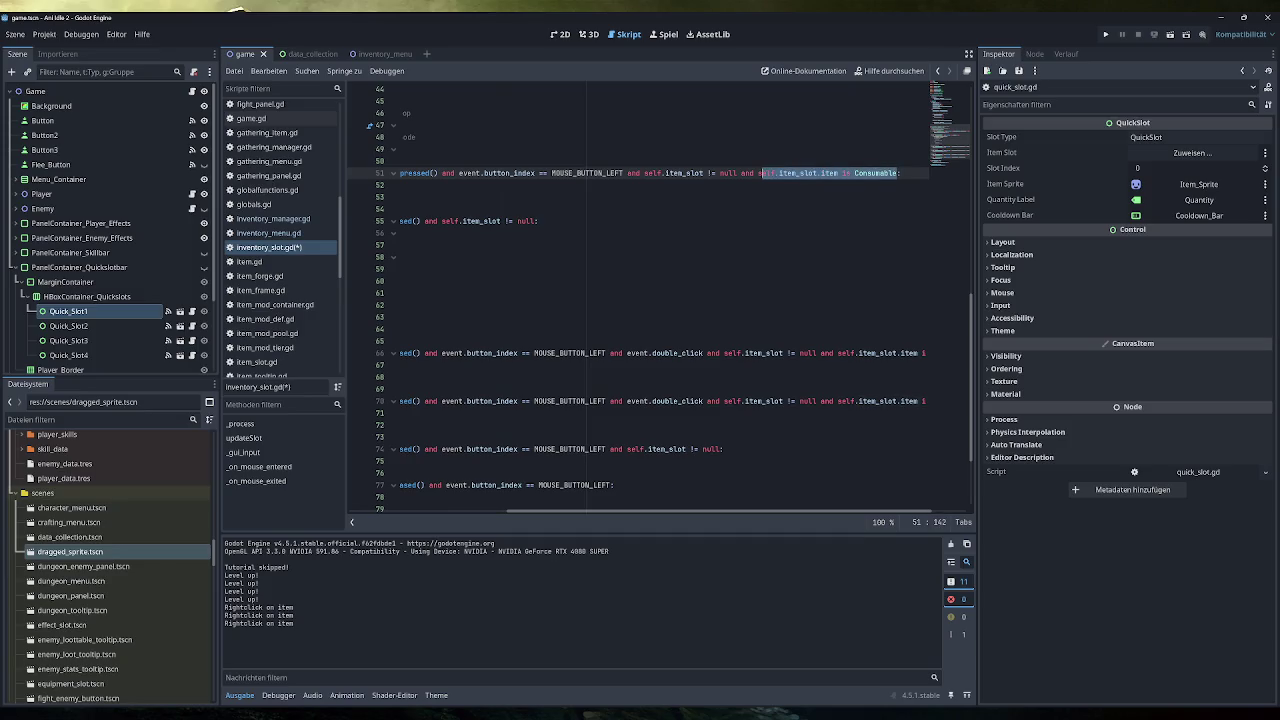
key(BackSpace)
key(BackSpace)
key(BackSpace)
key(BackSpace)
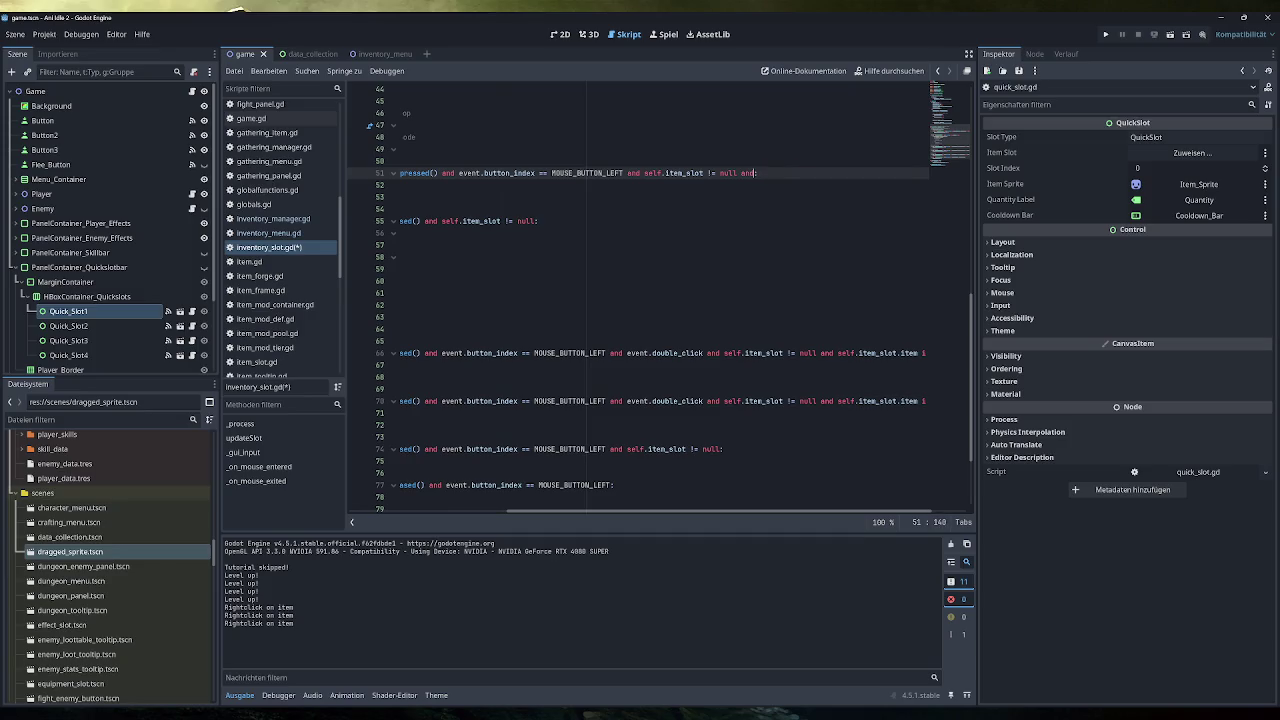
scroll(613, 515, left, 5)
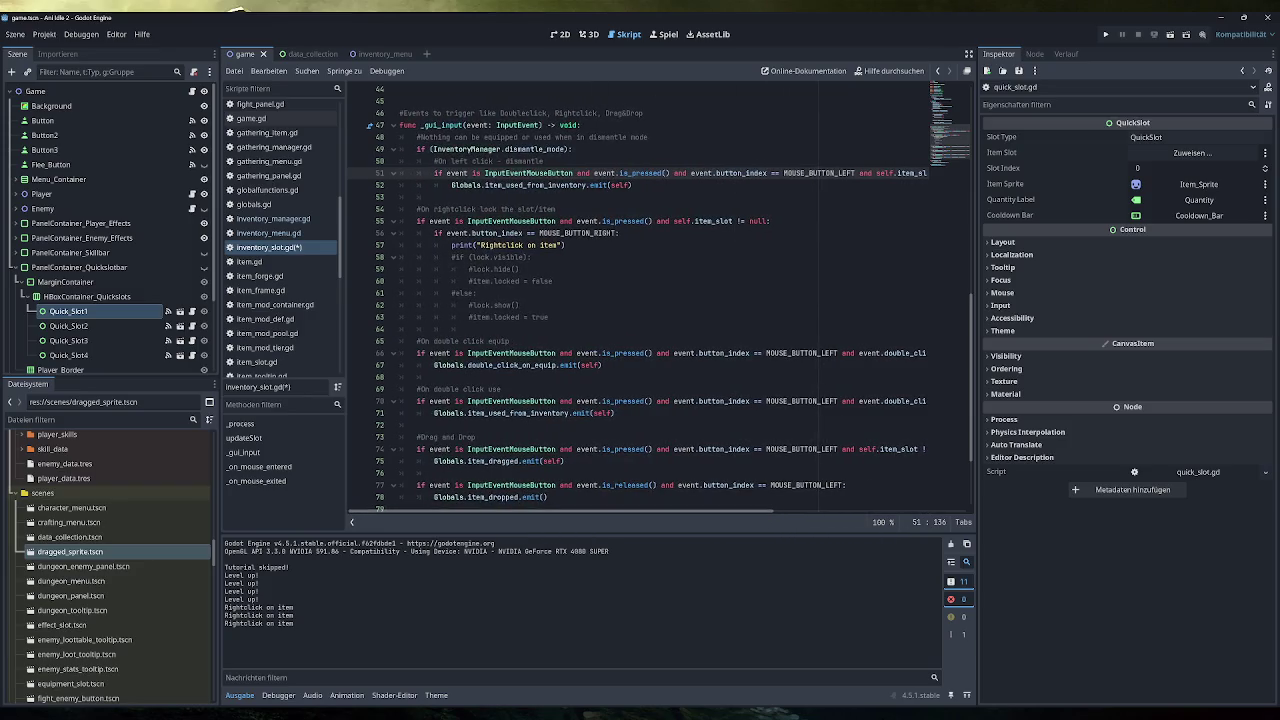
click(546, 185)
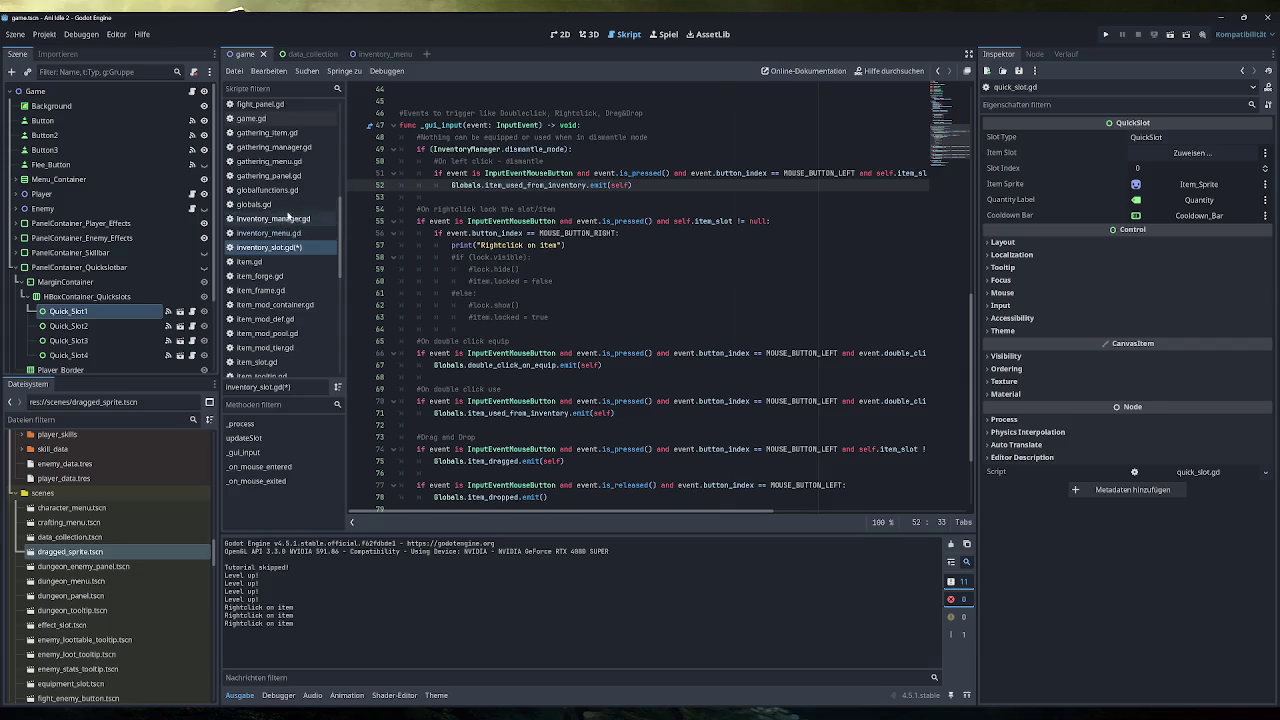
scroll(281, 290, down, 5)
scroll(281, 340, up, 7)
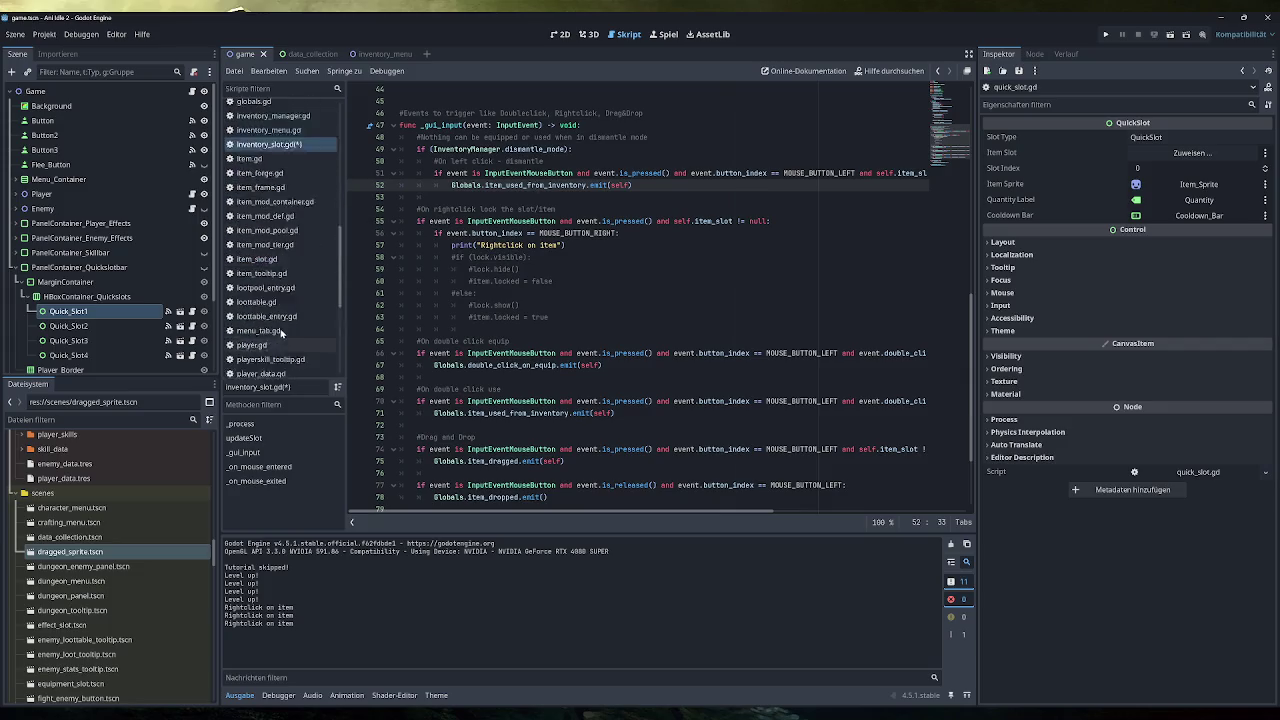
In globals.gd, duplicate the existing signal declarations below the signal block.
click(255, 273)
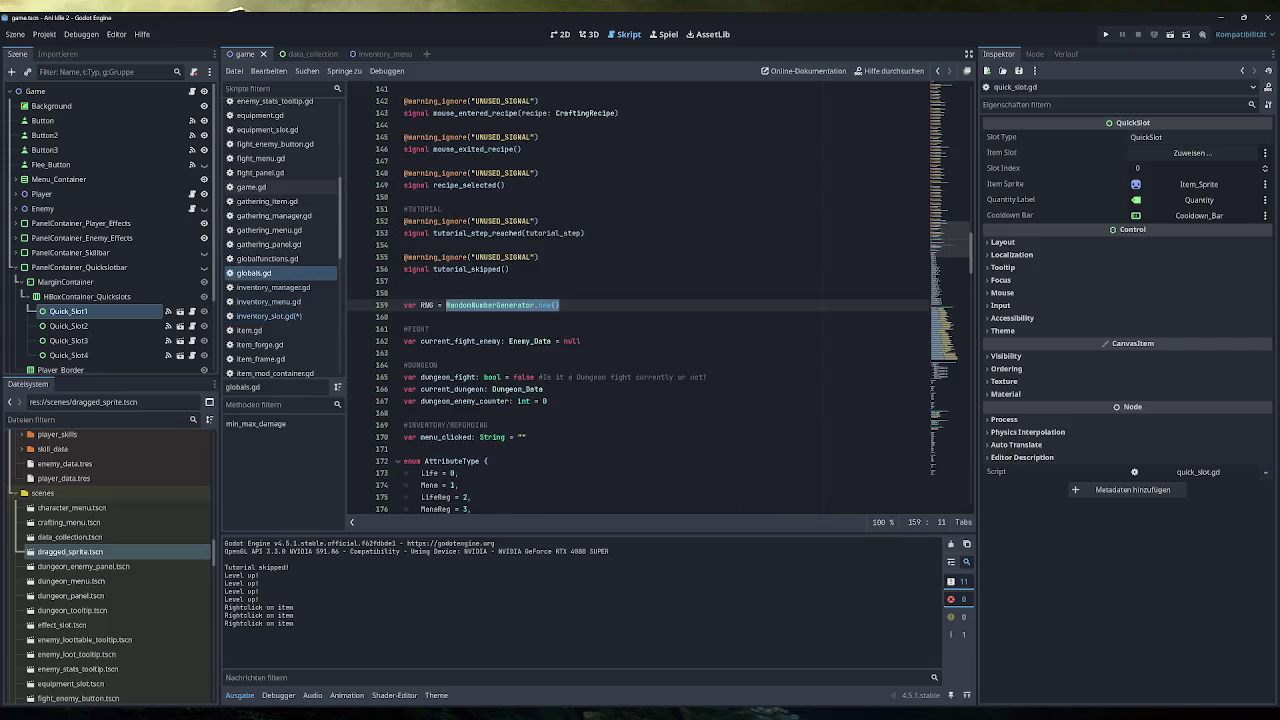
scroll(640, 300, up, 15)
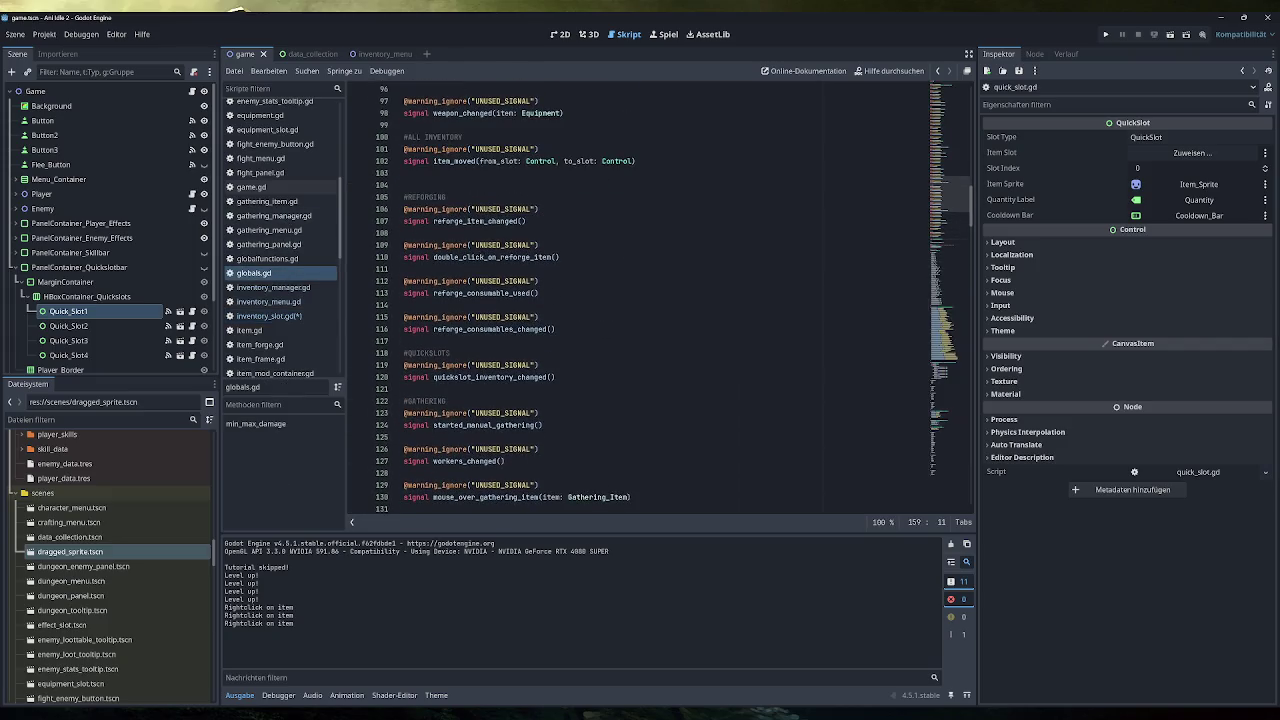
scroll(660, 300, up, 6)
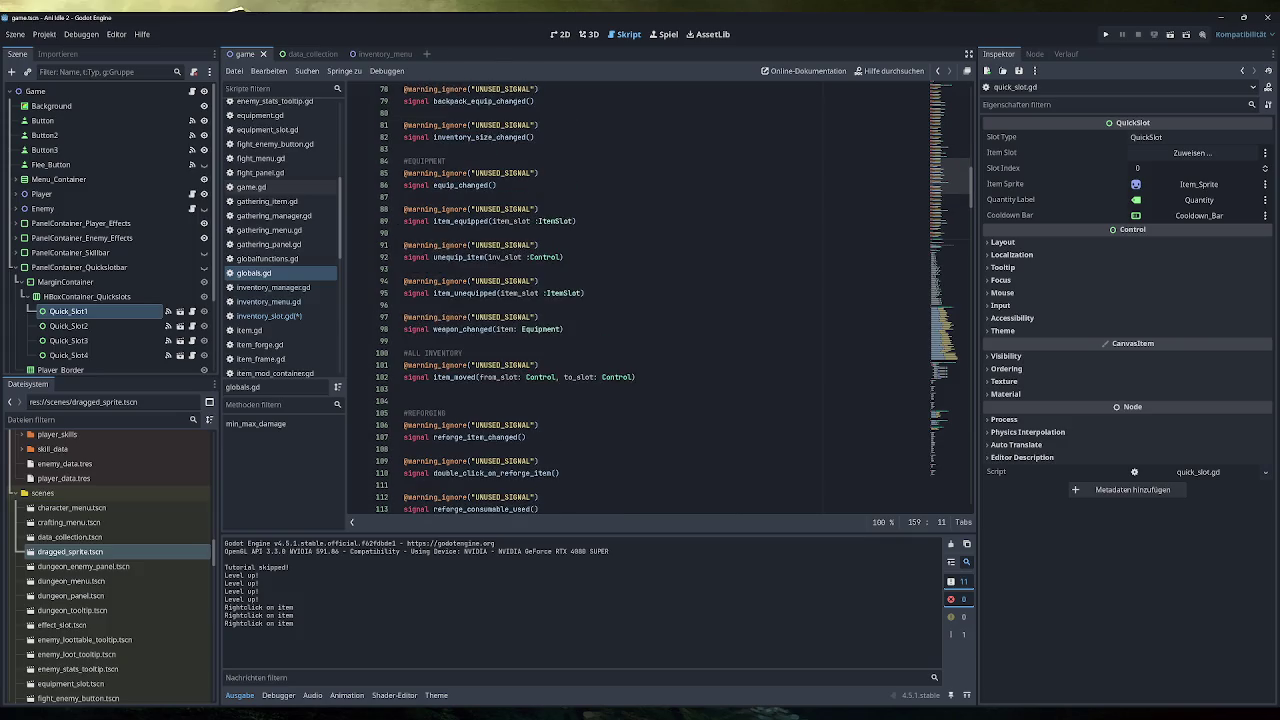
scroll(480, 345, up, 6)
drag(535, 353, 430, 341)
key(ctrl+c)
click(404, 365)
key(Return)
key(ctrl+v)
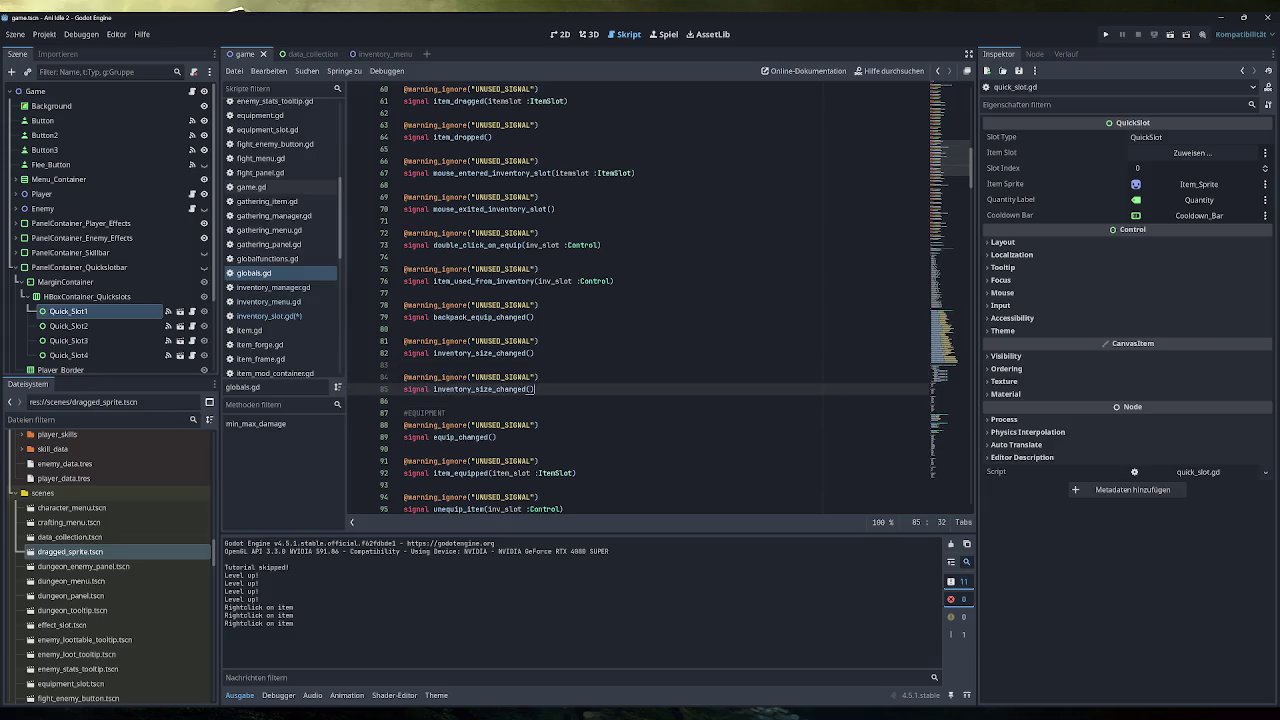
Rename the duplicated signal to dismantle_slot(inv_slot: Control) and save.
double_click(480, 389)
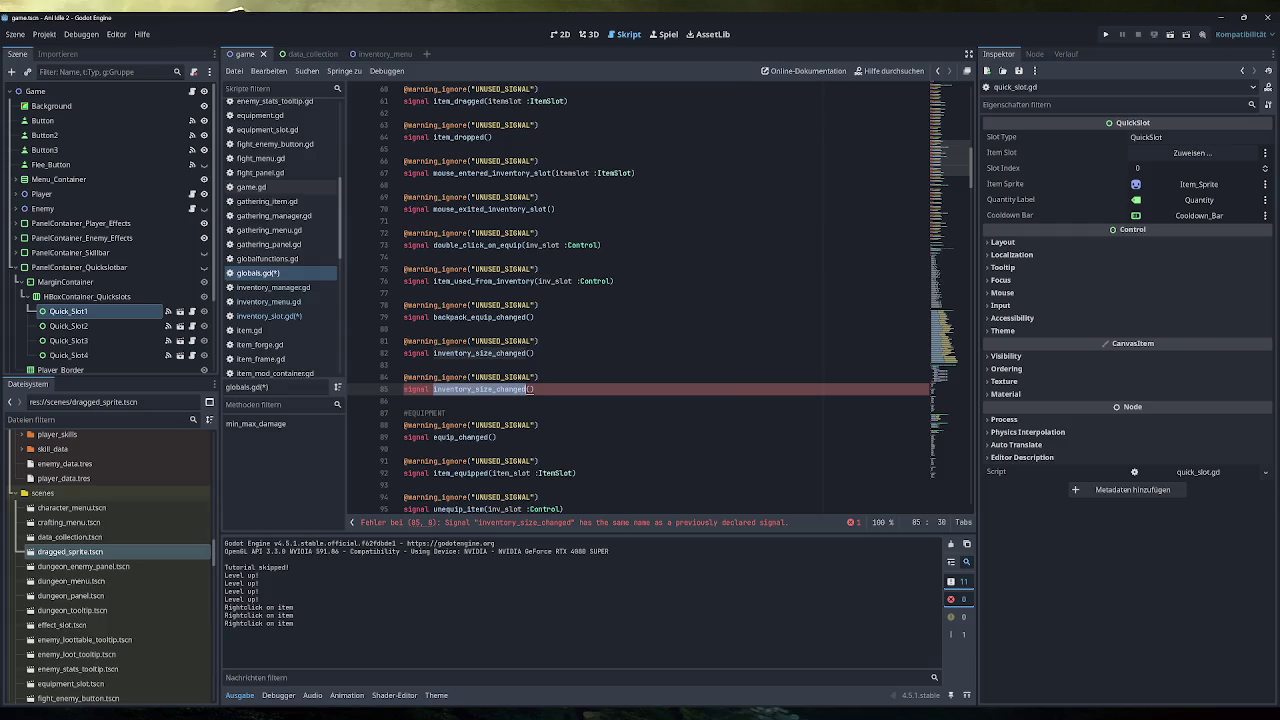
text(dismant)
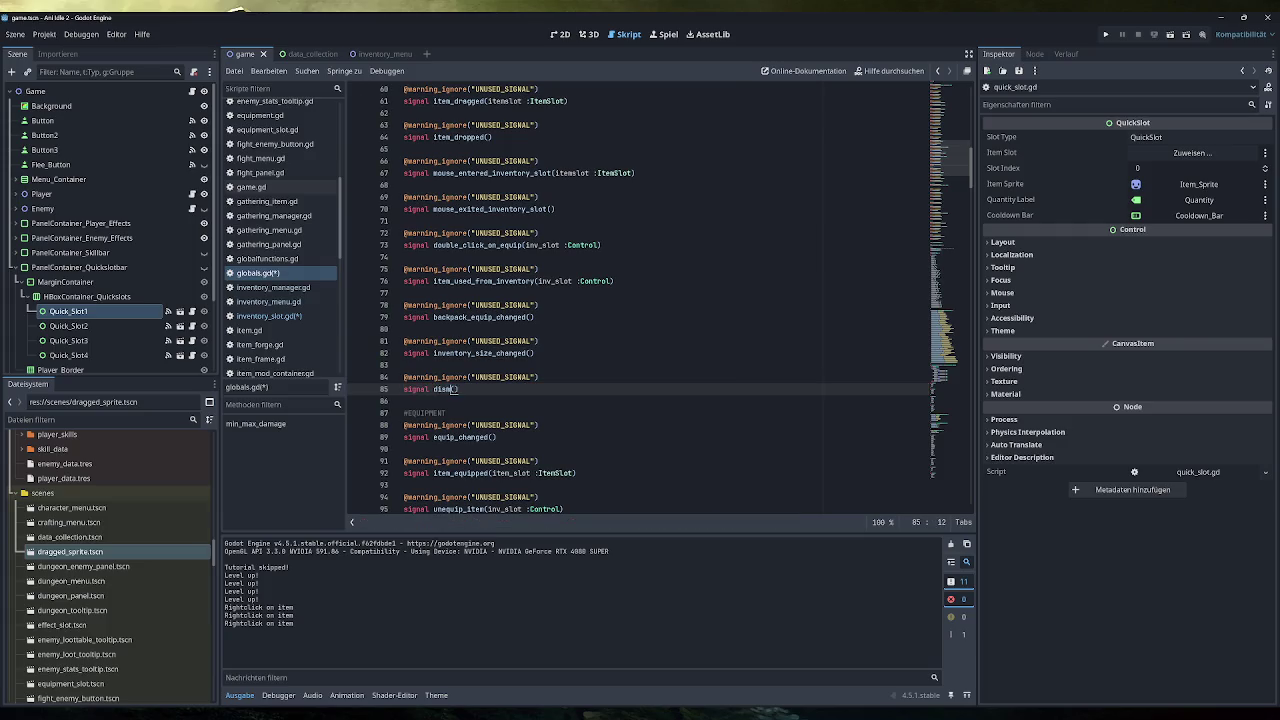
text(le_)
text(slot)
click(497, 389)
text(inv_slot)
key(BackSpace)
text(: Control)
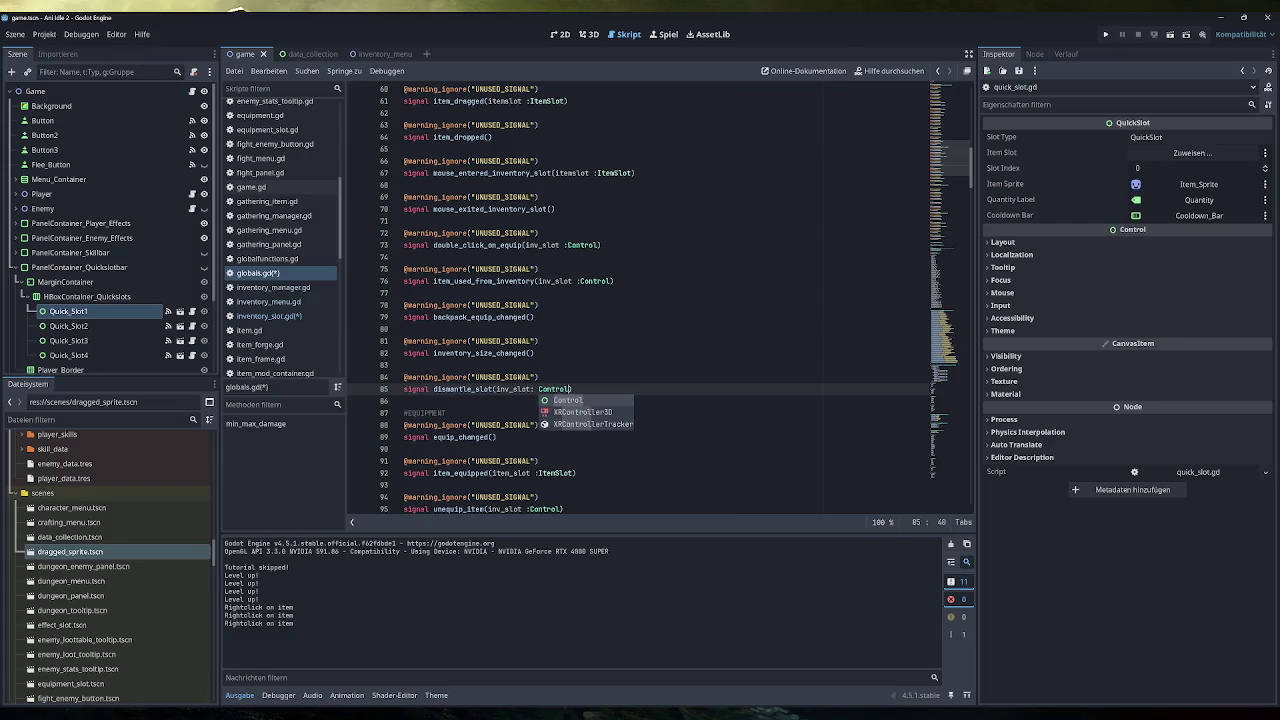
text())
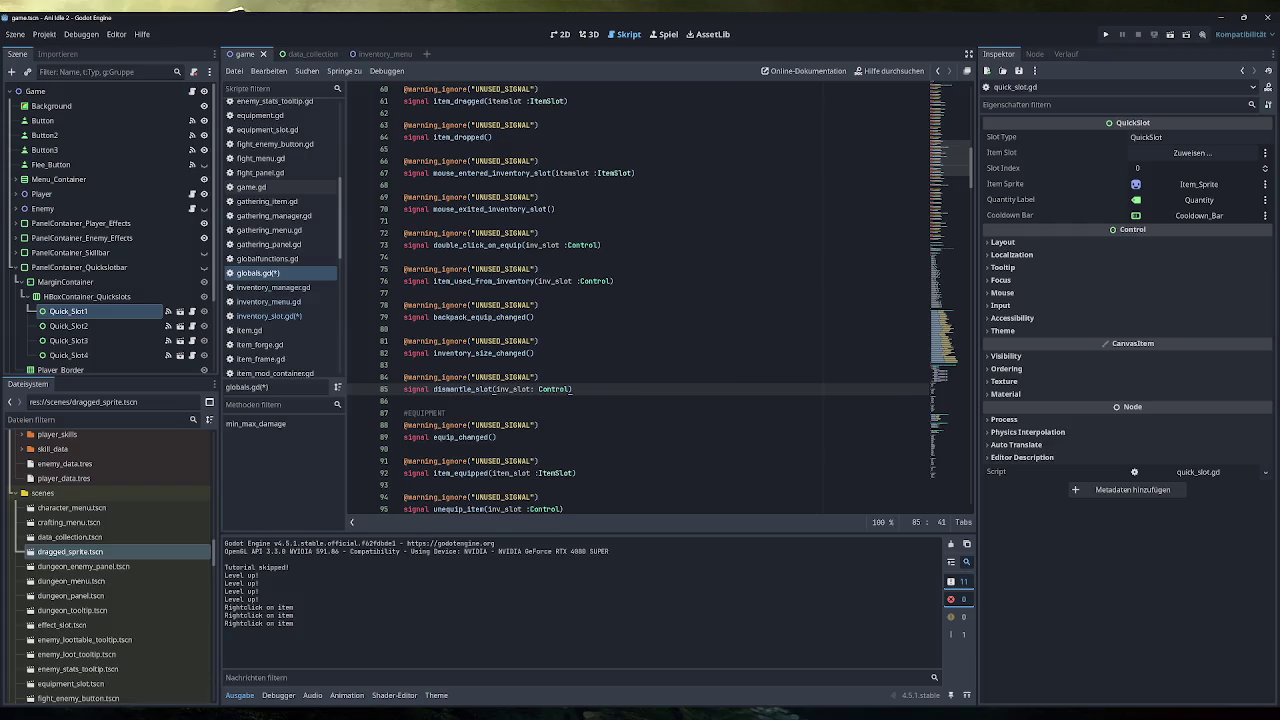
key(ctrl+s)
Make inventory_slot.gd line 52 emit dismantle_slot instead of item_used_from_inventory.
double_click(462, 389)
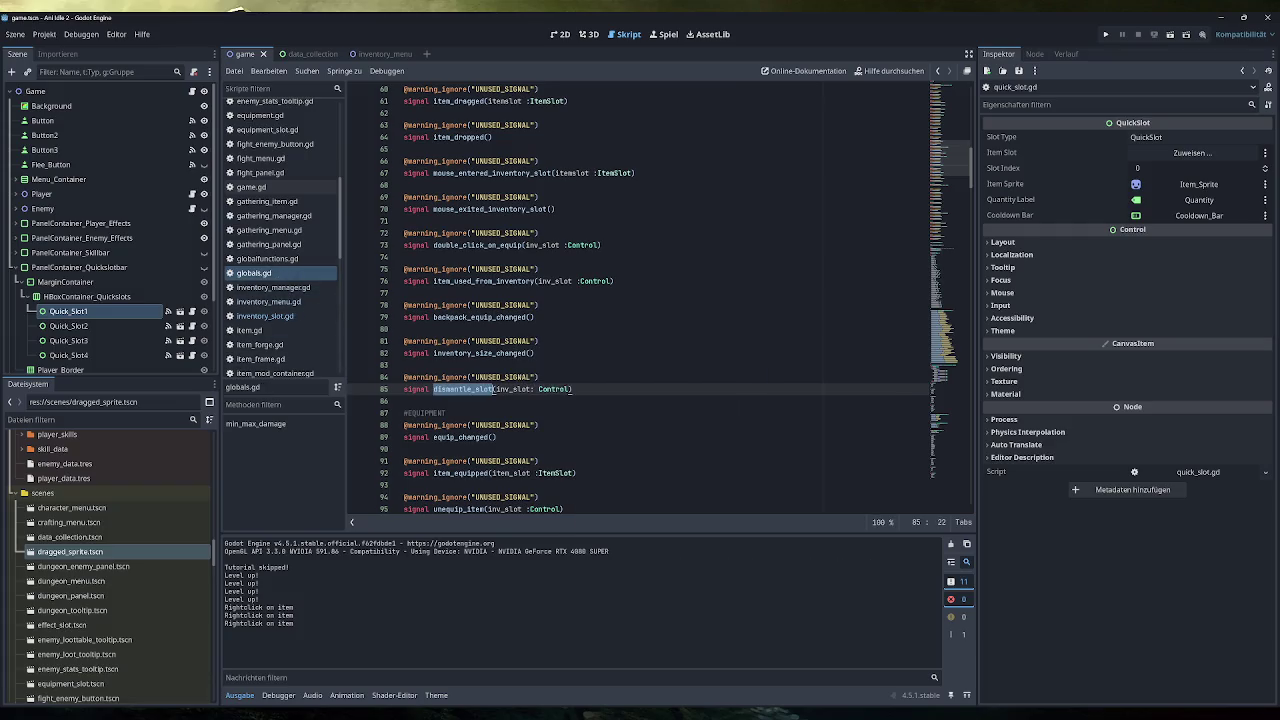
click(294, 316)
drag(586, 185, 484, 185)
key(ctrl+v)
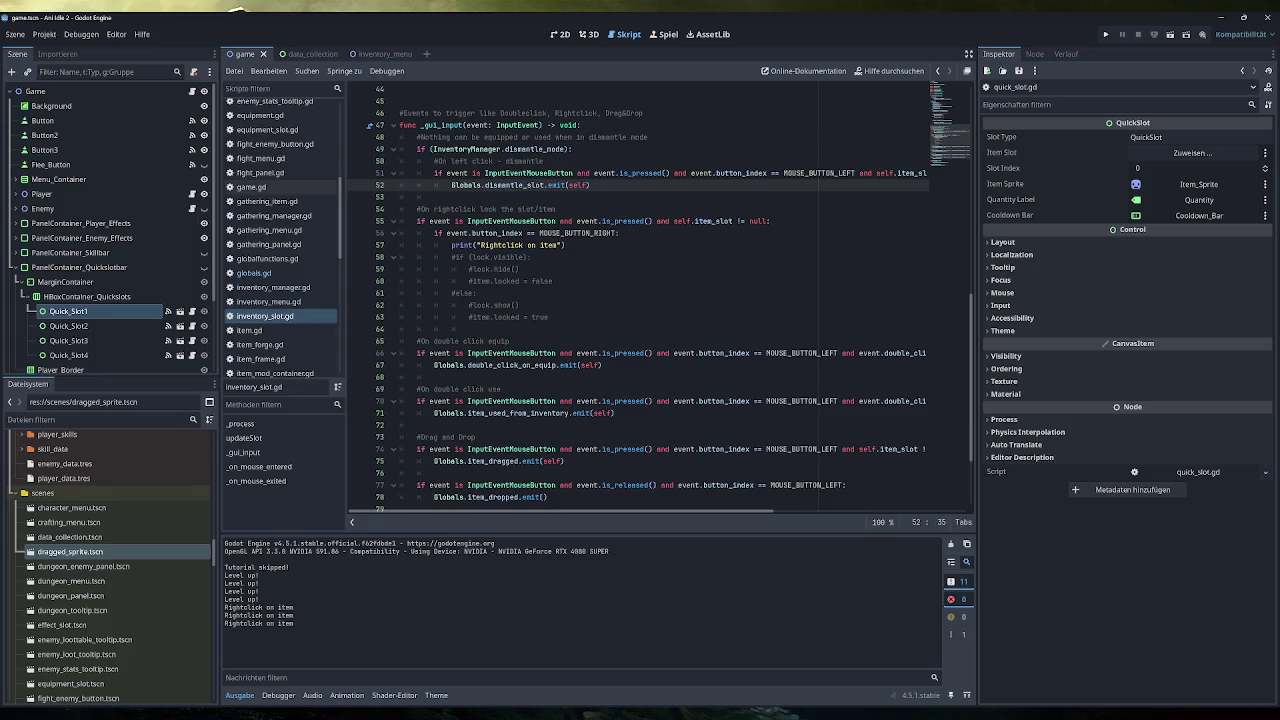
Add a Globals.dismantle_slot.connect call to _ready in inventory_manager.gd.
click(590, 185)
drag(548, 185, 451, 185)
click(290, 288)
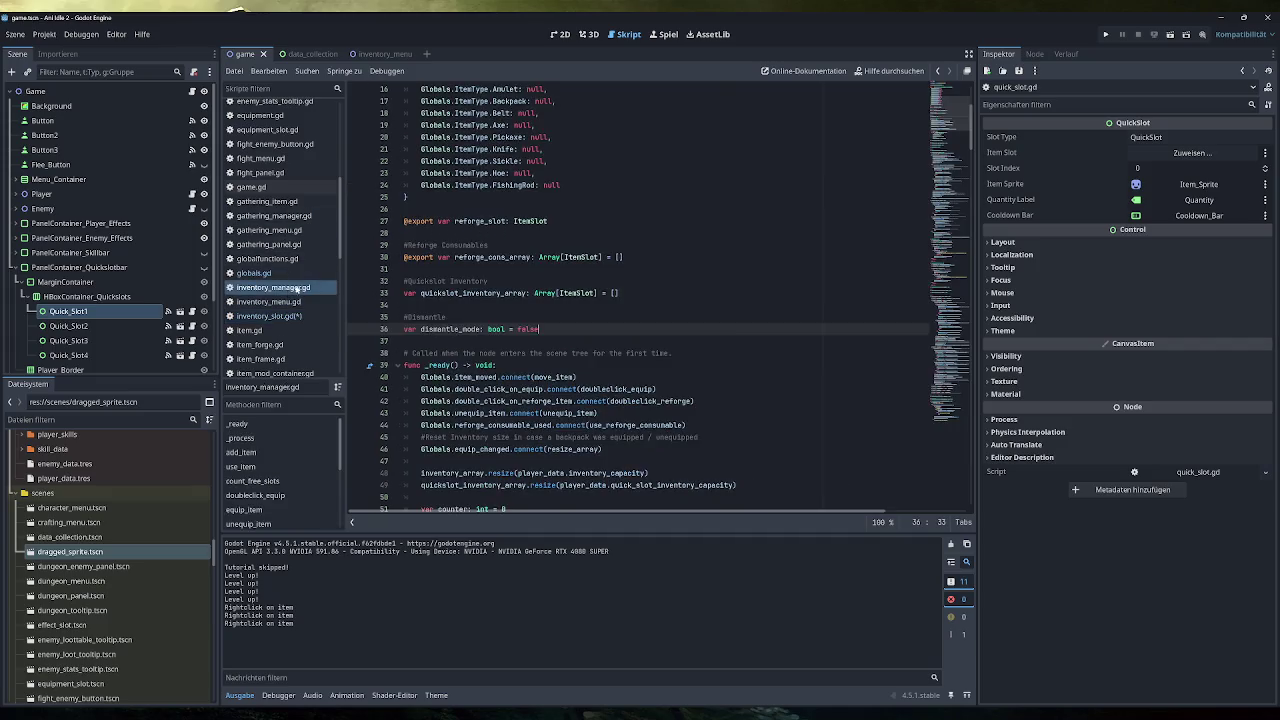
scroll(947, 145, down, 5)
scroll(947, 145, up, 10)
scroll(656, 297, down, 10)
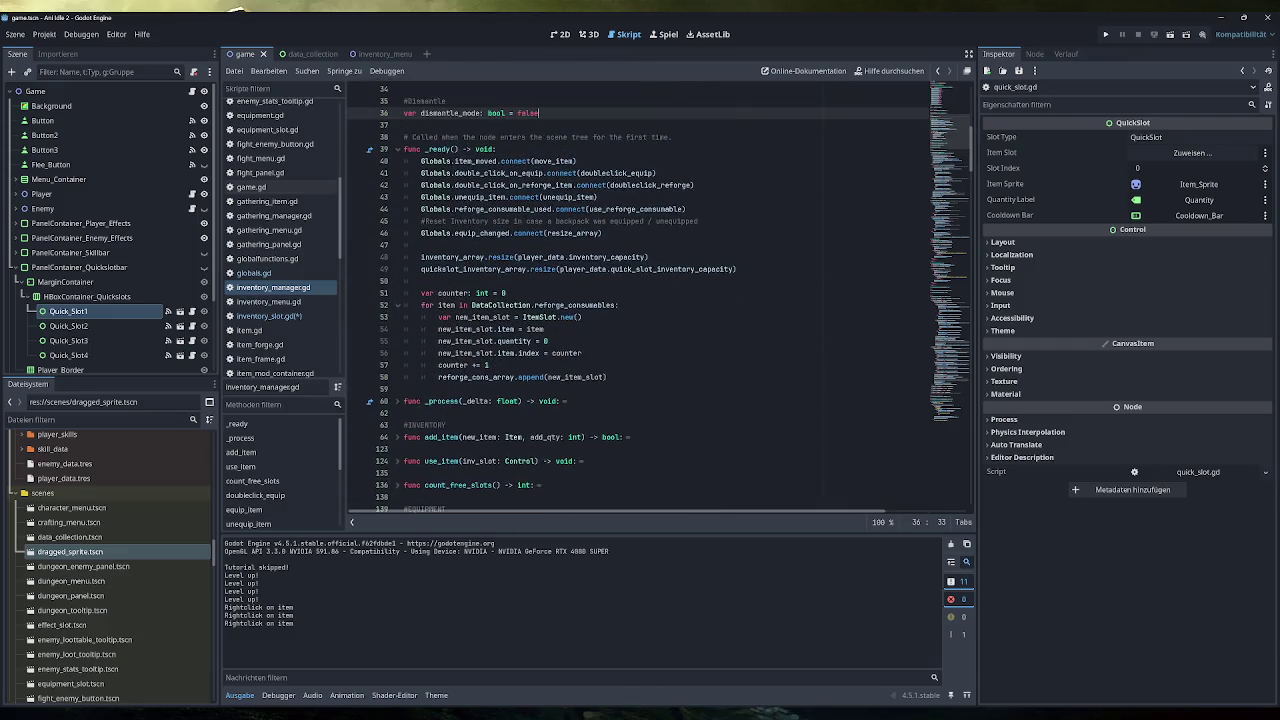
click(602, 233)
key(Return)
key(Return)
text(Globals.dismantle_slot.)
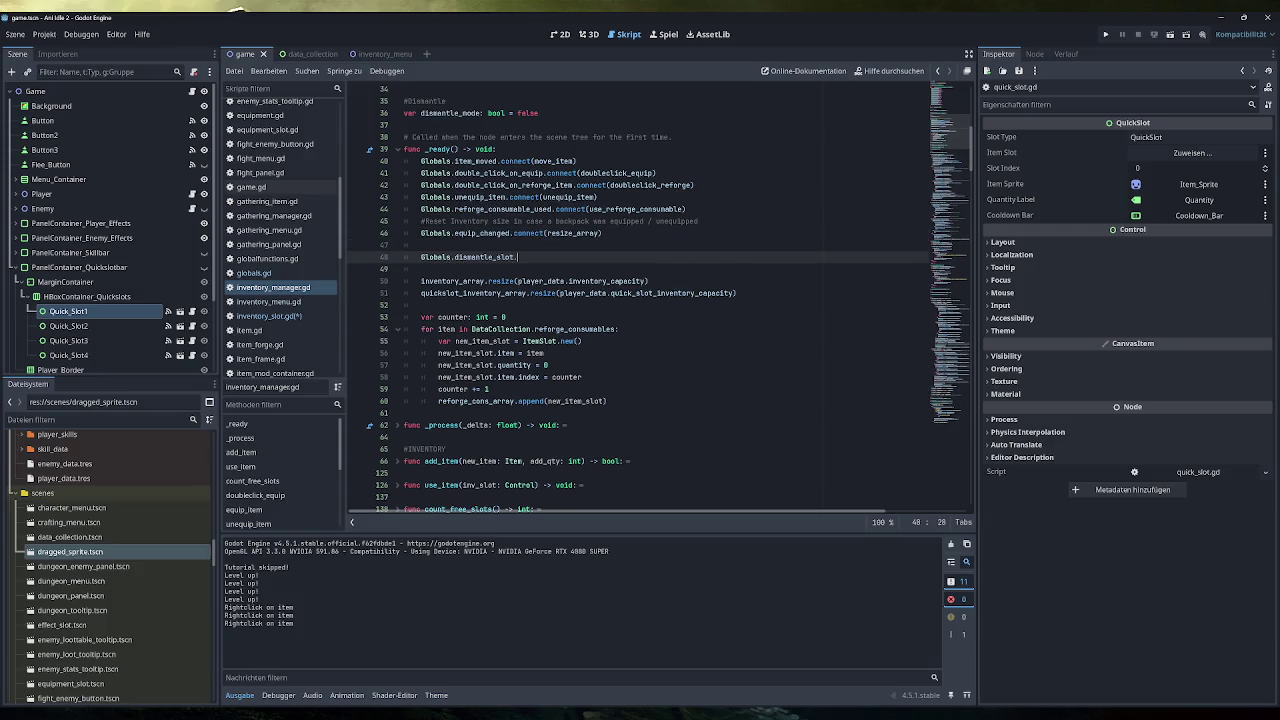
text(connect()
key(Return)
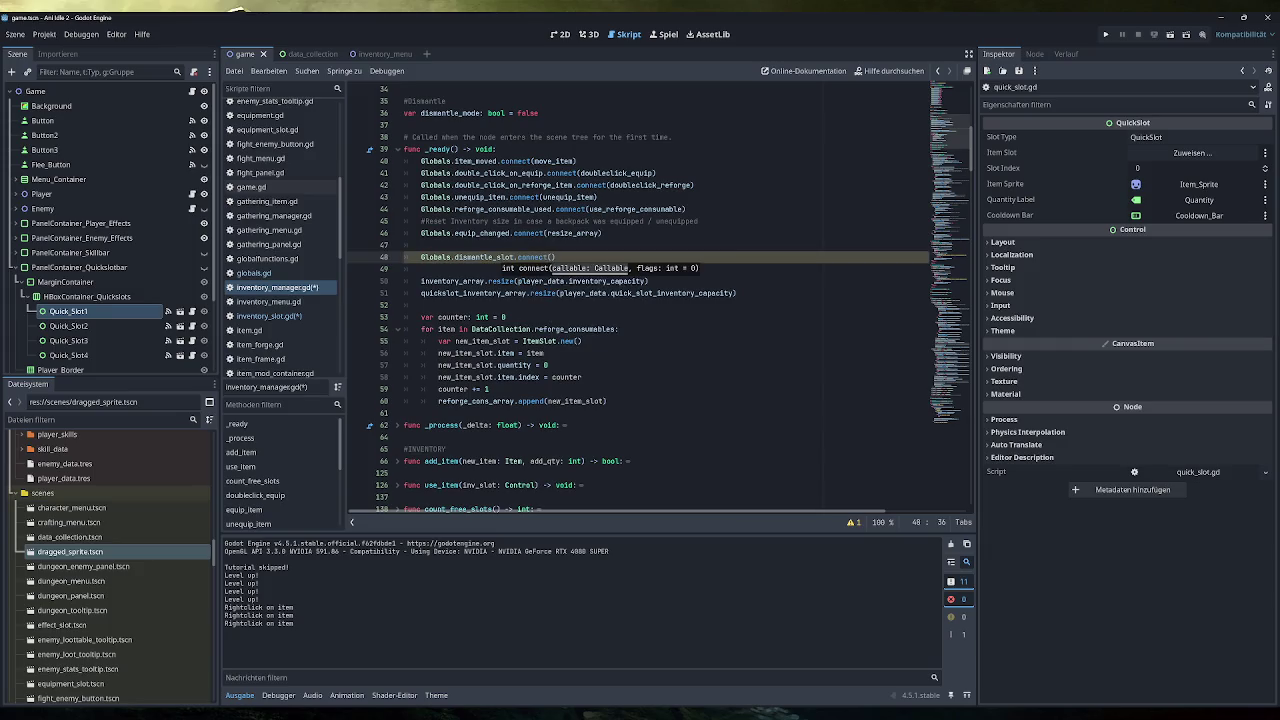
Pass dismantle_slot as the function connected to the signal.
double_click(503, 257)
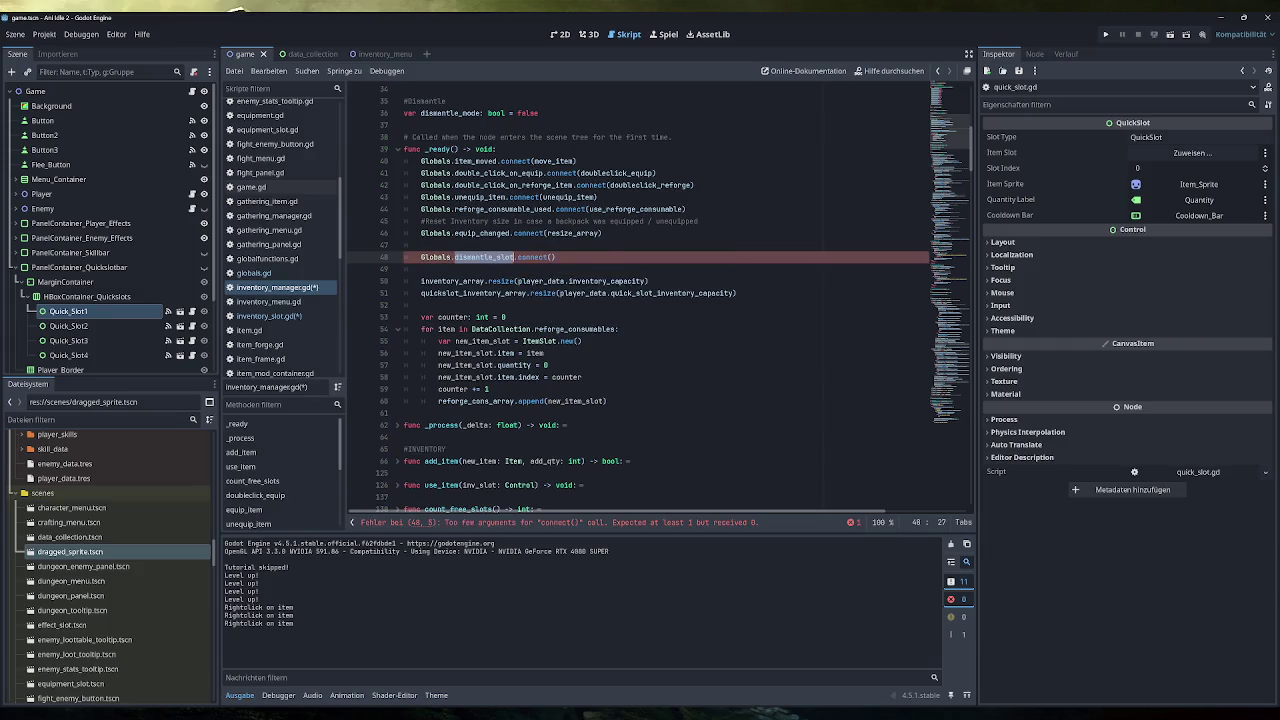
key(ctrl+c)
key(End)
key(Left)
key(ctrl+v)
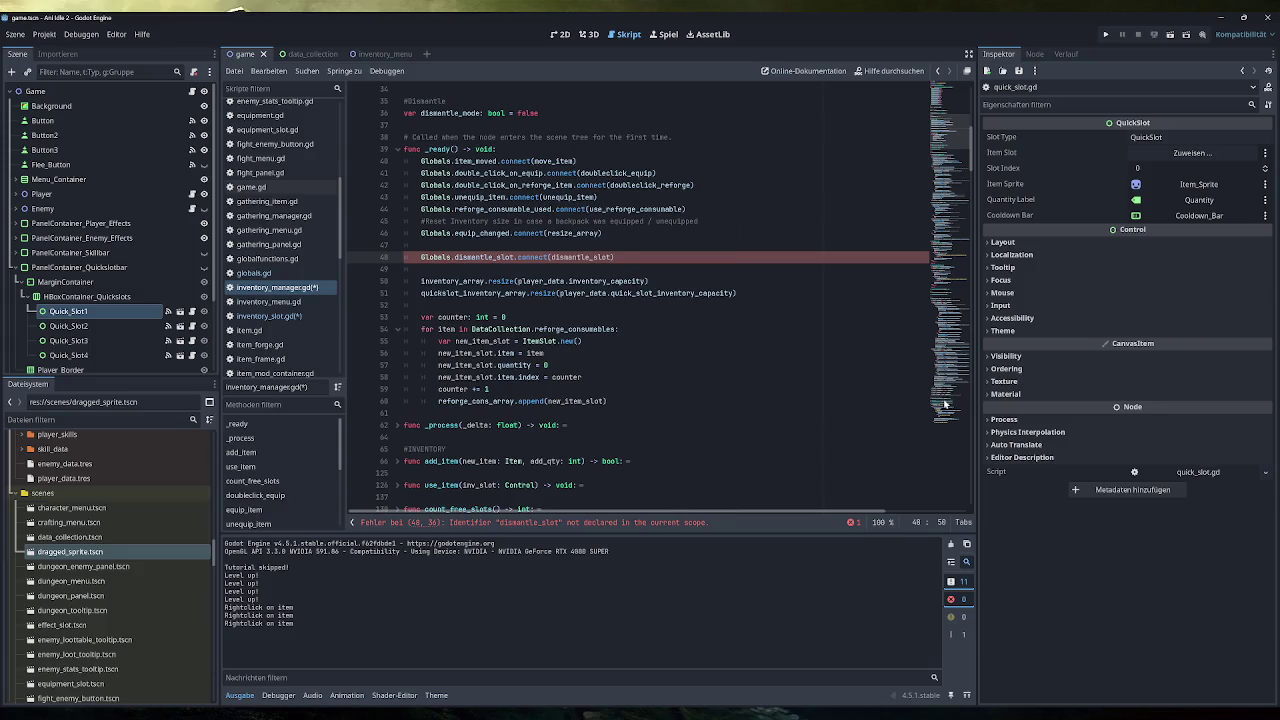
Fold the resize_quickslot_inventory, resize_array and equip_item functions.
scroll(945, 403, down, 20)
scroll(673, 300, up, 6)
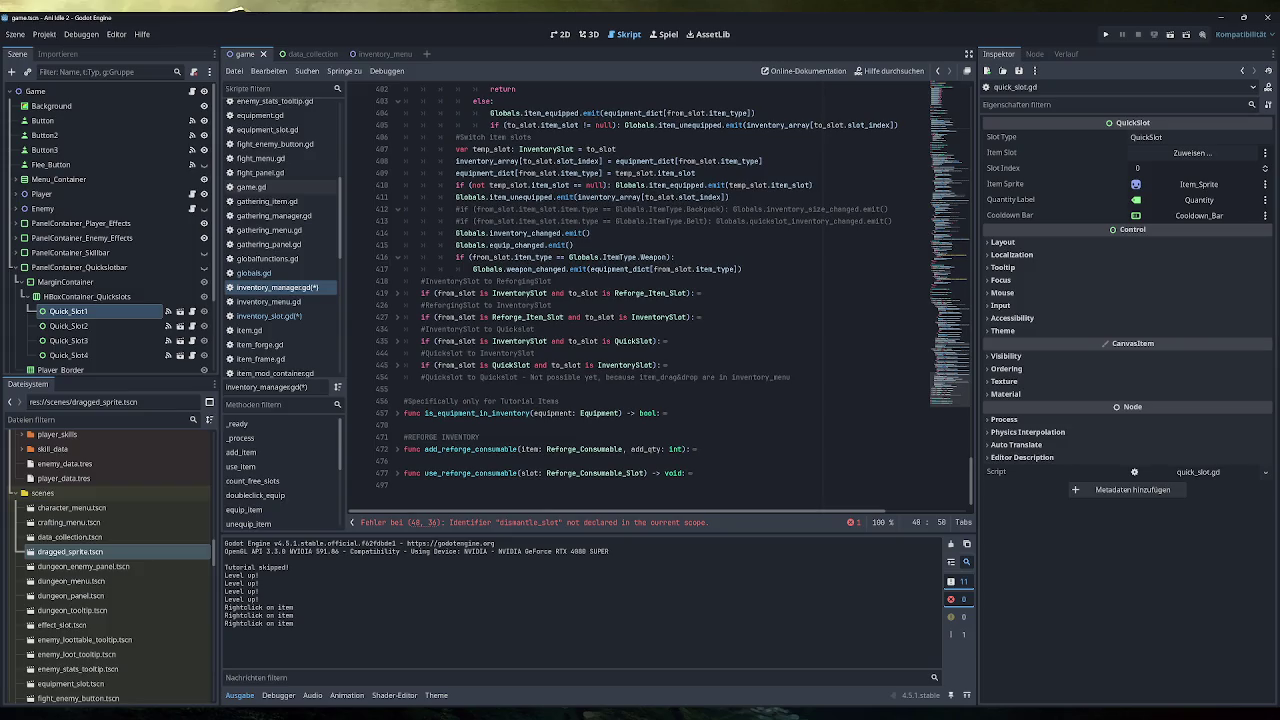
scroll(673, 298, up, 12)
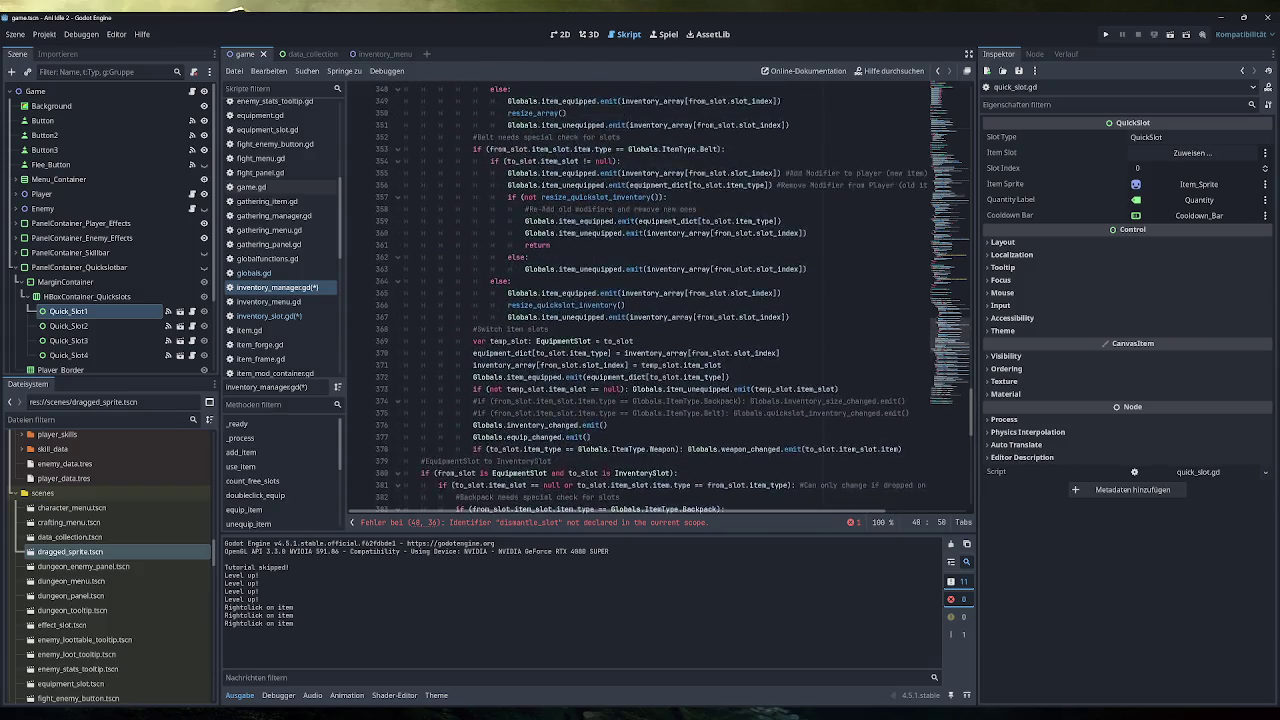
scroll(673, 298, up, 12)
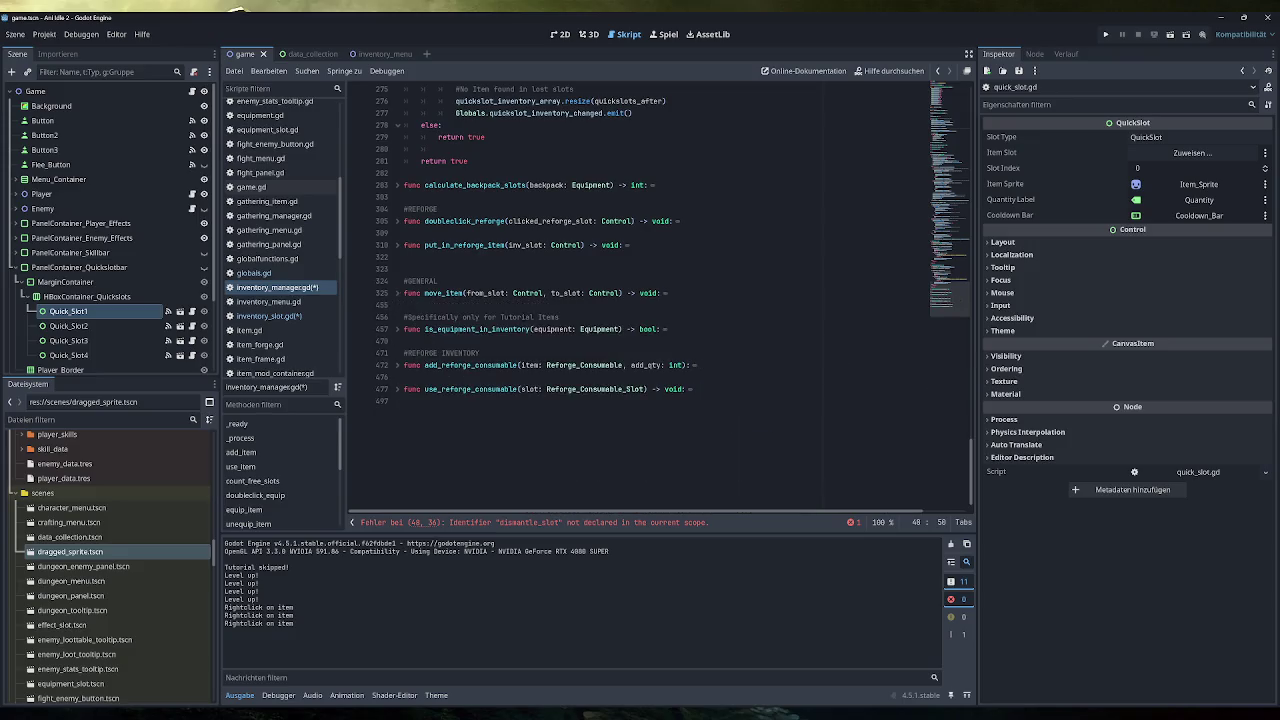
click(397, 197)
scroll(399, 190, up, 7)
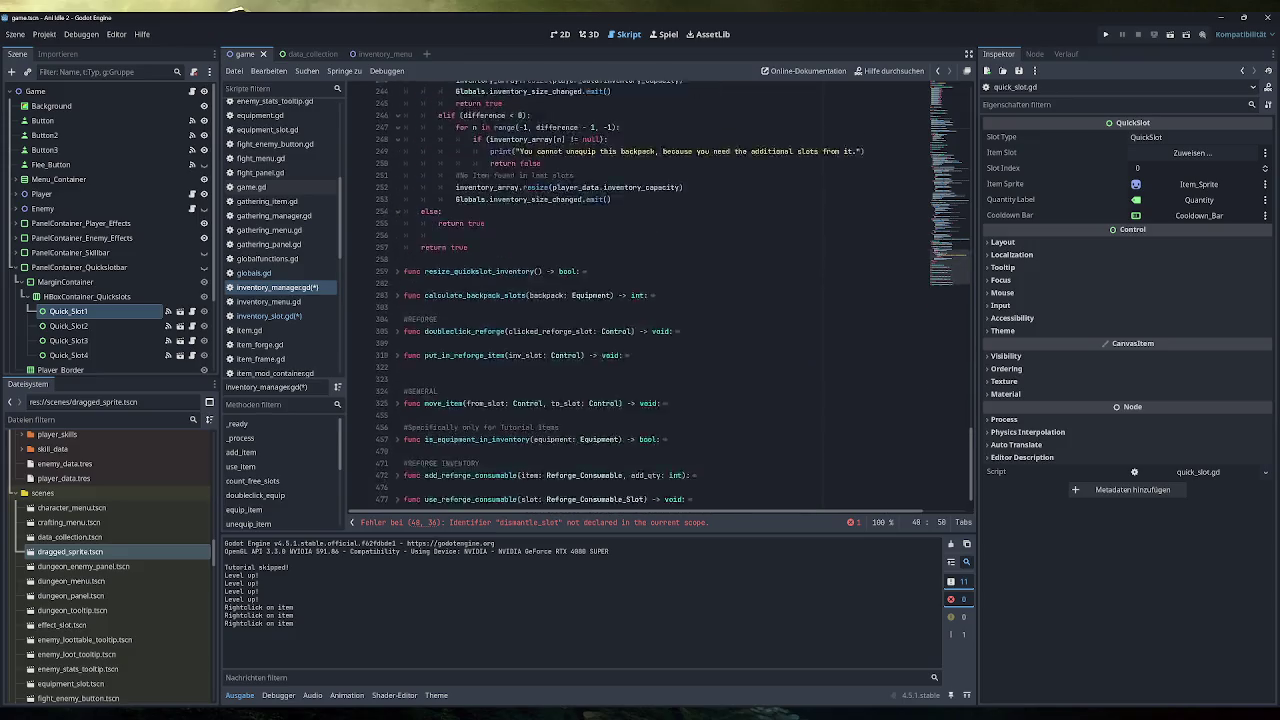
click(397, 175)
scroll(505, 362, up, 7)
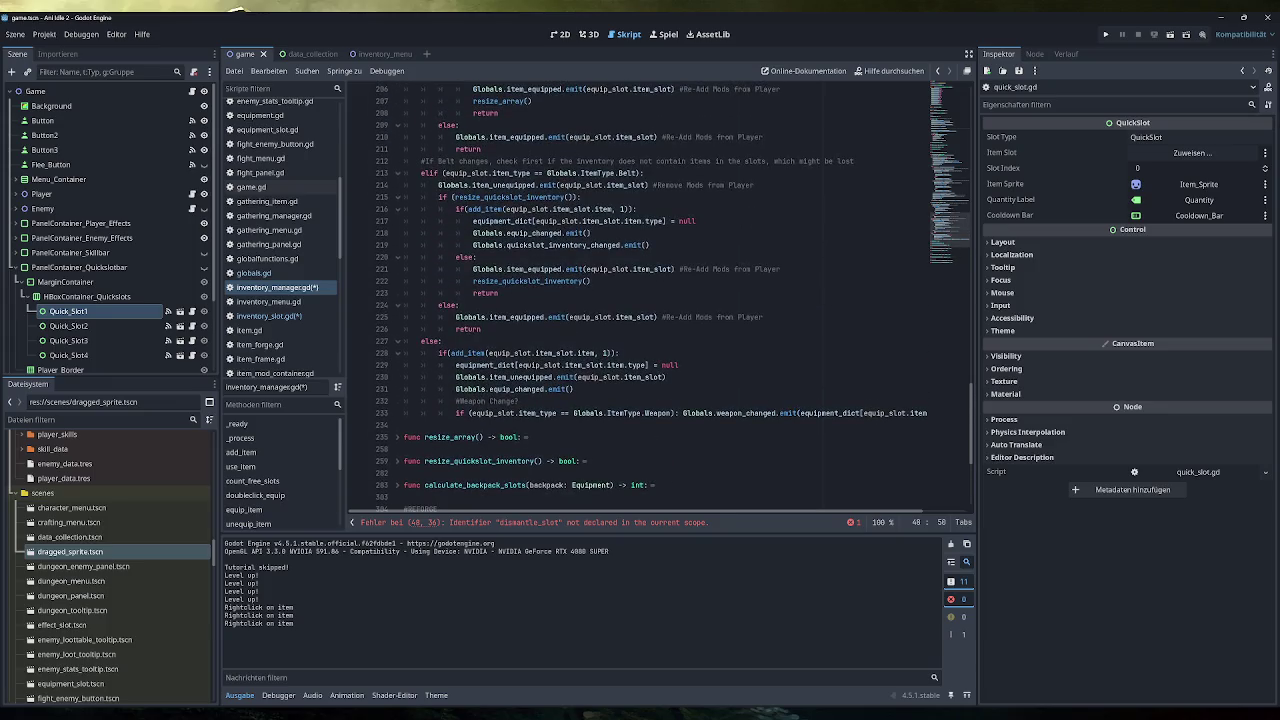
scroll(505, 362, up, 15)
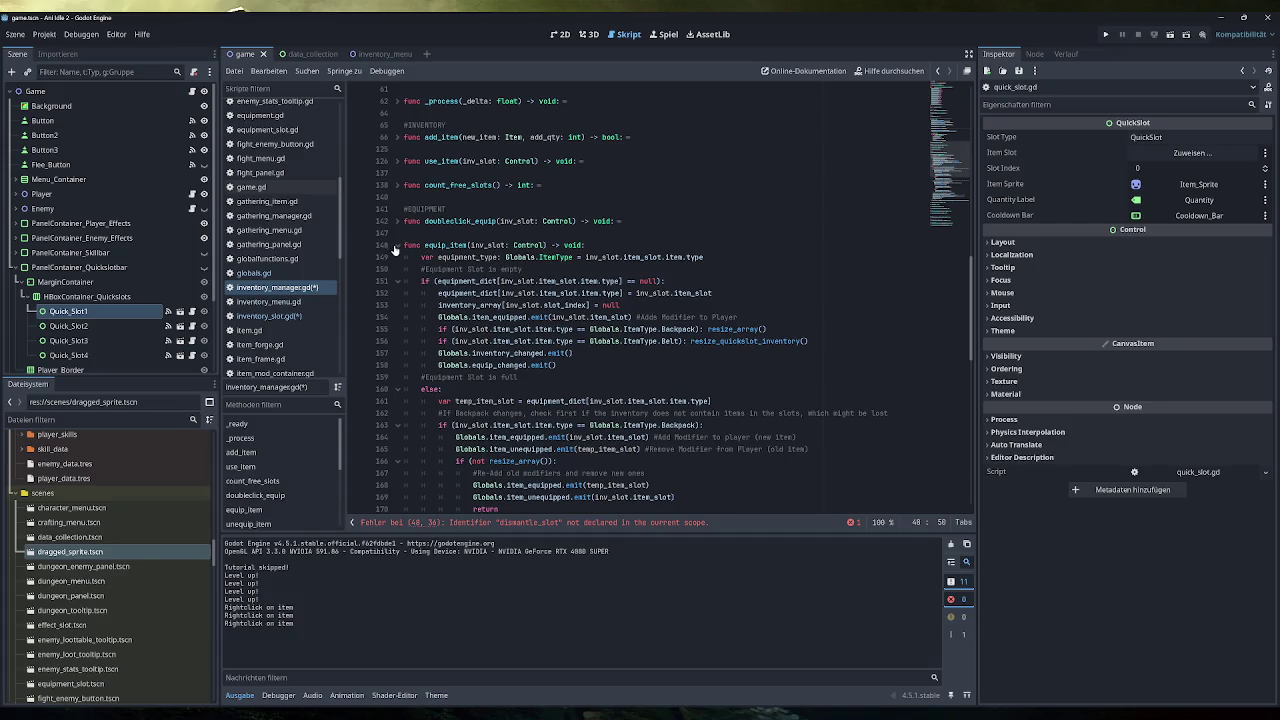
click(396, 245)
scroll(396, 245, up, 5)
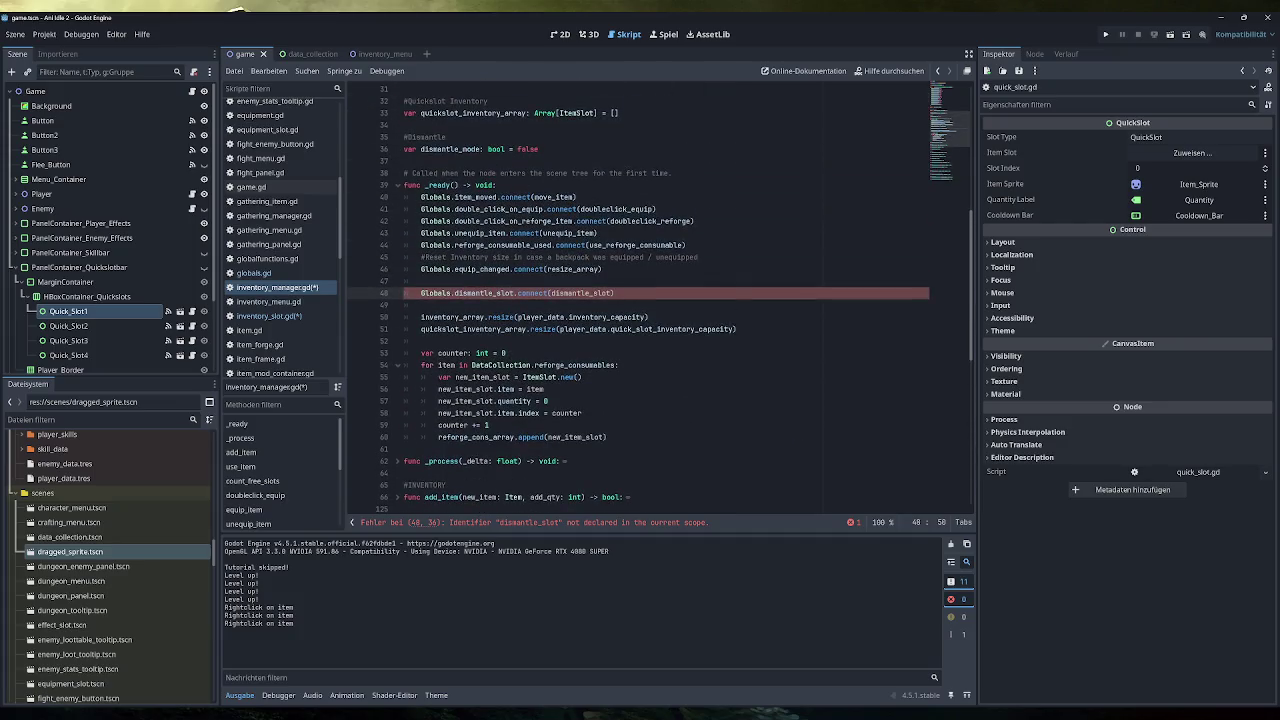
scroll(660, 300, down, 6)
Add a DISMANTLE section with func dismantle_slot(inv_slot: InventorySlot) printing "blubb", save, and run.
click(420, 500)
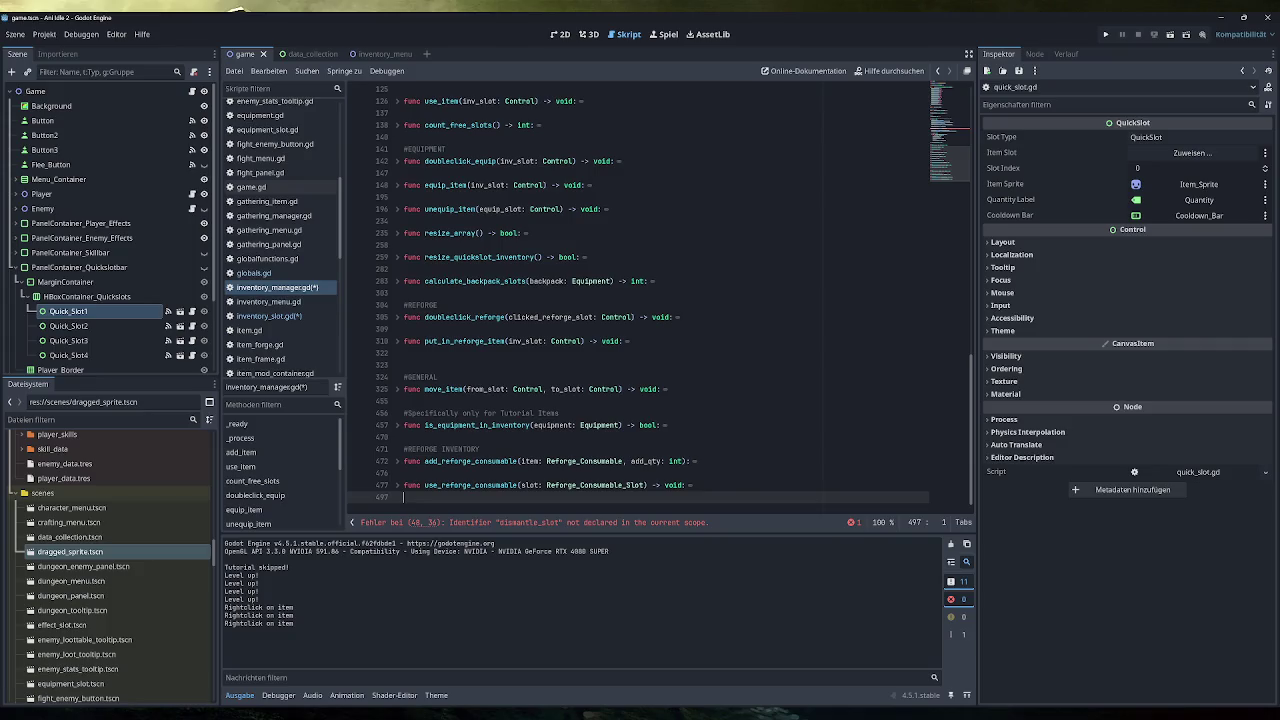
text(#DISMANTLE)
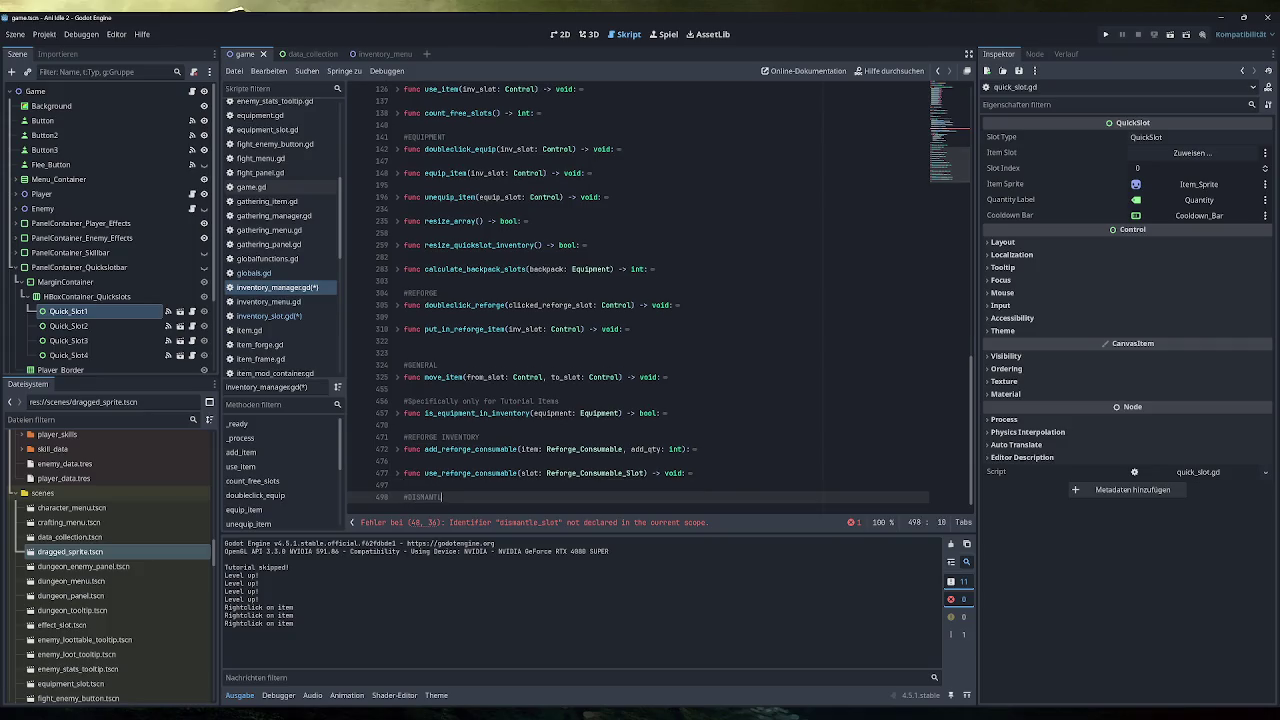
key(Return)
text(func )
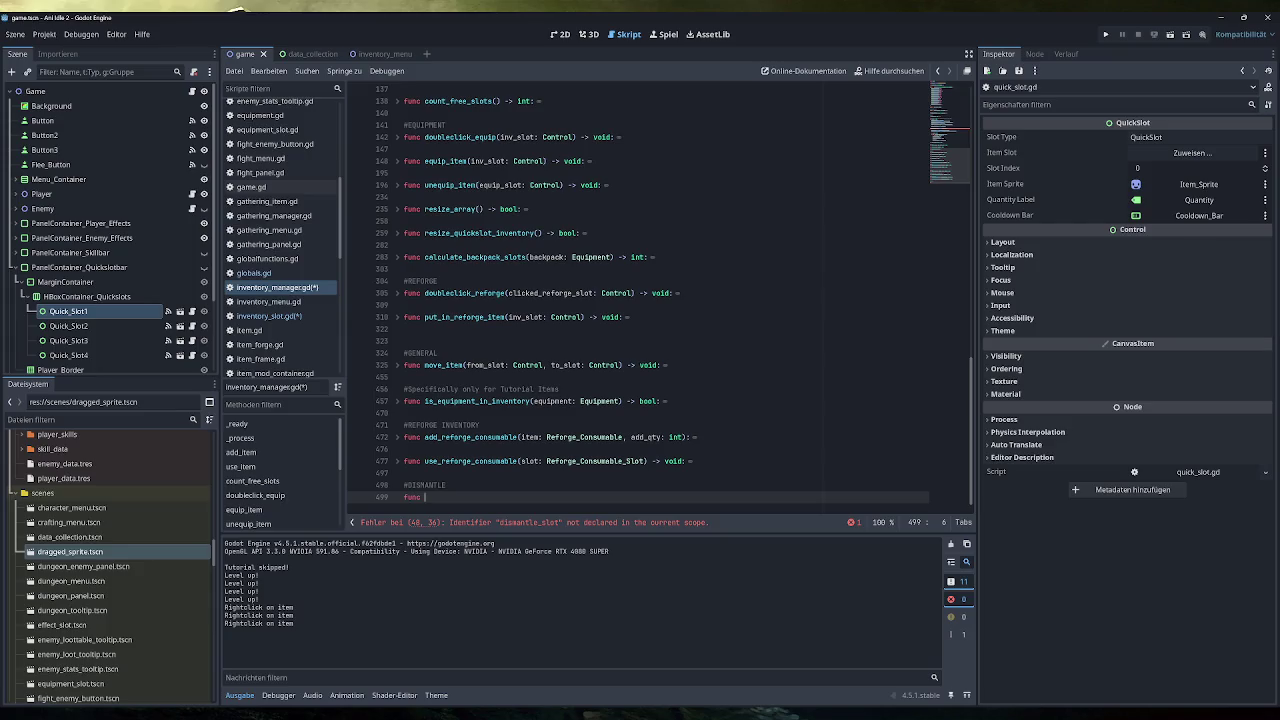
text(dismantle_slot()
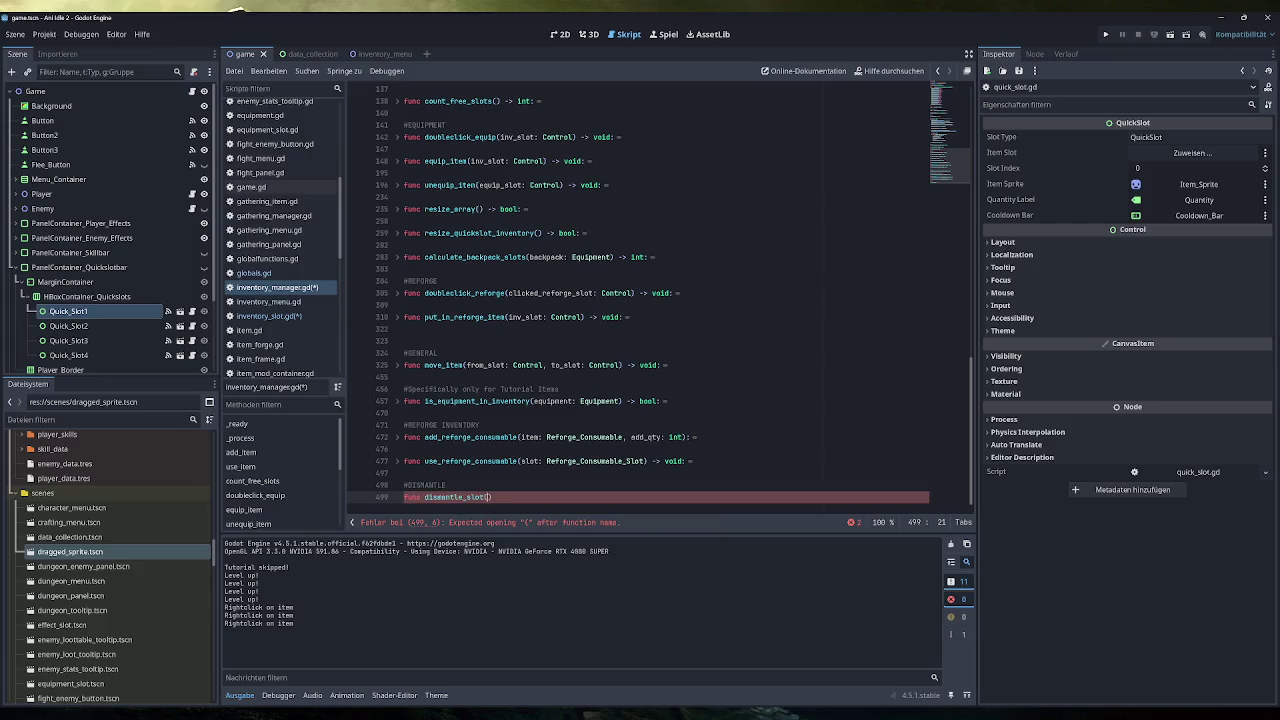
text(inv_)
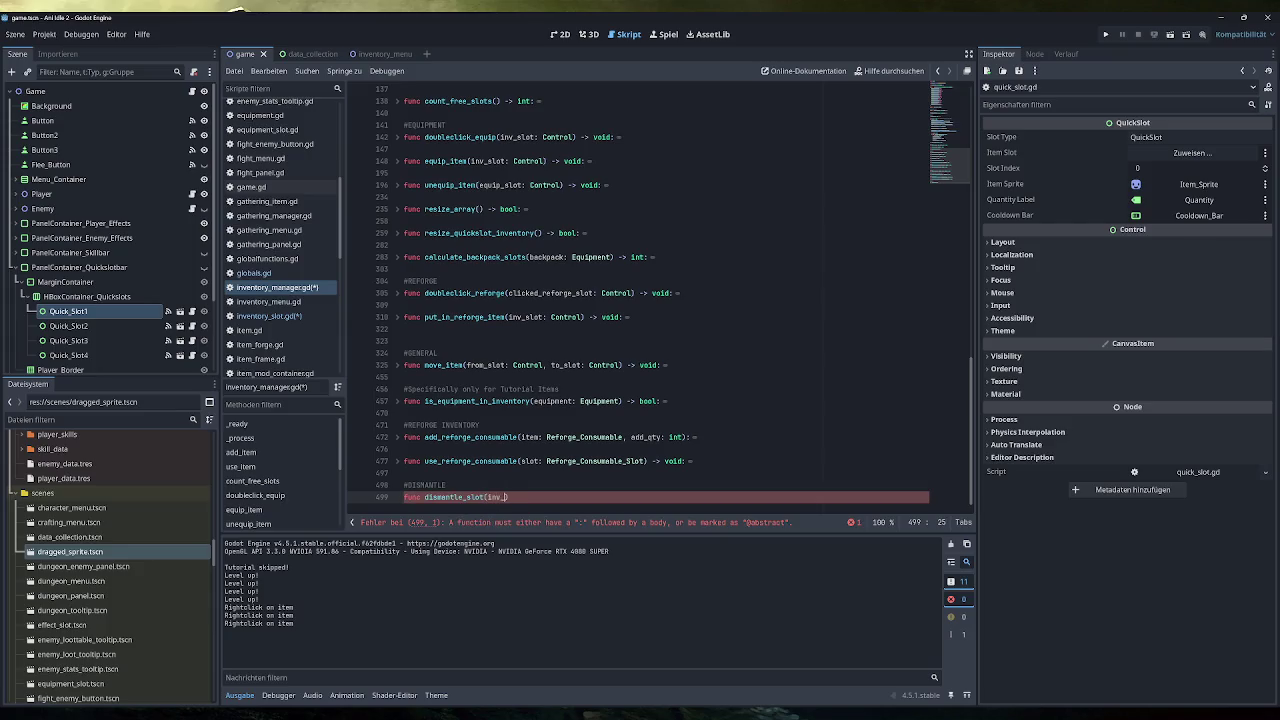
text(slot: InventorySlot) -)
text(> void:)
key(Return)
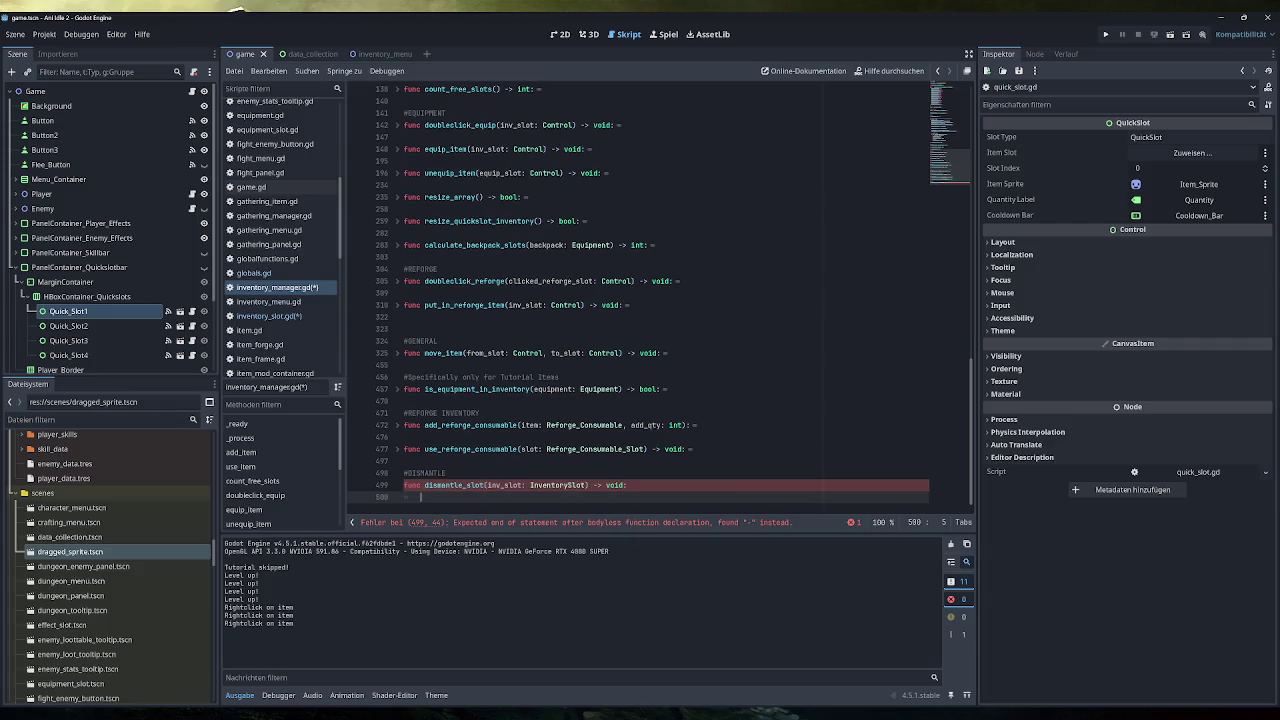
text(pr)
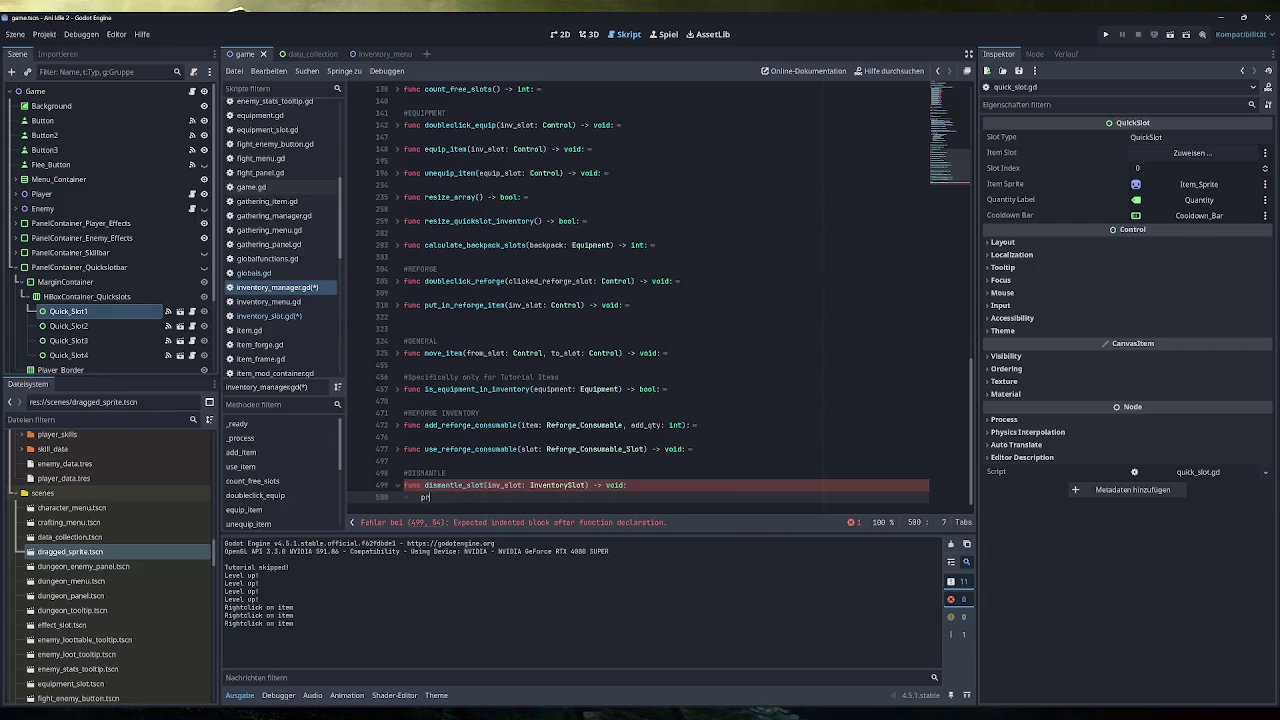
text(int("blubb)
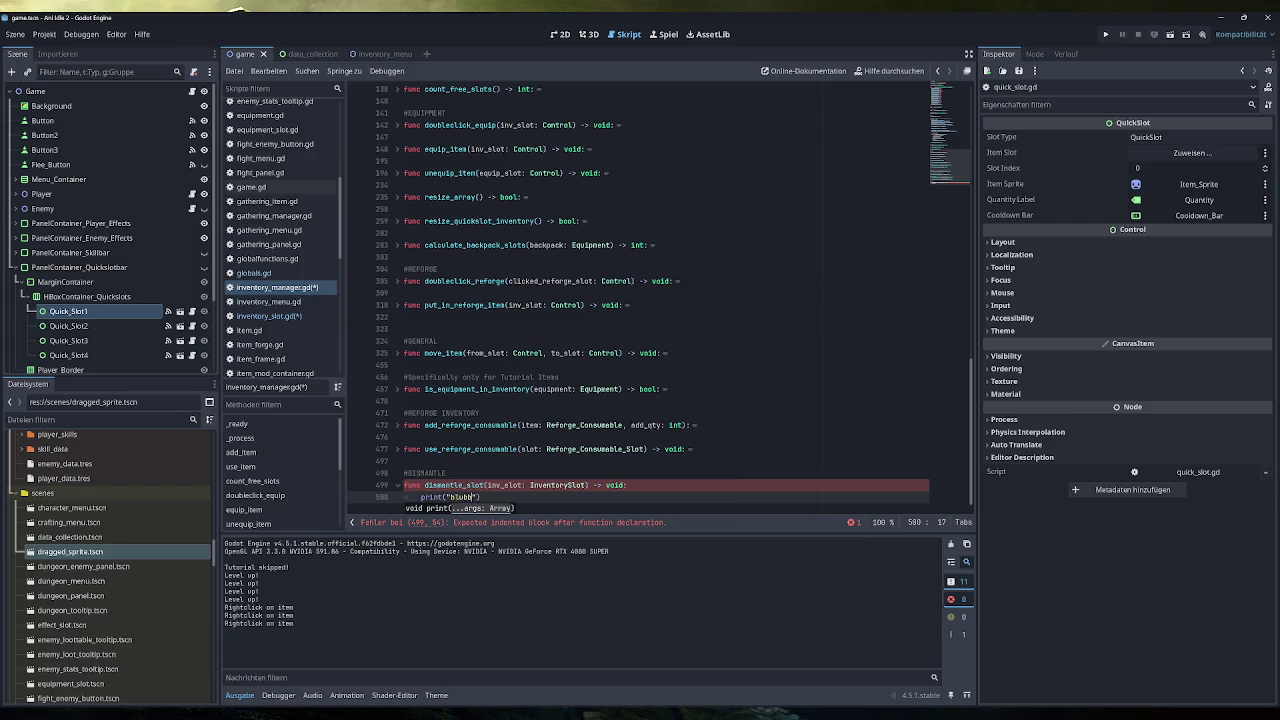
key(ctrl+s)
click(1107, 35)
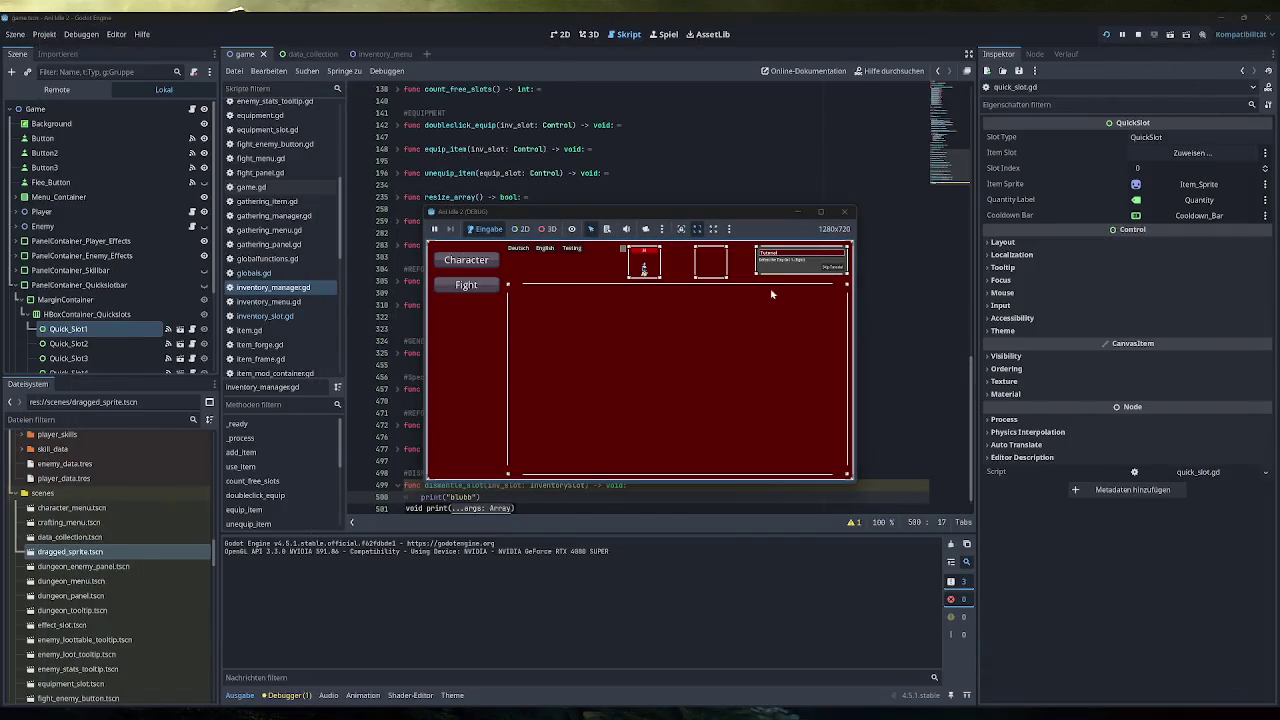
Skip the tutorial, right-click six inventory items to dismantle, then double-click an equipped item, triggering the crash.
click(832, 267)
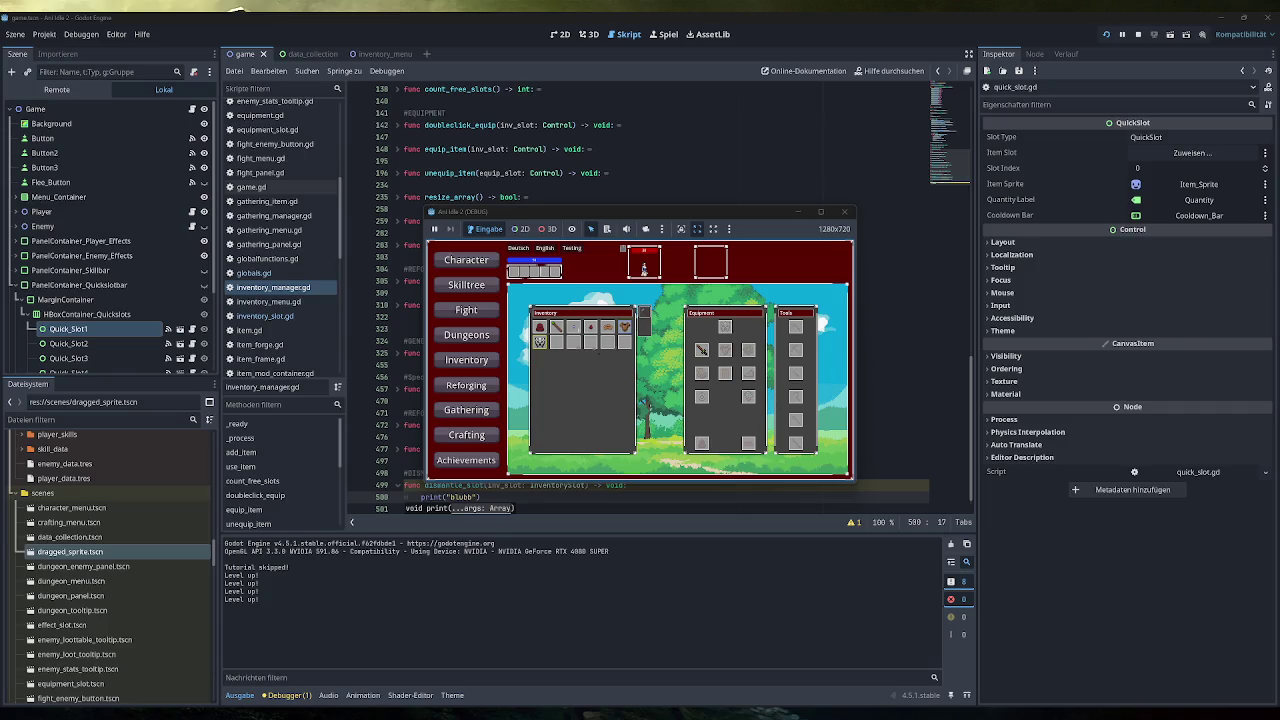
right_click(540, 342)
right_click(540, 327)
right_click(541, 328)
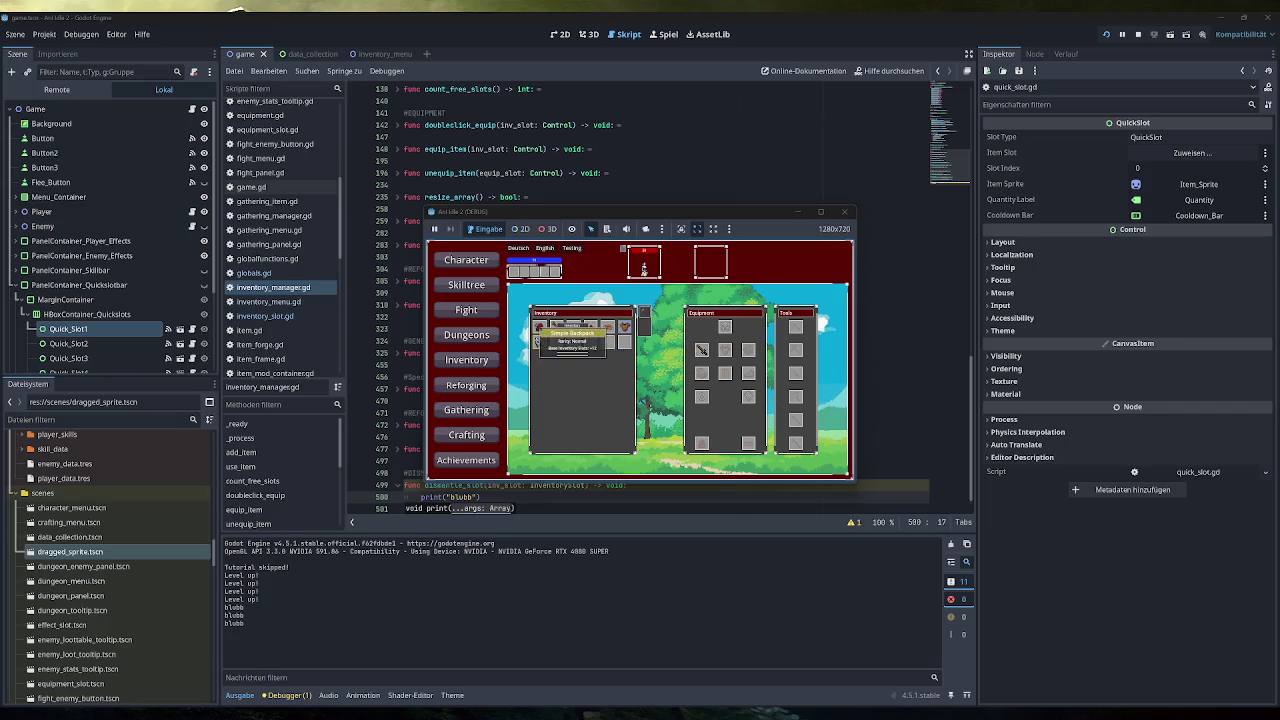
right_click(589, 334)
right_click(606, 330)
right_click(624, 330)
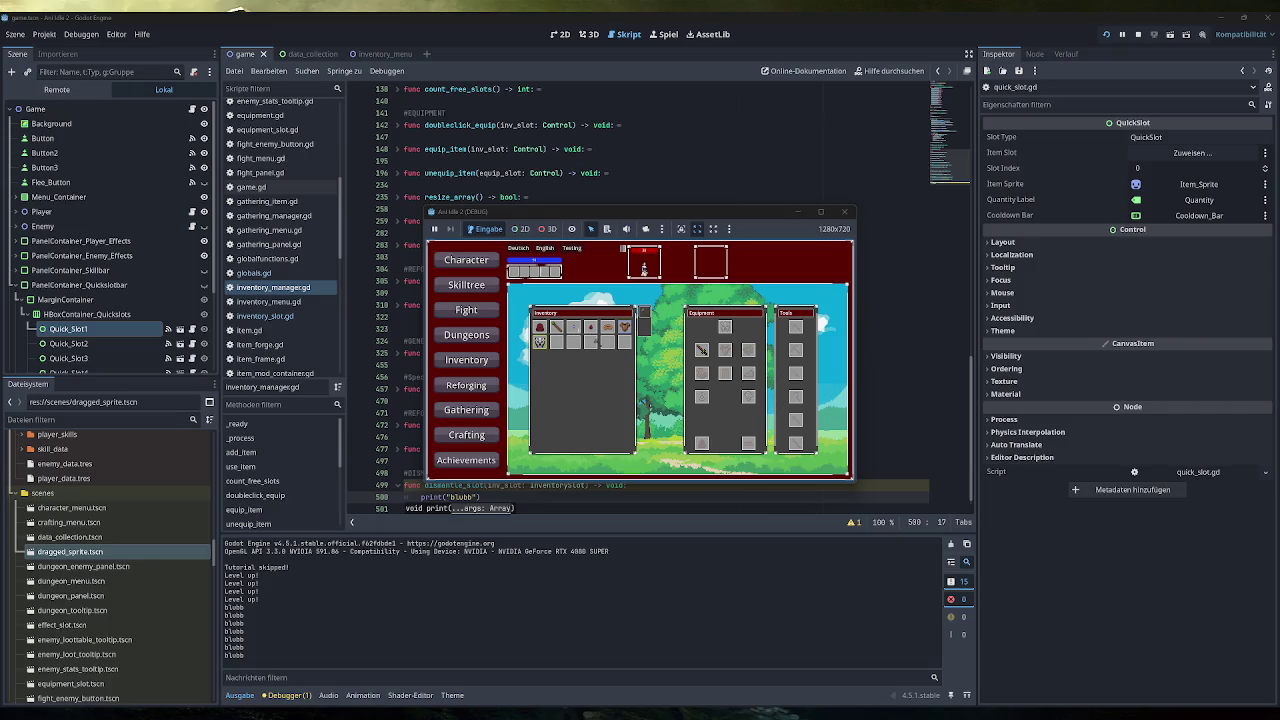
double_click(702, 350)
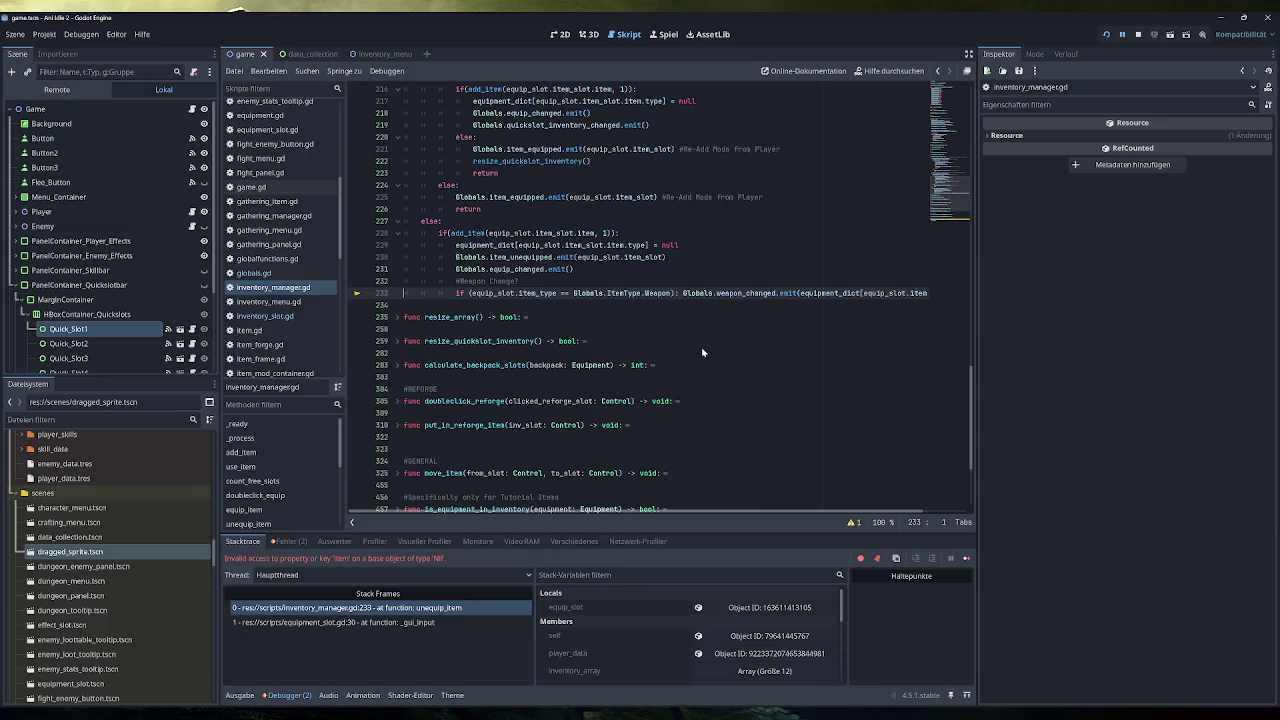
Look over unequip_item in inventory_manager.gd, fold it, and stop the crashed game.
scroll(702, 352, up, 12)
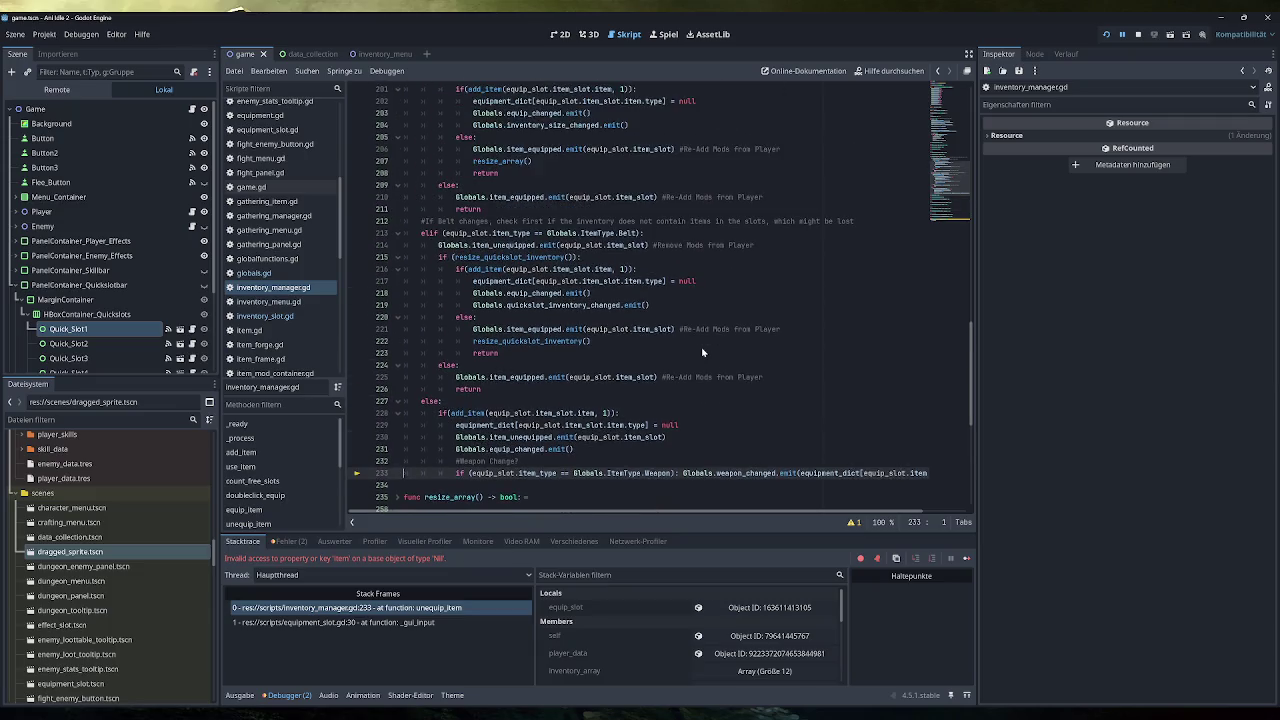
scroll(660, 300, down, 3)
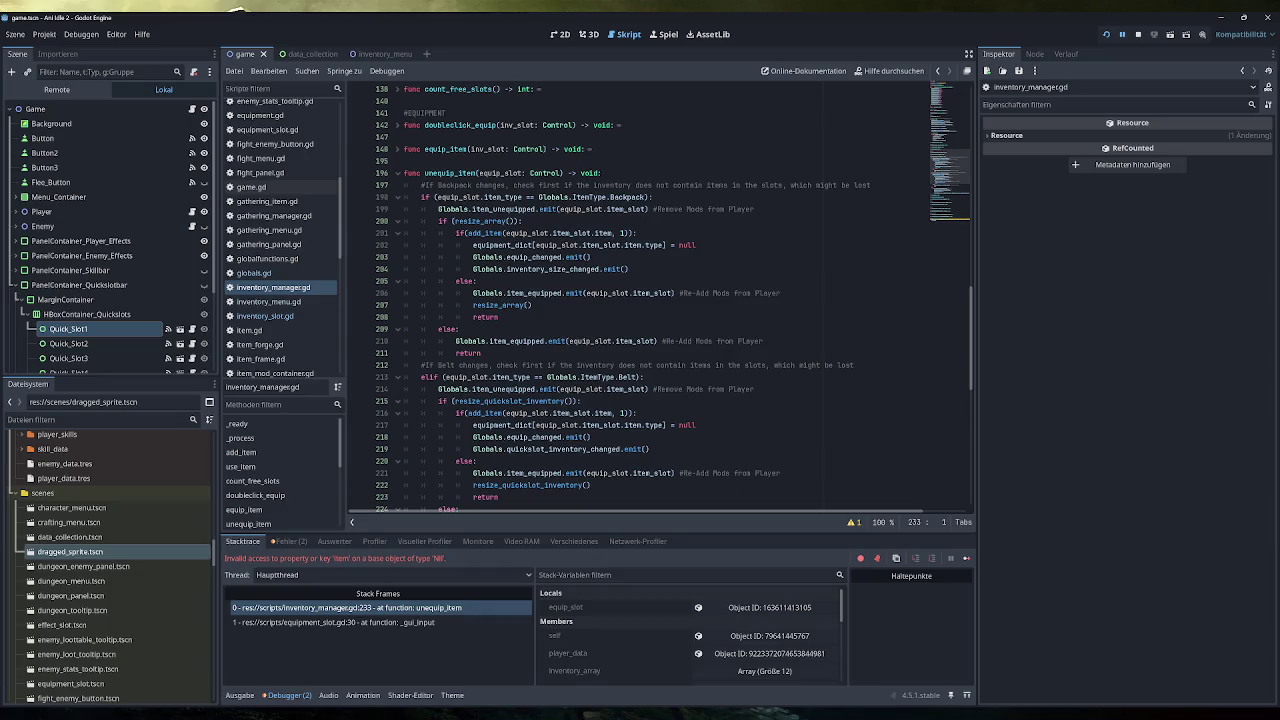
scroll(660, 300, down, 12)
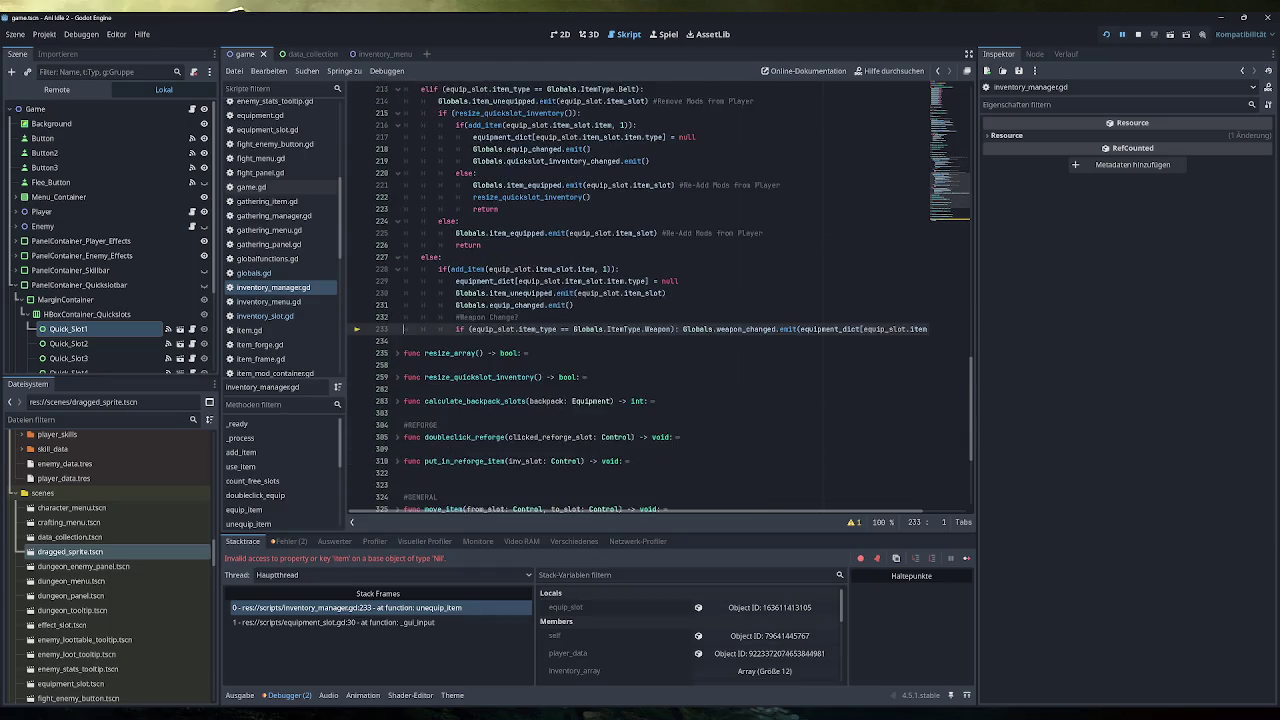
scroll(660, 300, up, 10)
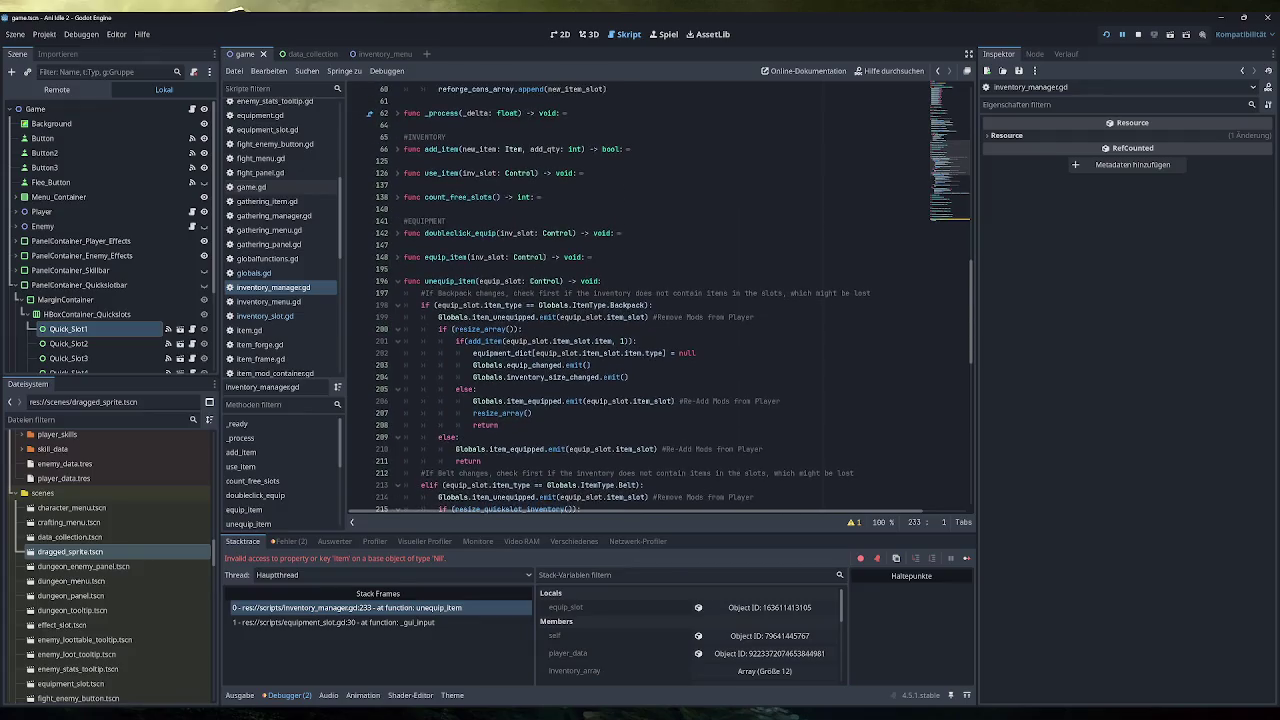
click(399, 283)
click(1138, 34)
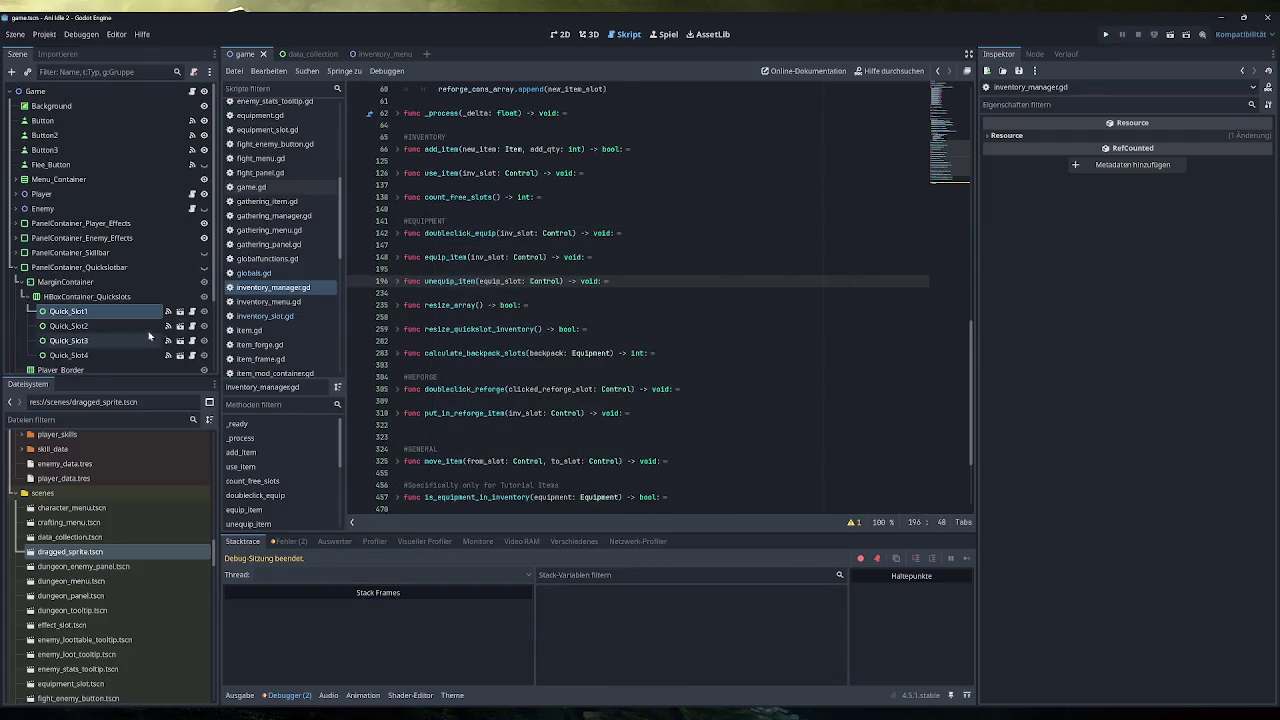
In equipment_slot.gd, start _gui_input with 'if (InventoryManager.dismantle_mode): return' and save.
scroll(290, 279, up, 3)
click(270, 232)
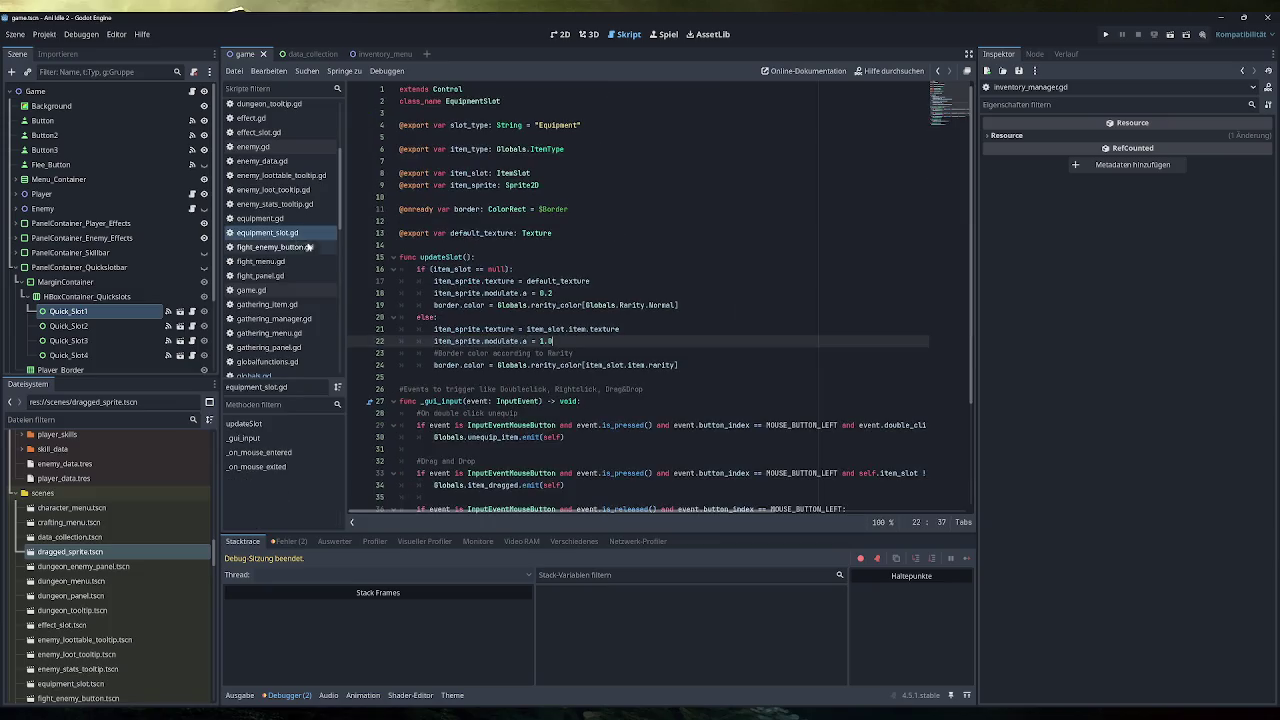
scroll(660, 300, down, 2)
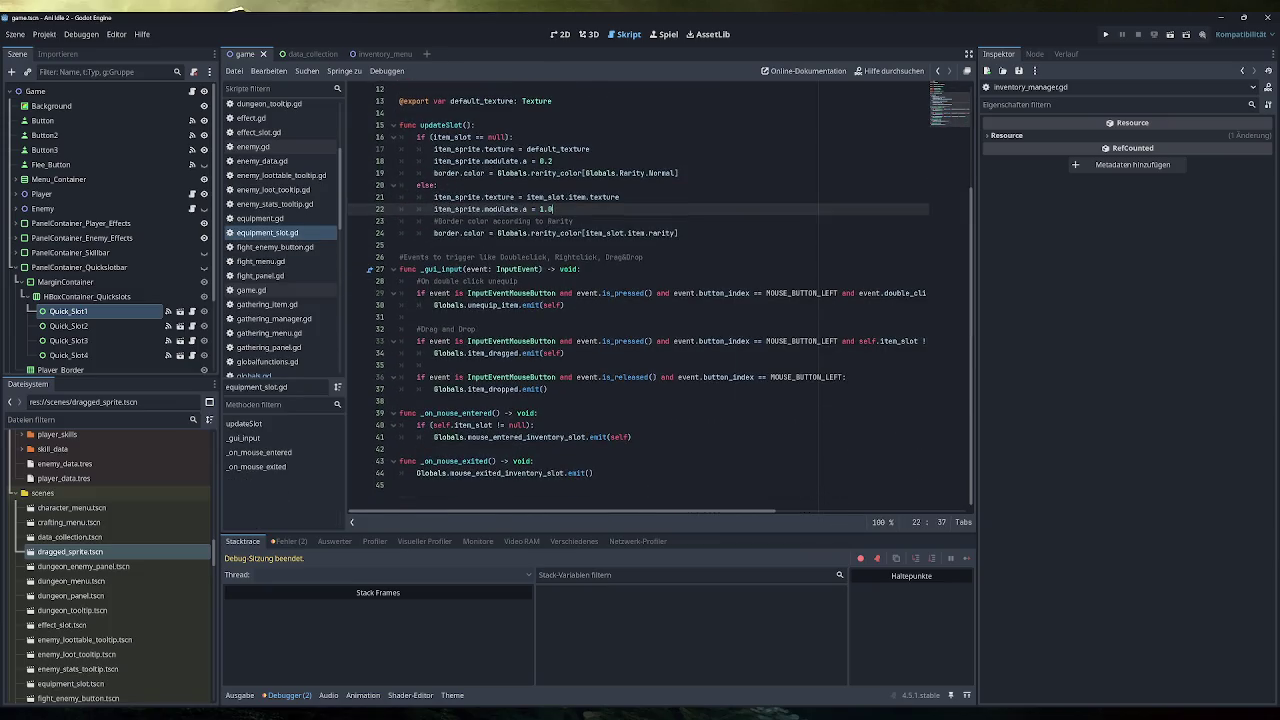
click(582, 269)
key(Return)
text(if )
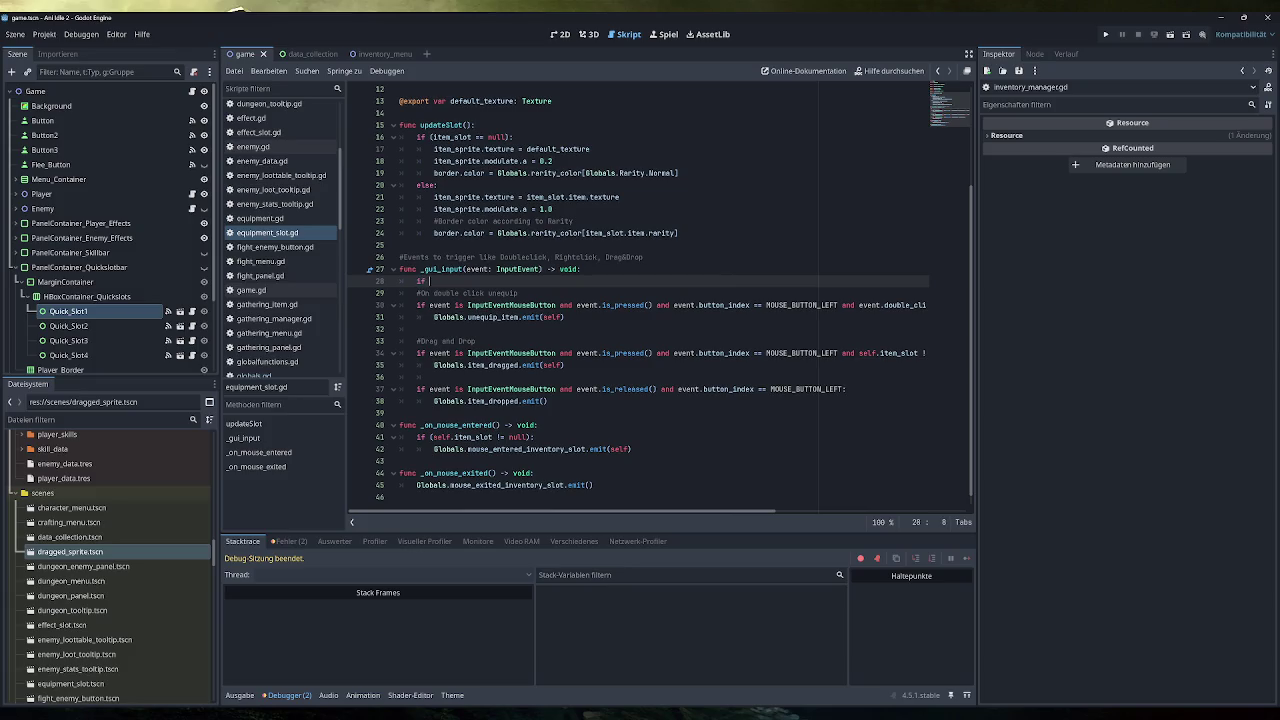
text((Inven)
key(Down)
key(Return)
text(.dis)
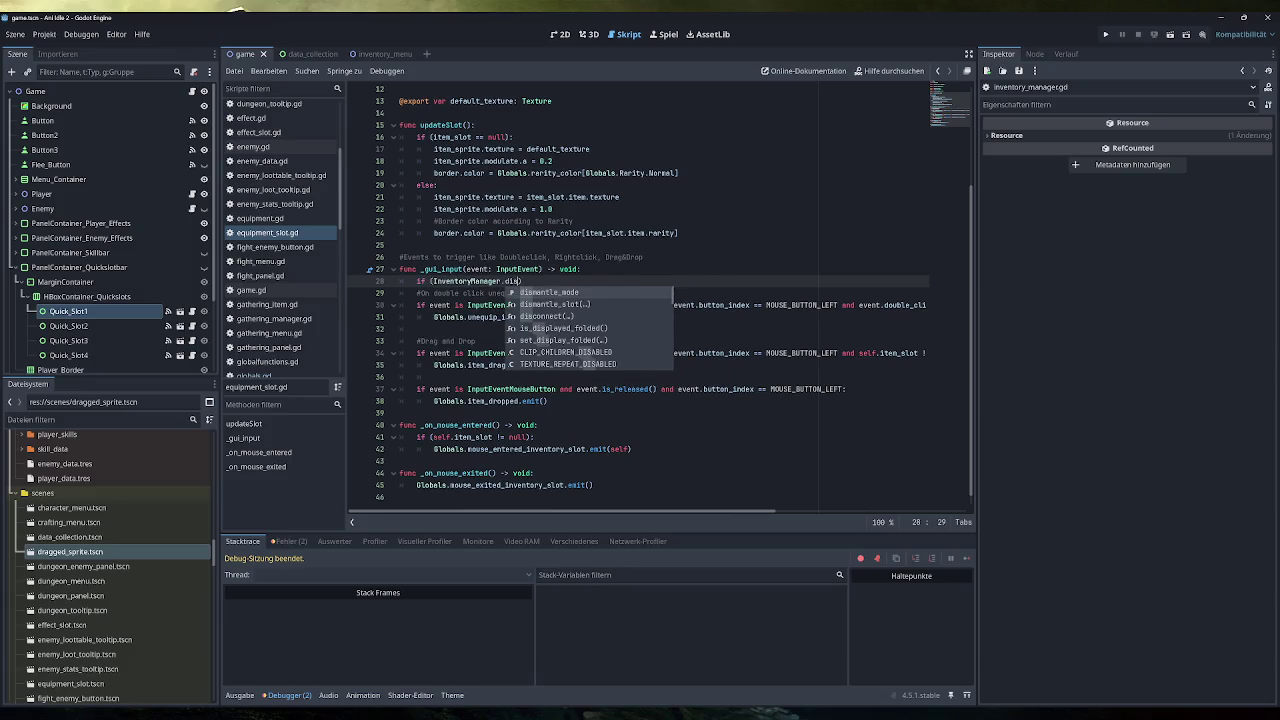
key(Return)
text(:)
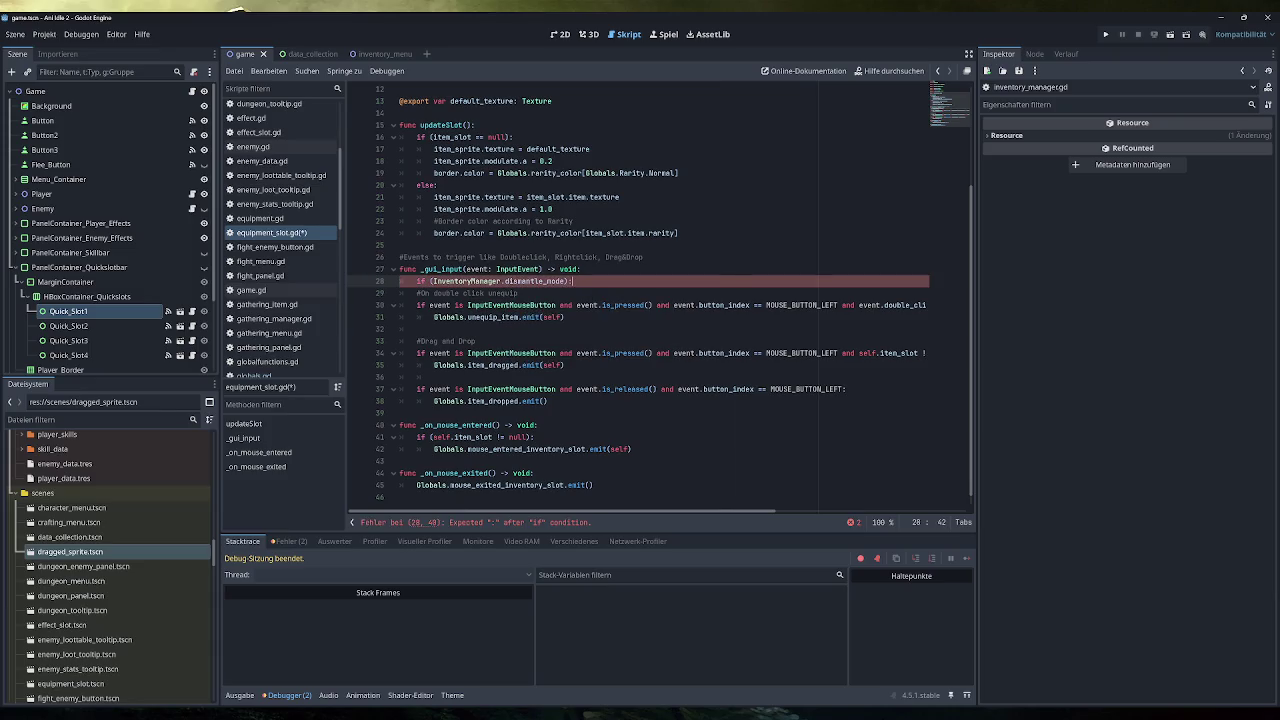
key(Return)
text(return)
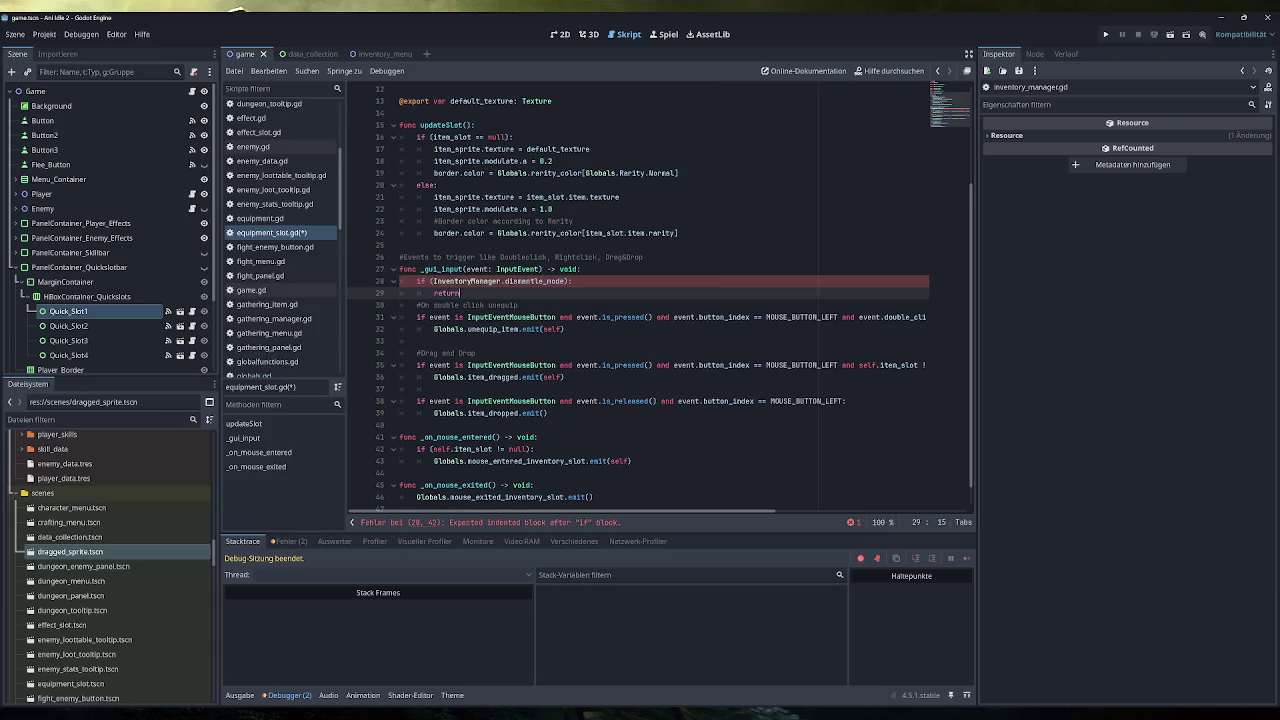
key(ctrl+s)
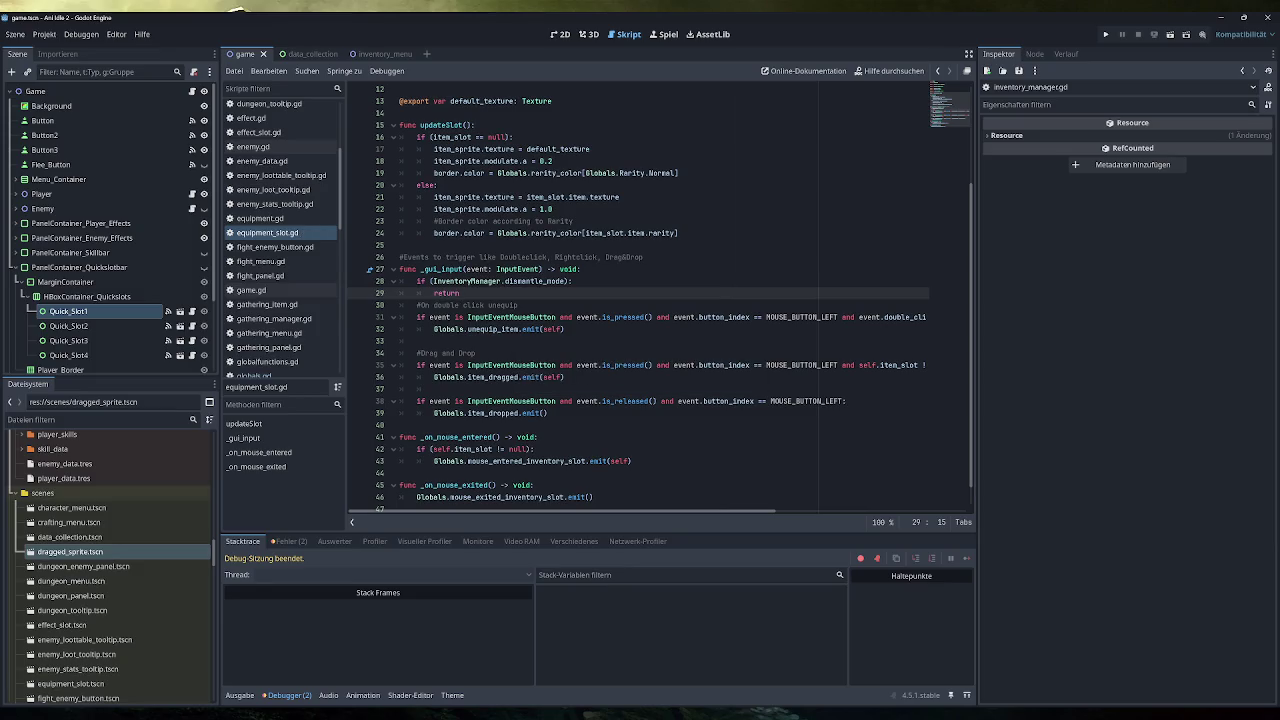
Add a comment above the check explaining input is disabled while dismantling in the inventory.
click(579, 269)
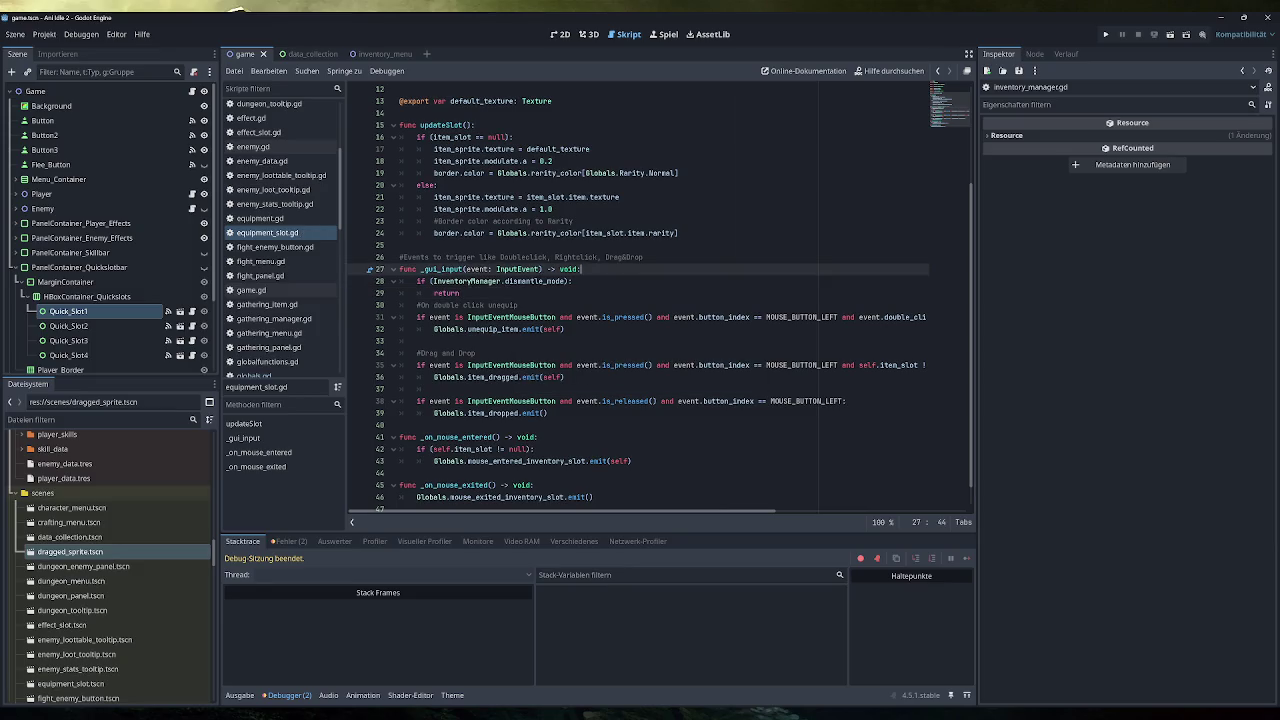
key(Return)
key(Down)
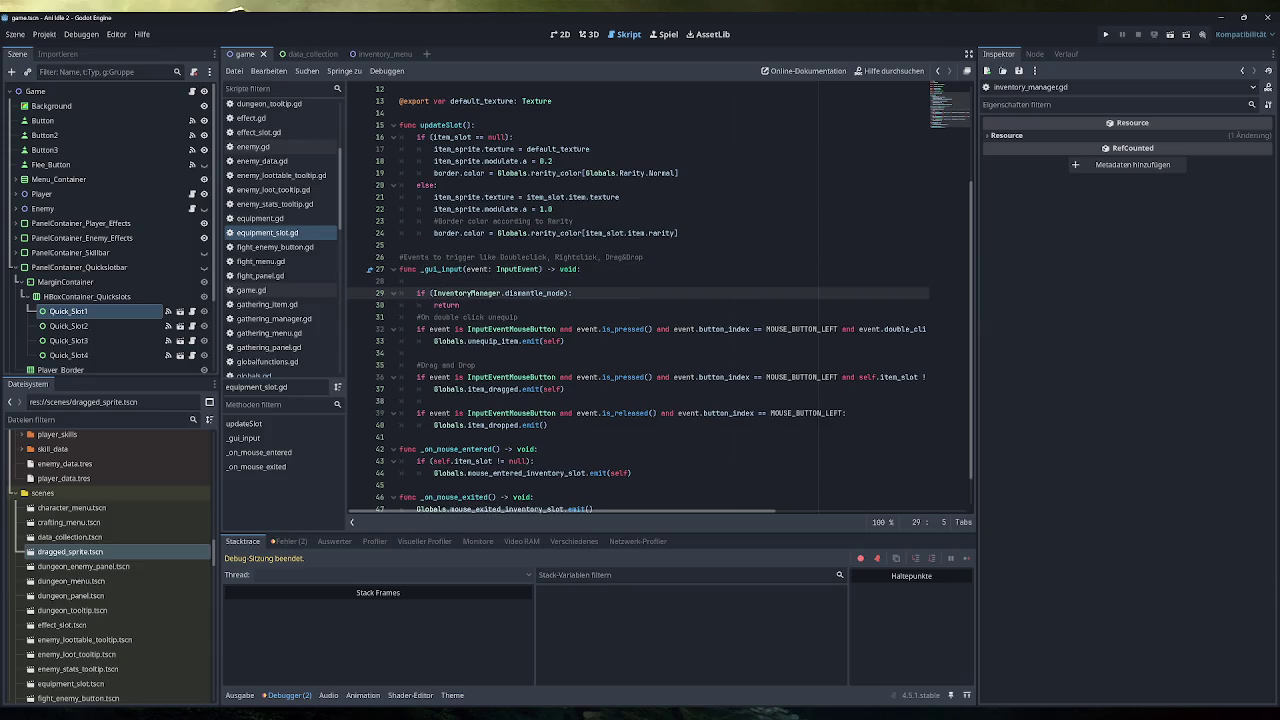
key(Up)
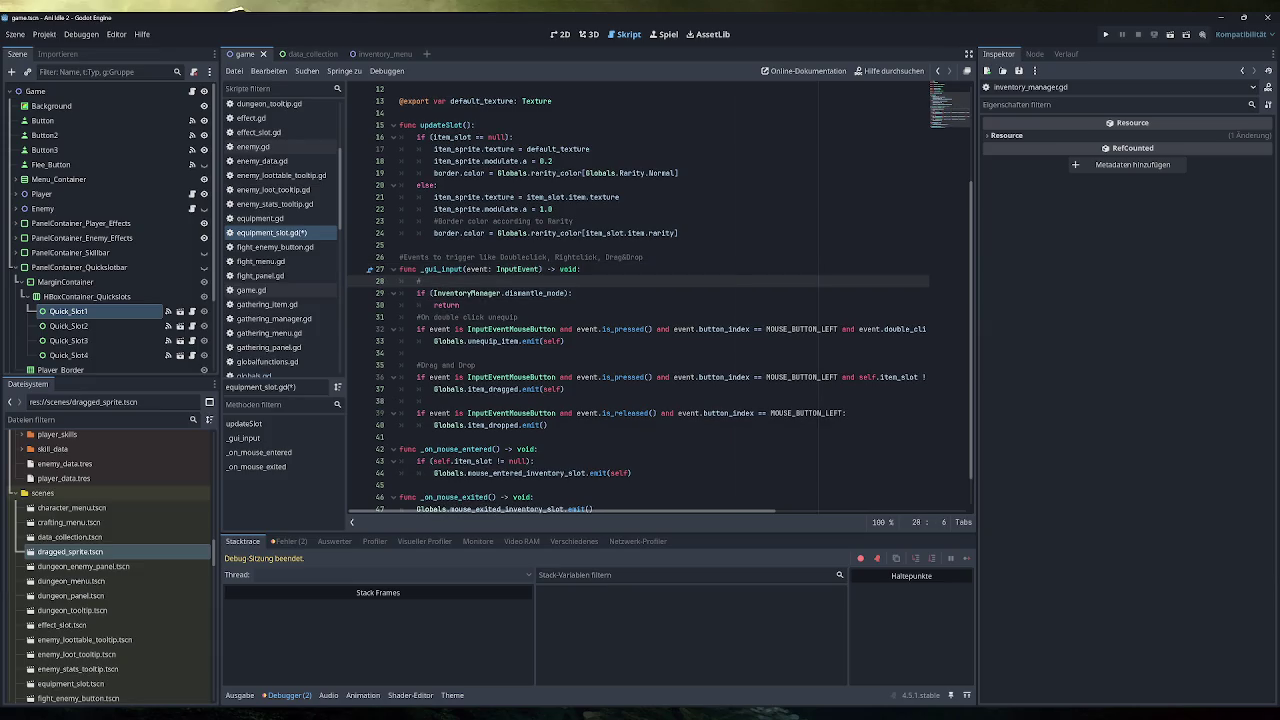
text(Unequip)
key(BackSpace)
key(BackSpace)
key(BackSpace)
text(Input sl)
key(BackSpace)
key(BackSpace)
key(BackSpace)
text(disable)
text(d when )
text(player wants to)
text( dismantle so)
text(mething in)
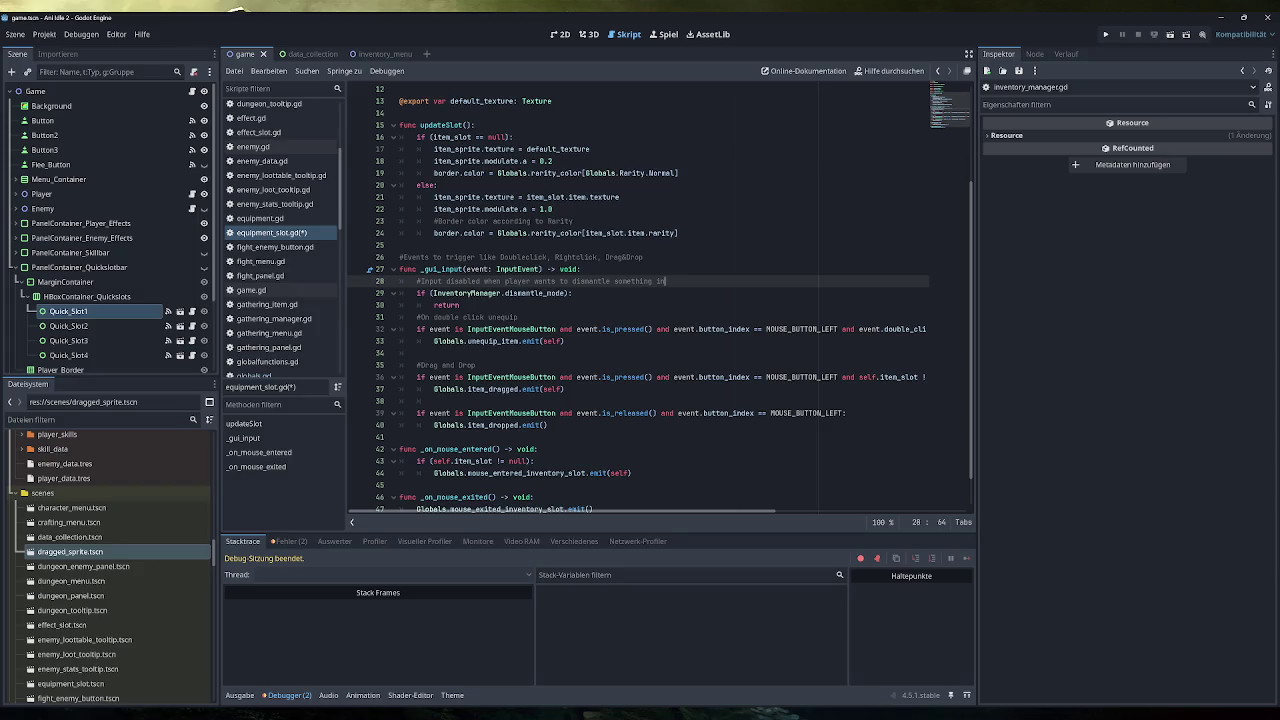
text( Invent)
key(Down)
key(Down)
key(Return)
scroll(279, 224, up, 3)
scroll(279, 224, down, 10)
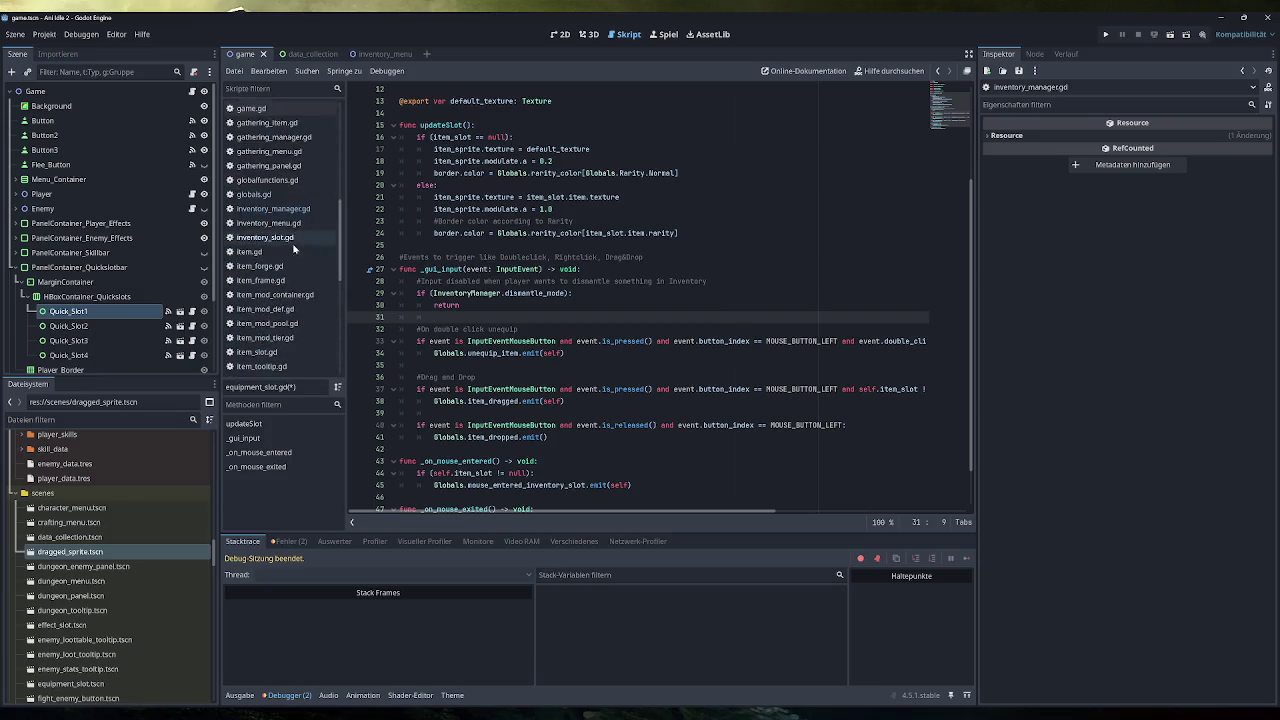
Select the commented dismantle-mode guard lines in equipment_slot.gd for copying.
click(290, 289)
scroll(301, 263, up, 5)
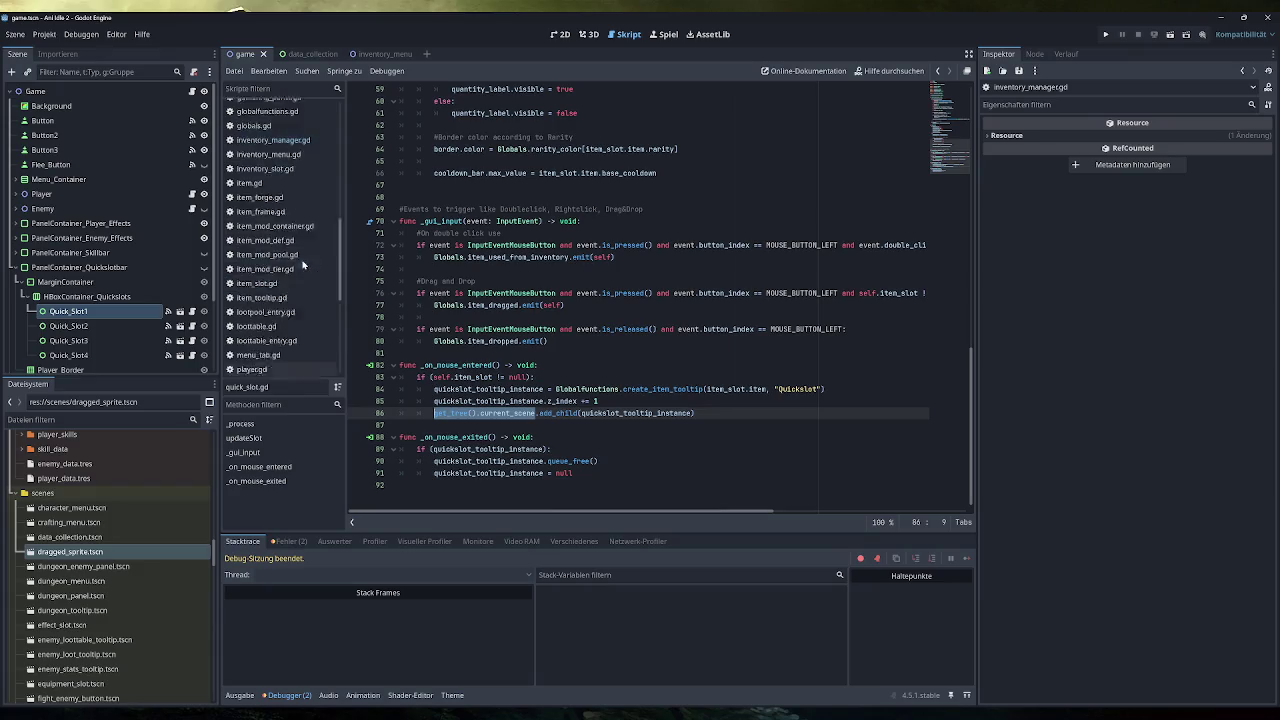
click(302, 223)
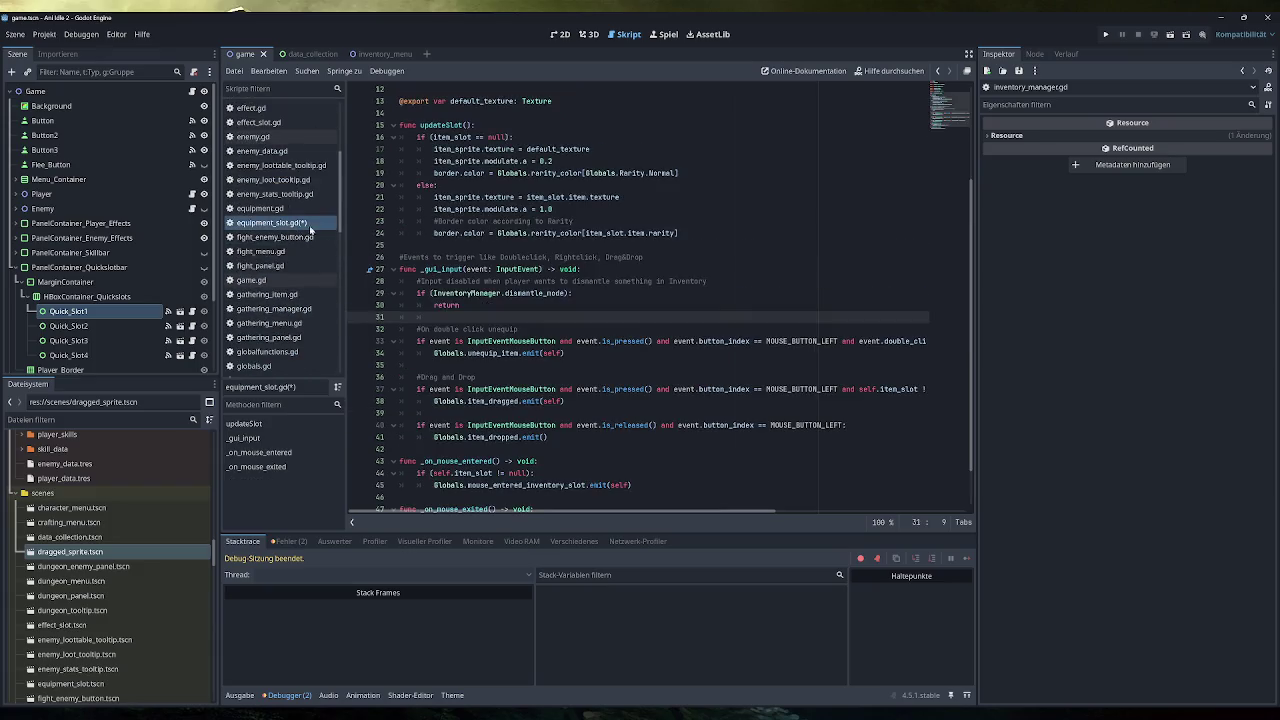
click(572, 293)
drag(461, 305, 417, 281)
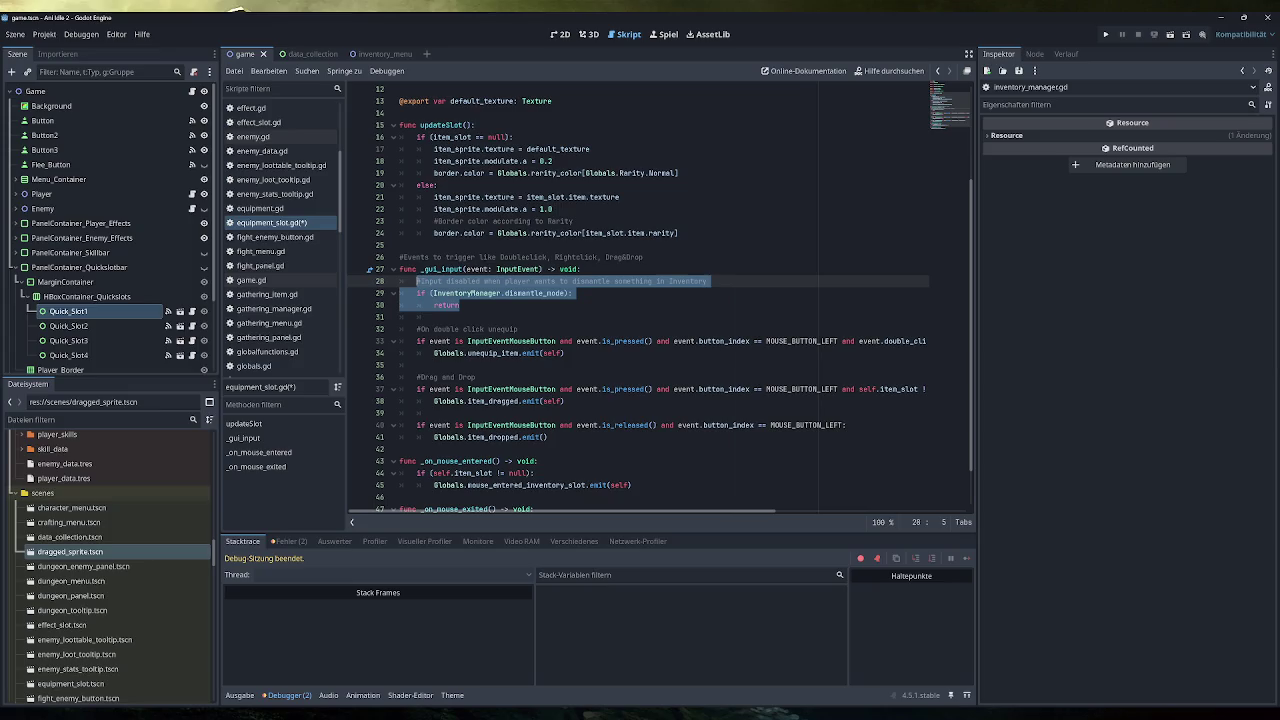
scroll(280, 230, down, 5)
Paste the guard lines at the start of quick_slot.gd's _gui_input.
click(268, 290)
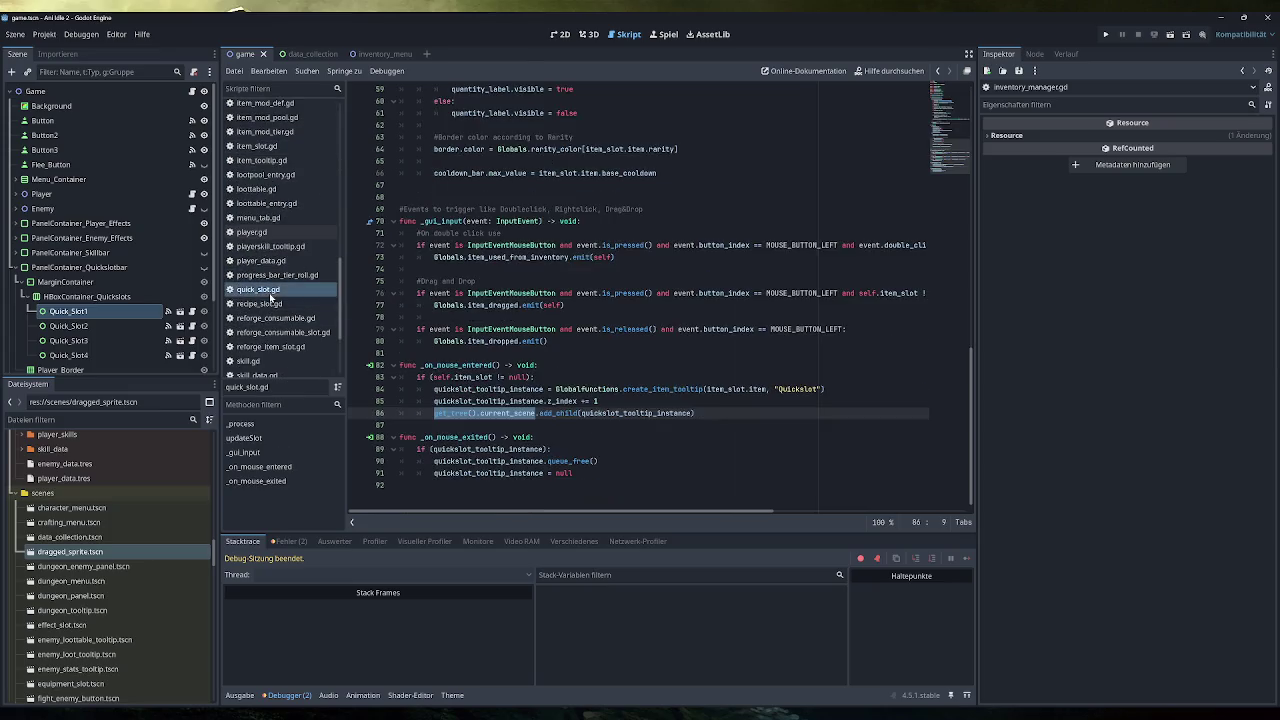
click(501, 232)
key(Home)
key(Return)
key(Return)
key(Up)
key(Up)
text(#Input disabled when player wants to dismantle something in Inventory 	if (InventoryManager.dismantle_mode): 		return)
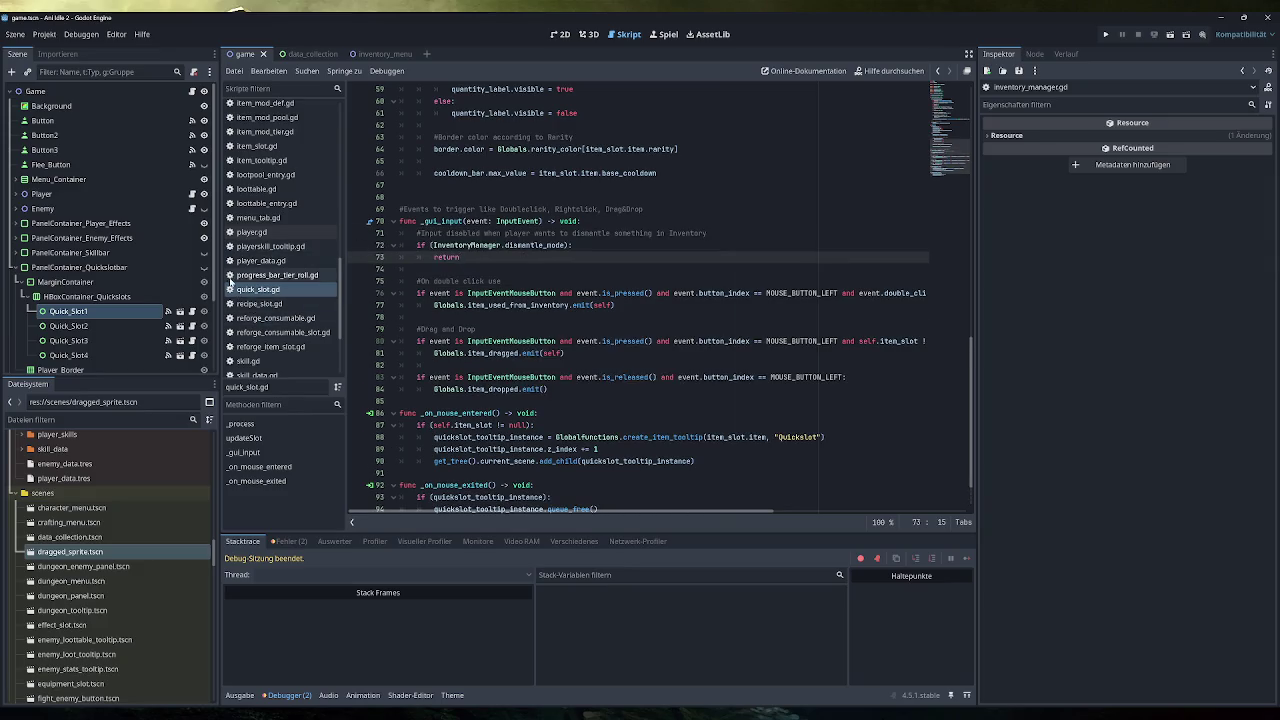
scroll(275, 298, down, 3)
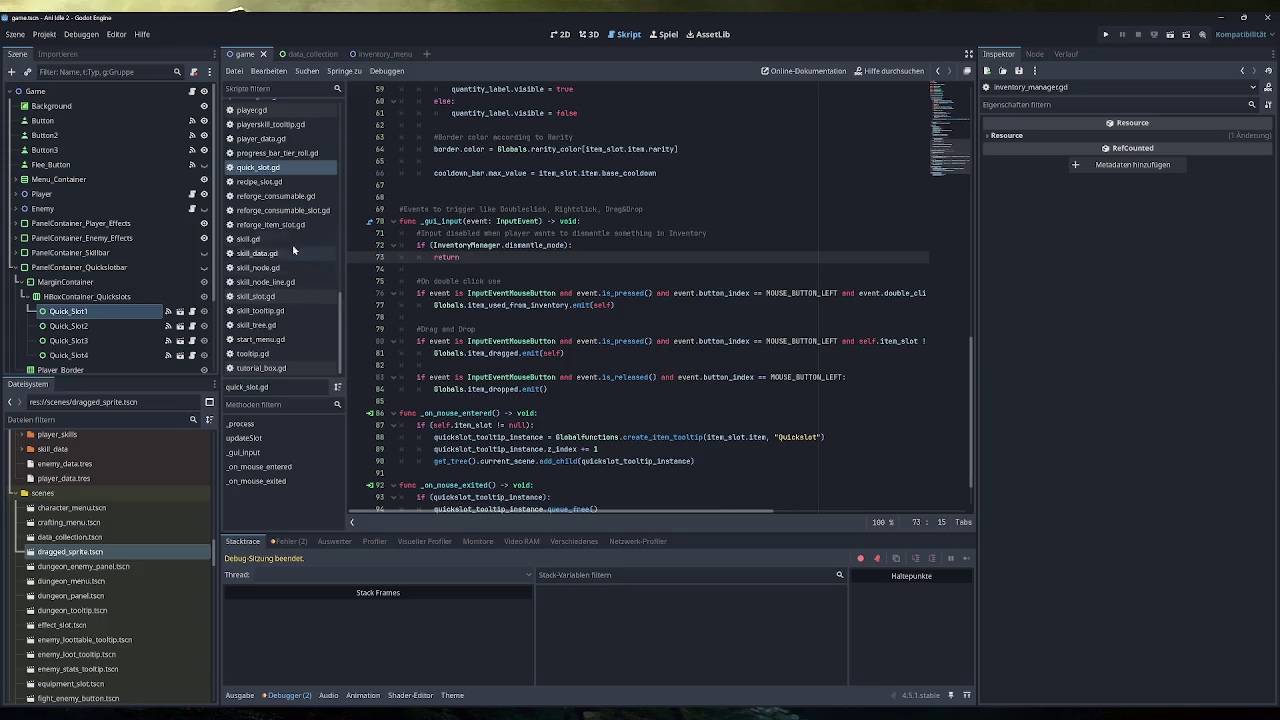
click(293, 214)
Add an empty line after the early return in reforge_consumable_slot.gd's guard.
scroll(660, 300, down, 2)
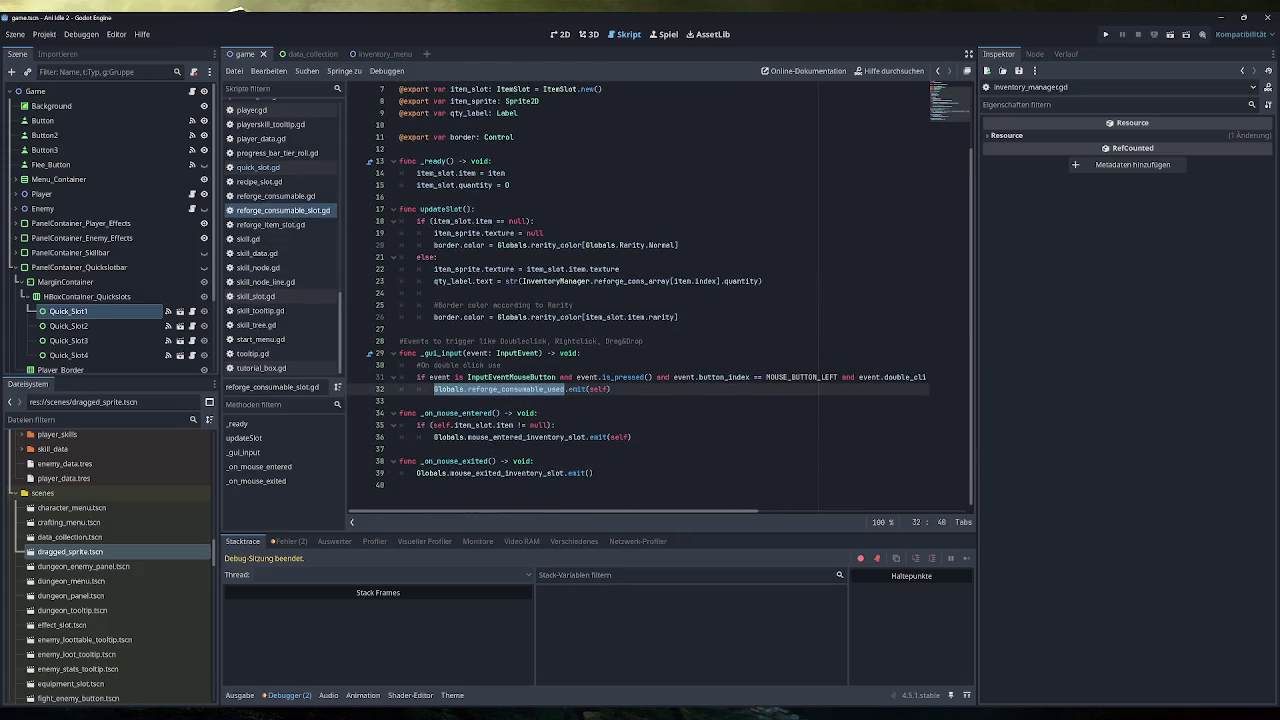
key(ctrl+z)
key(ctrl+z)
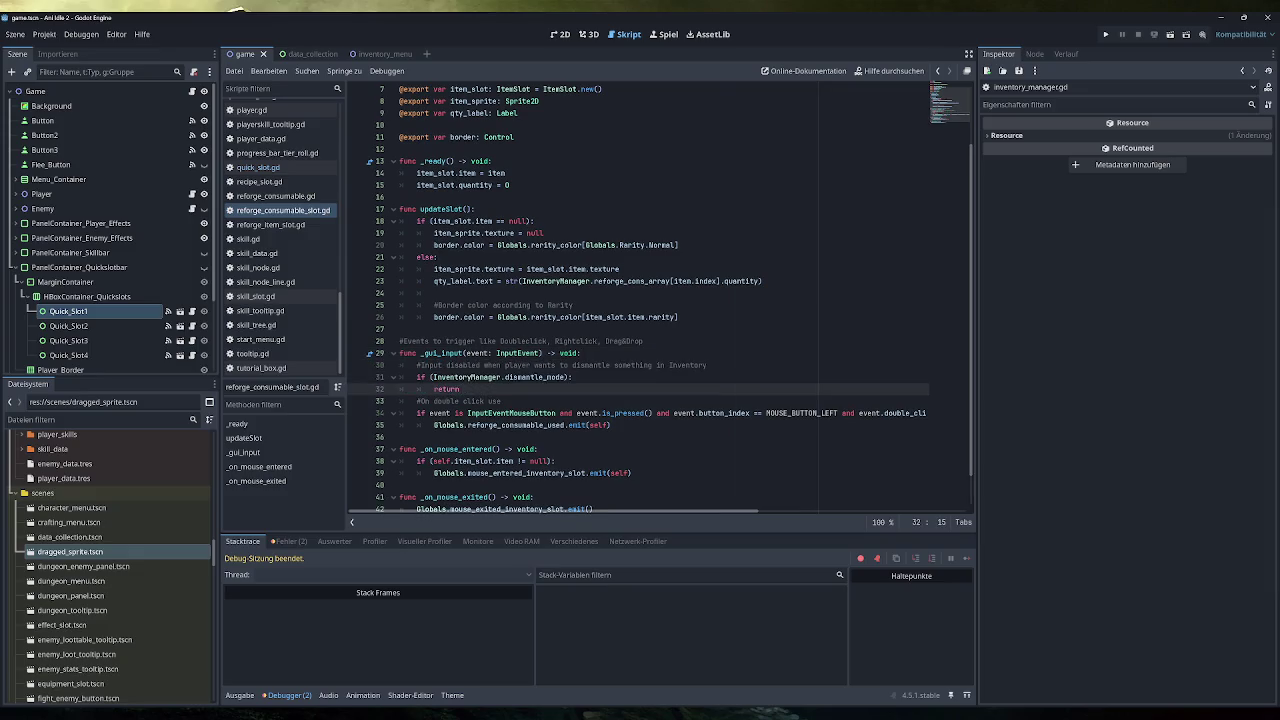
key(Return)
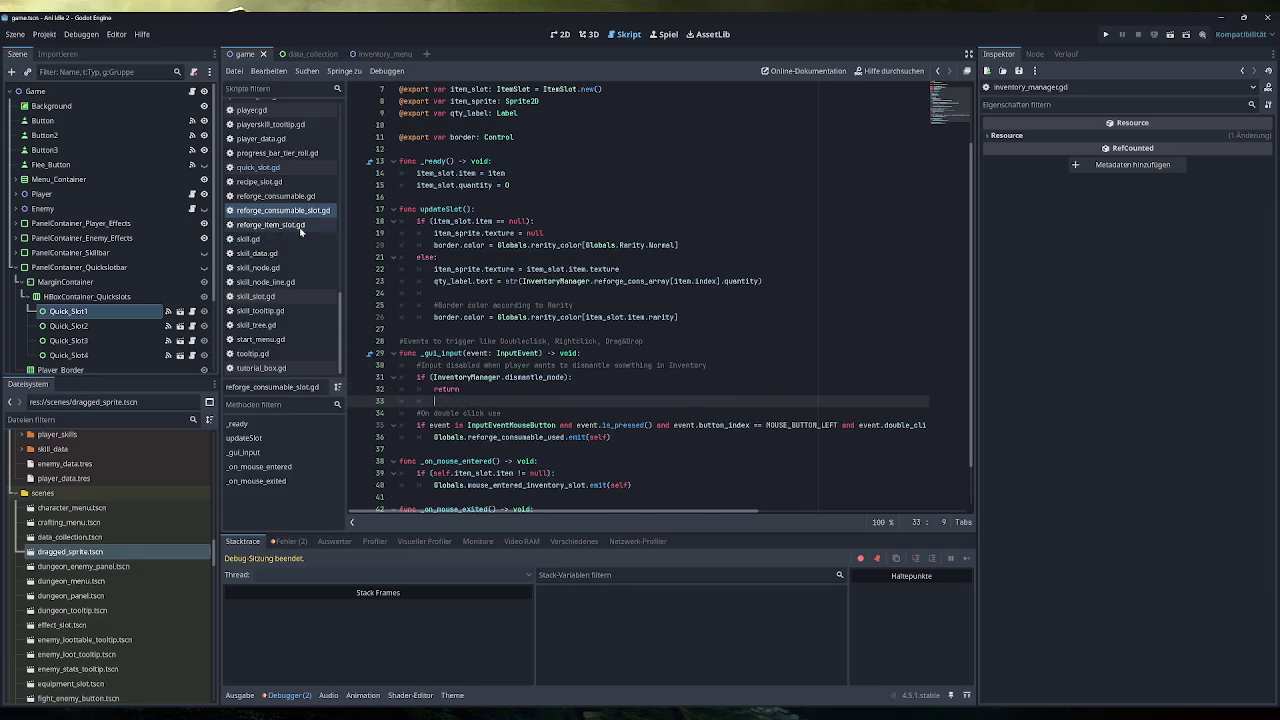
Paste the dismantle_mode guard into _gui_input of reforge_item_slot.gd.
click(299, 226)
click(610, 341)
key(ctrl+v)
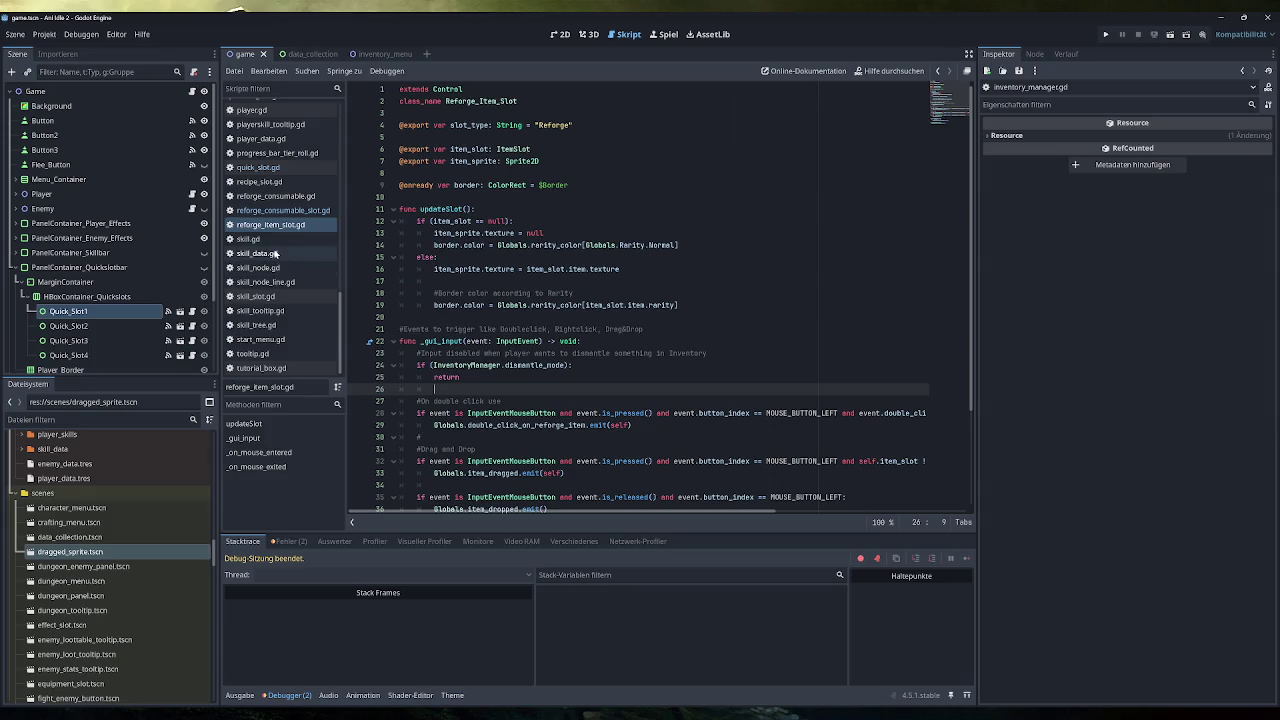
scroll(280, 255, up, 10)
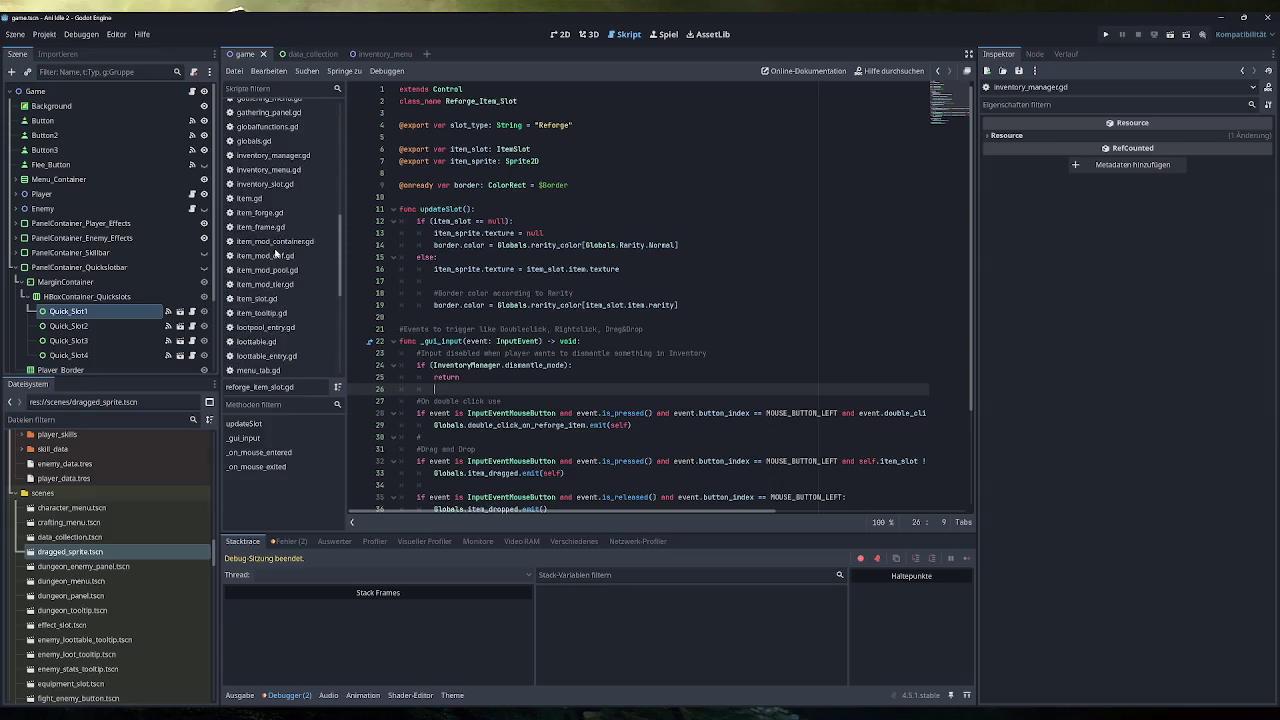
scroll(301, 260, up, 4)
scroll(301, 260, up, 5)
Run the project, skip the tutorial, and equip the Simple Clothes from the inventory.
click(1106, 34)
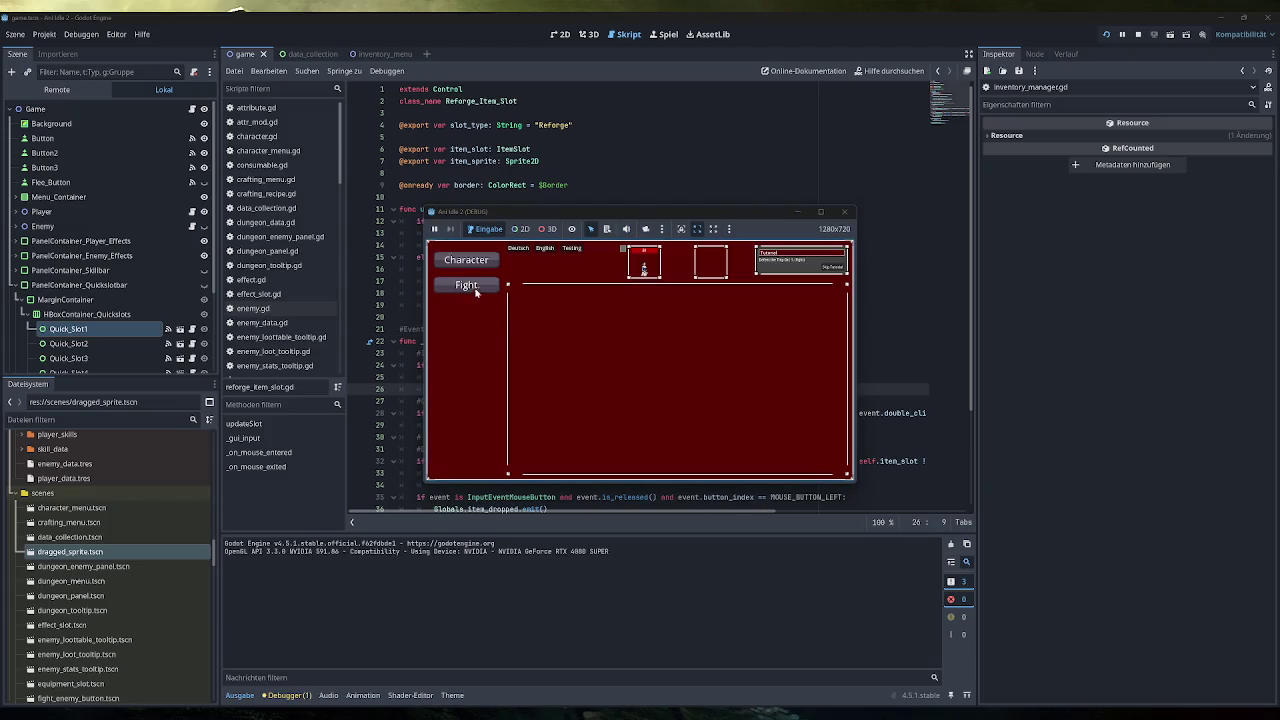
click(832, 268)
click(477, 364)
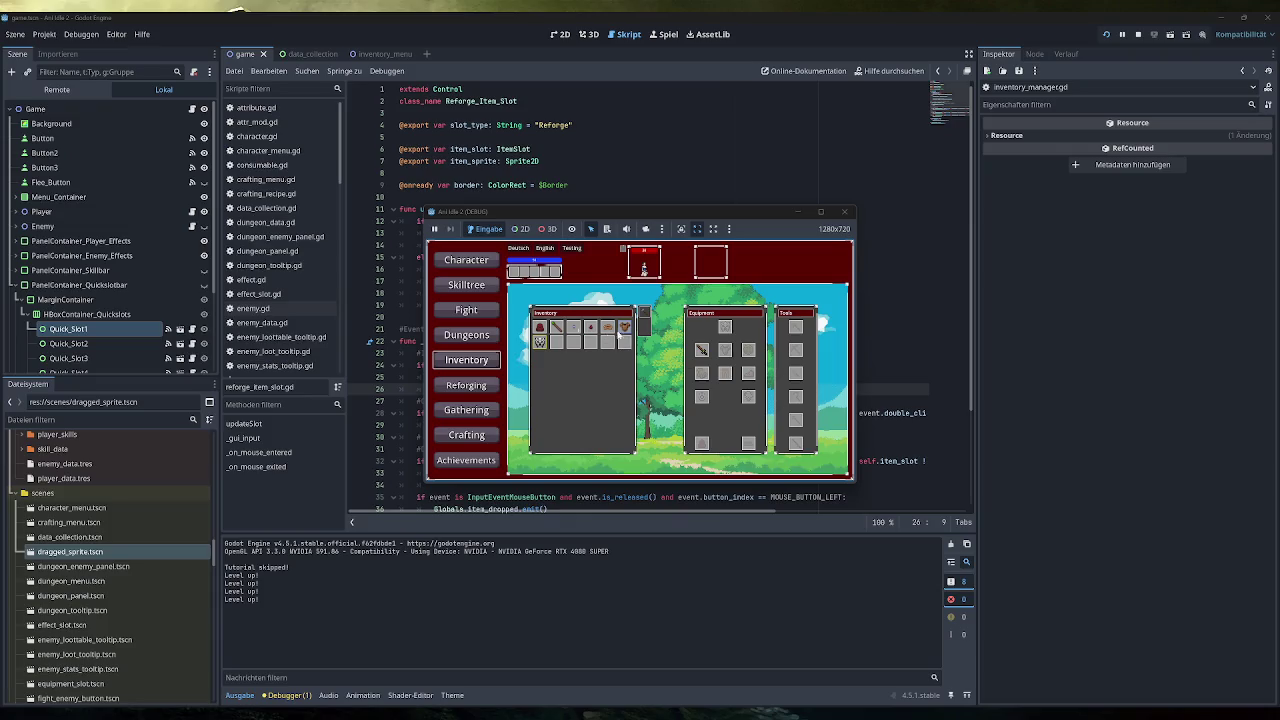
mouse_move(626, 328)
double_click(607, 328)
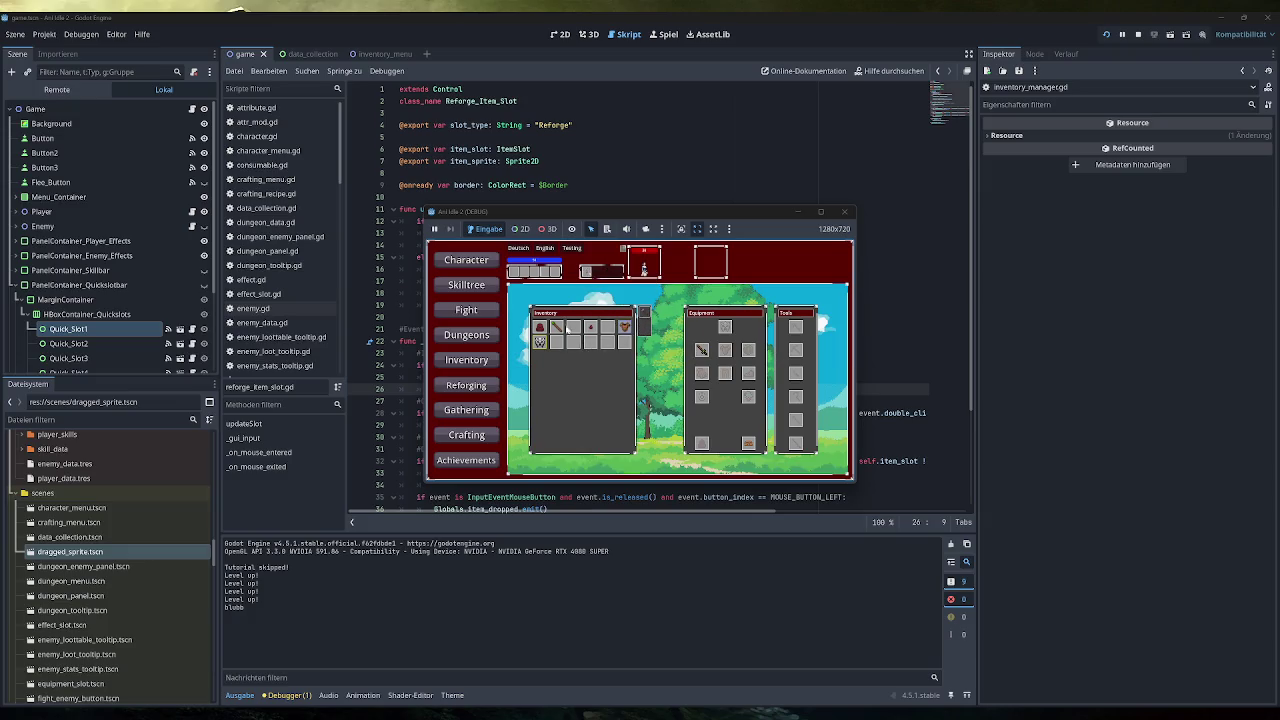
Try the first quickslot twice, use the red item to get the Gathering Tools, then stop.
click(514, 271)
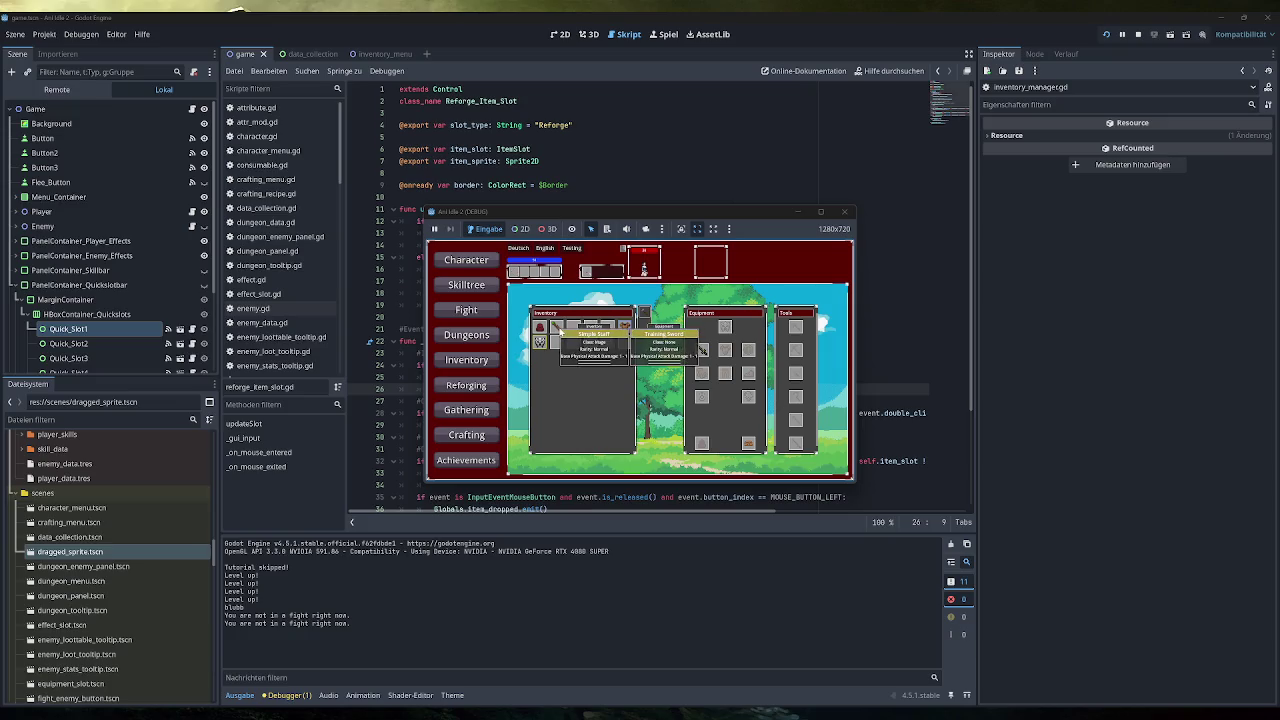
click(514, 271)
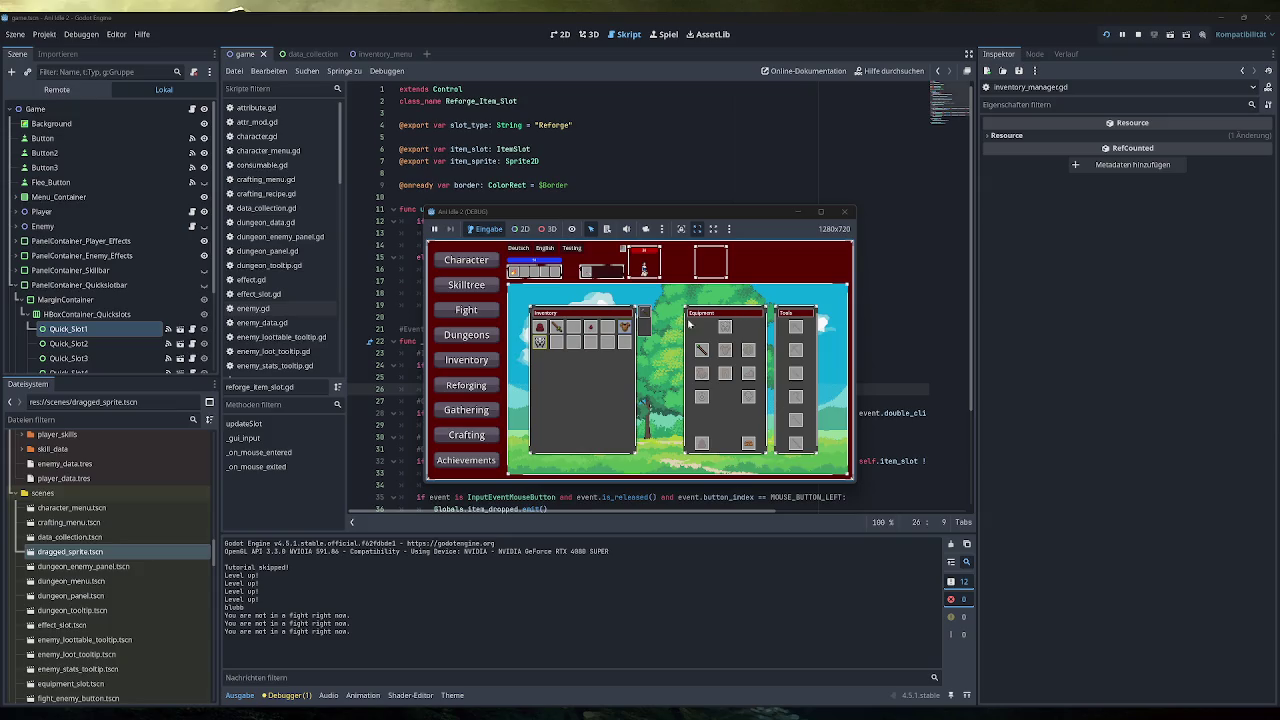
double_click(592, 334)
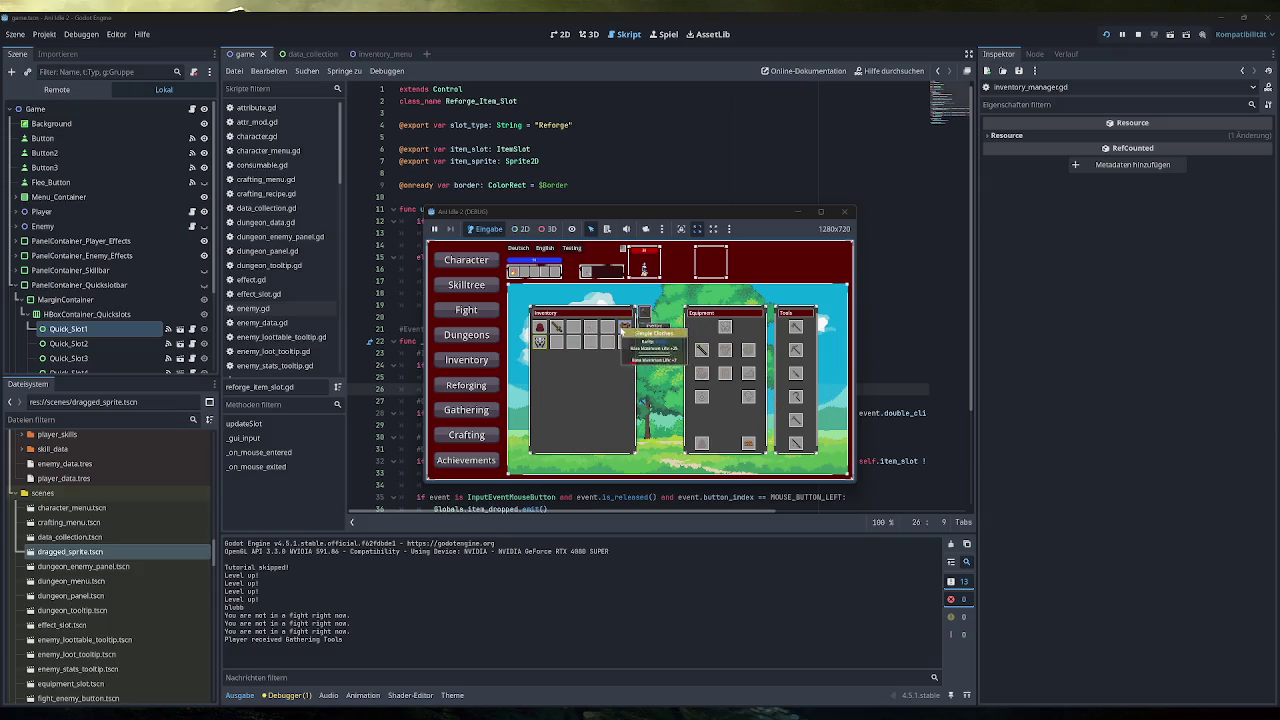
mouse_move(795, 327)
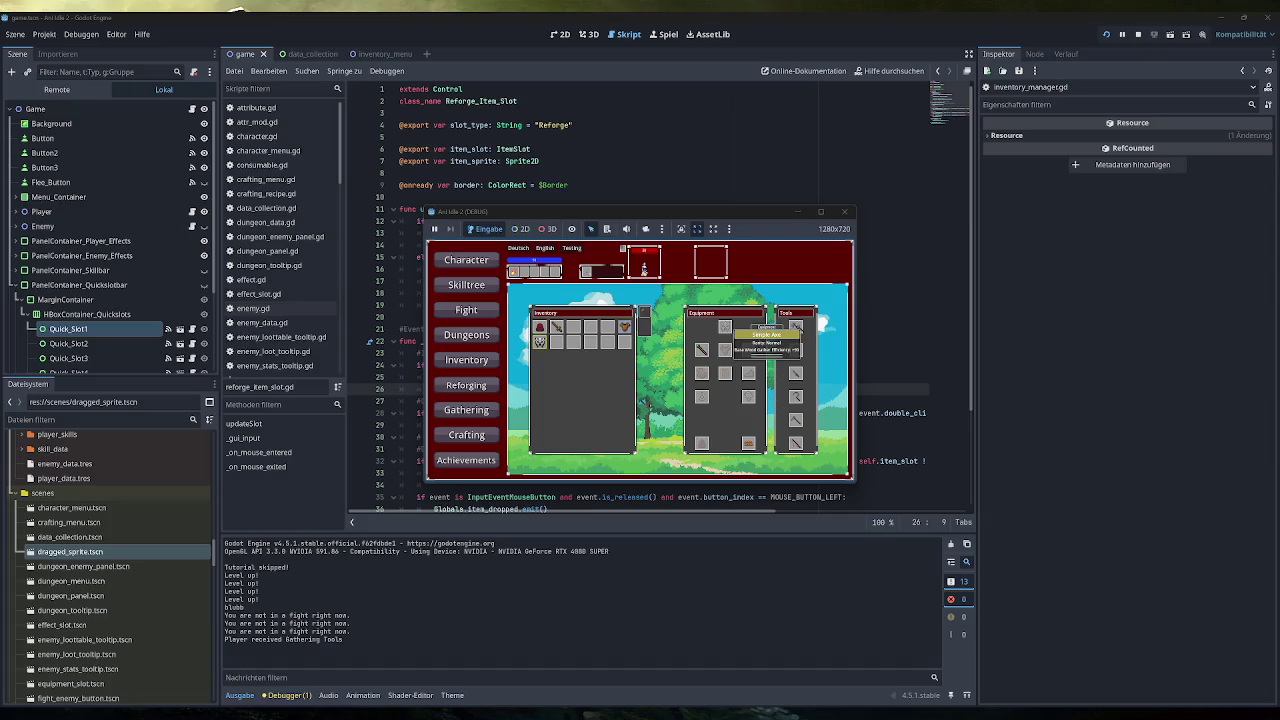
mouse_move(795, 350)
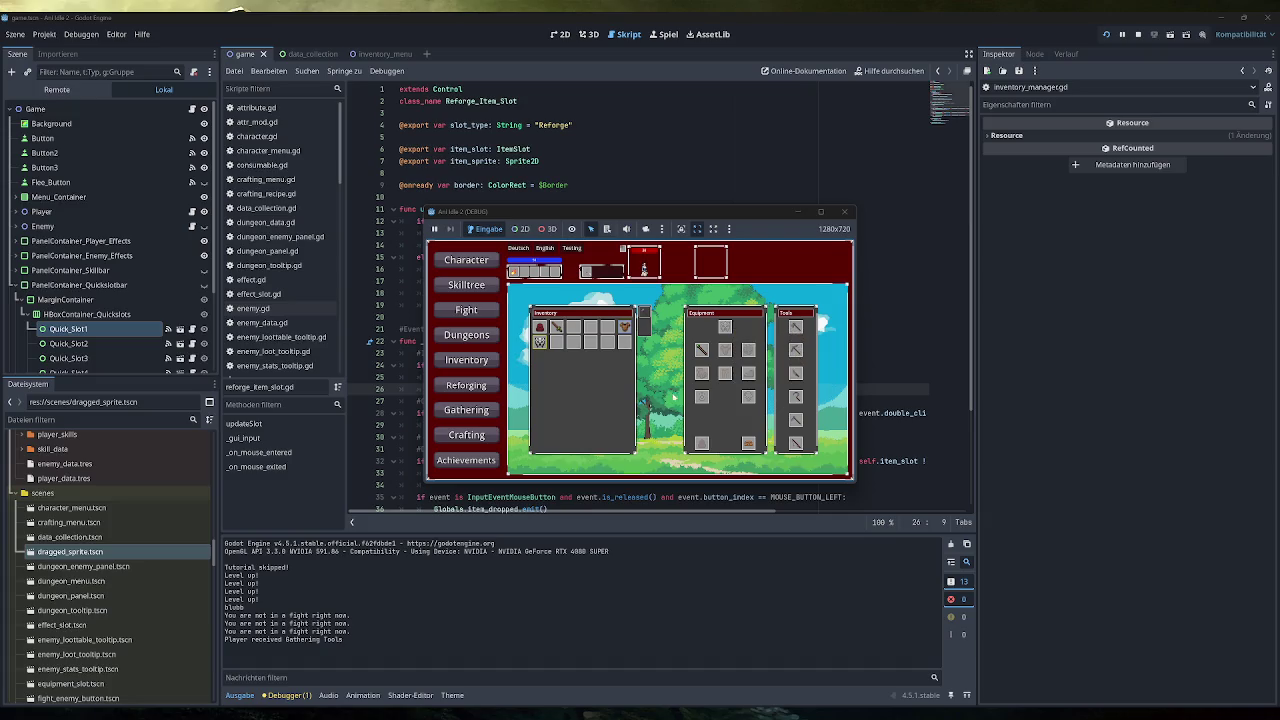
click(845, 211)
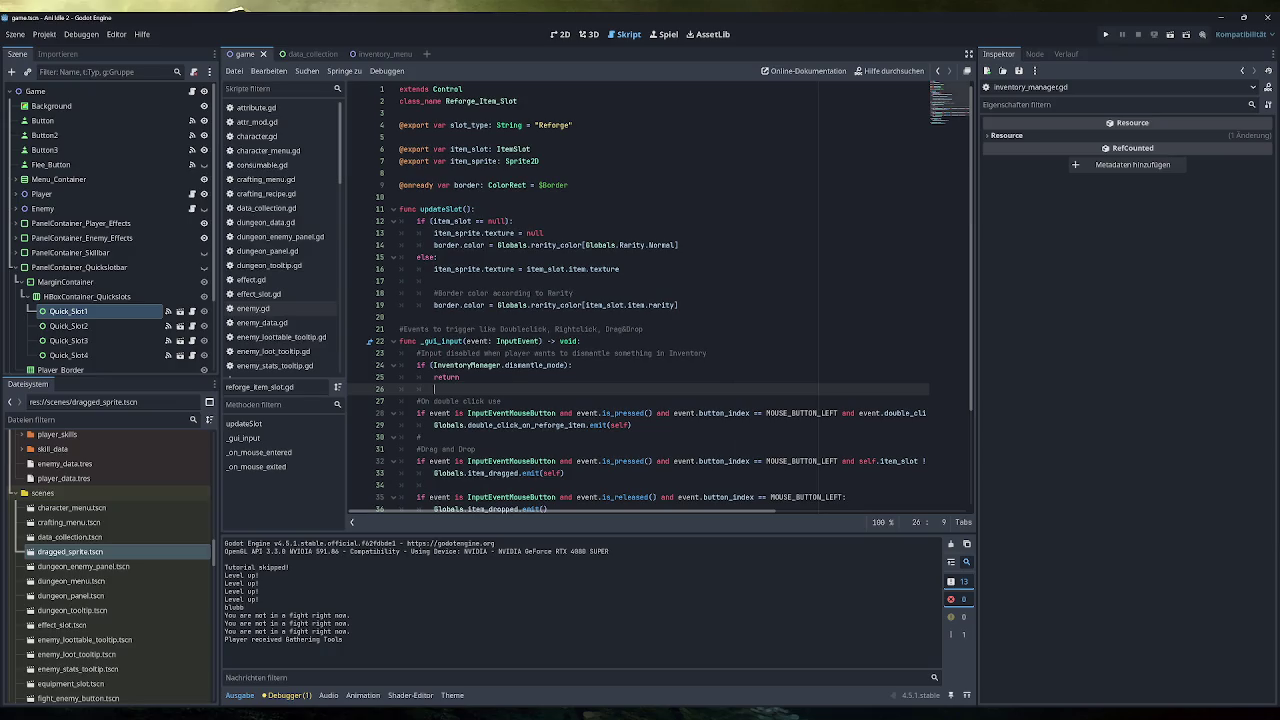
Go to dismantle_slot's print("blubb") line in inventory_manager.gd, then switch to Obsidian.
scroll(291, 258, down, 3)
scroll(291, 258, down, 6)
scroll(285, 275, up, 4)
click(288, 175)
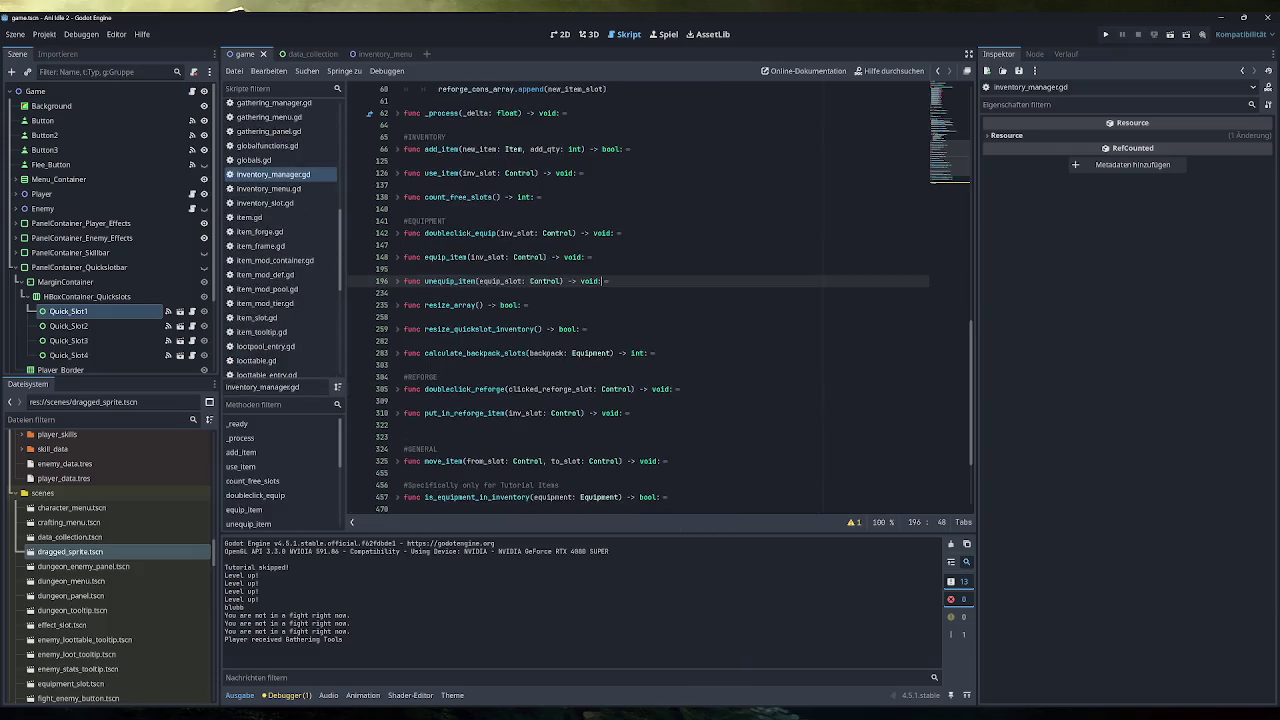
scroll(640, 298, down, 3)
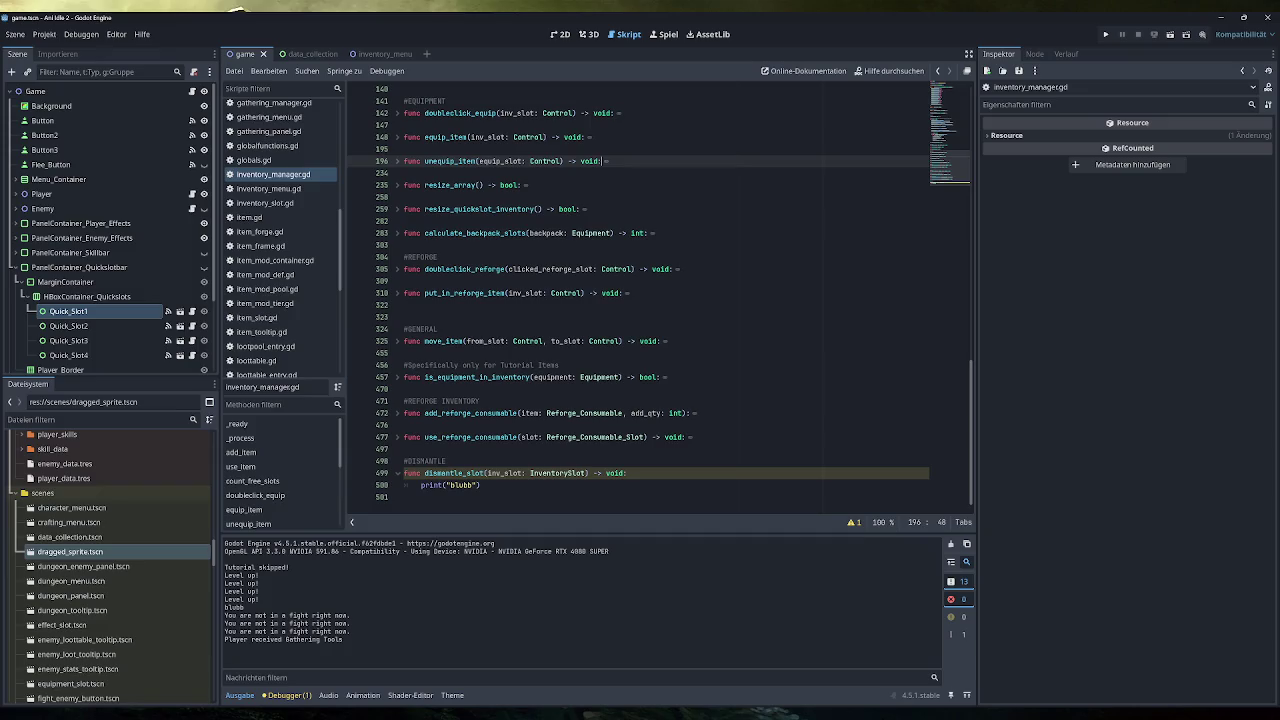
click(481, 485)
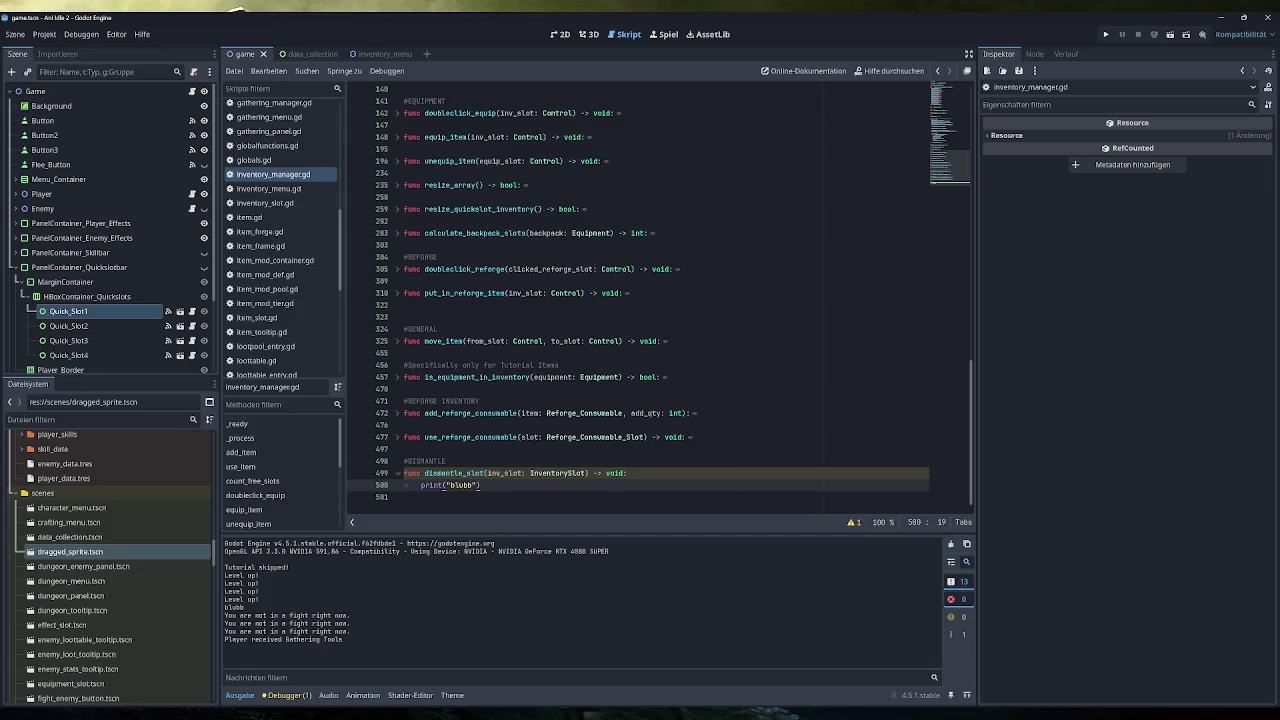
key(alt+Tab)
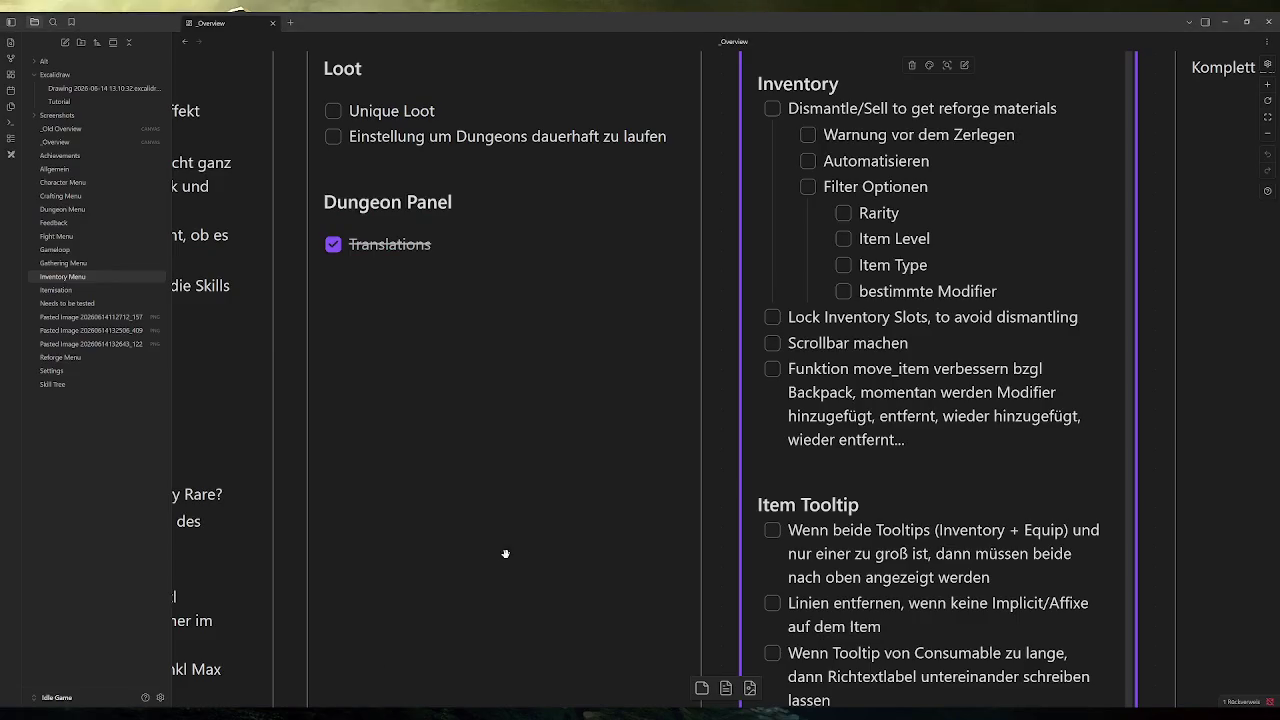
View the Excalidraw sketch of Dismantle and MonsterLoot loot, then return to Godot.
click(100, 88)
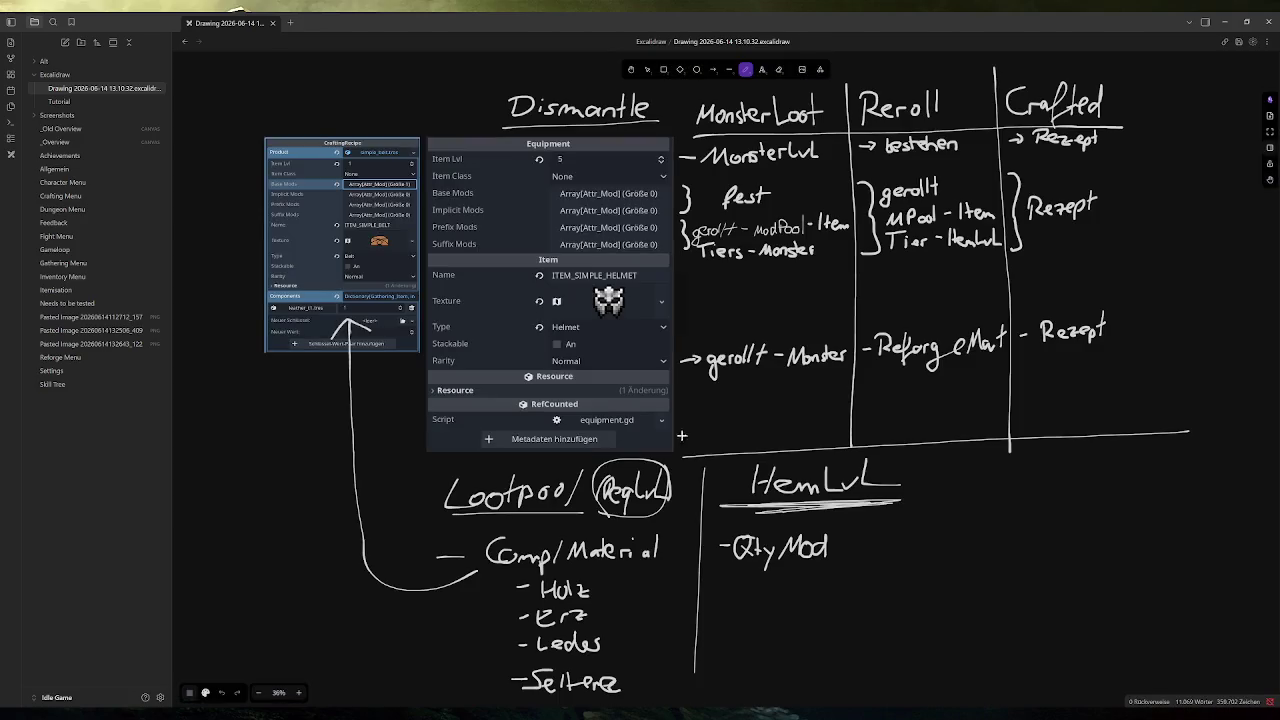
scroll(748, 346, down, 3)
scroll(748, 346, up, 3)
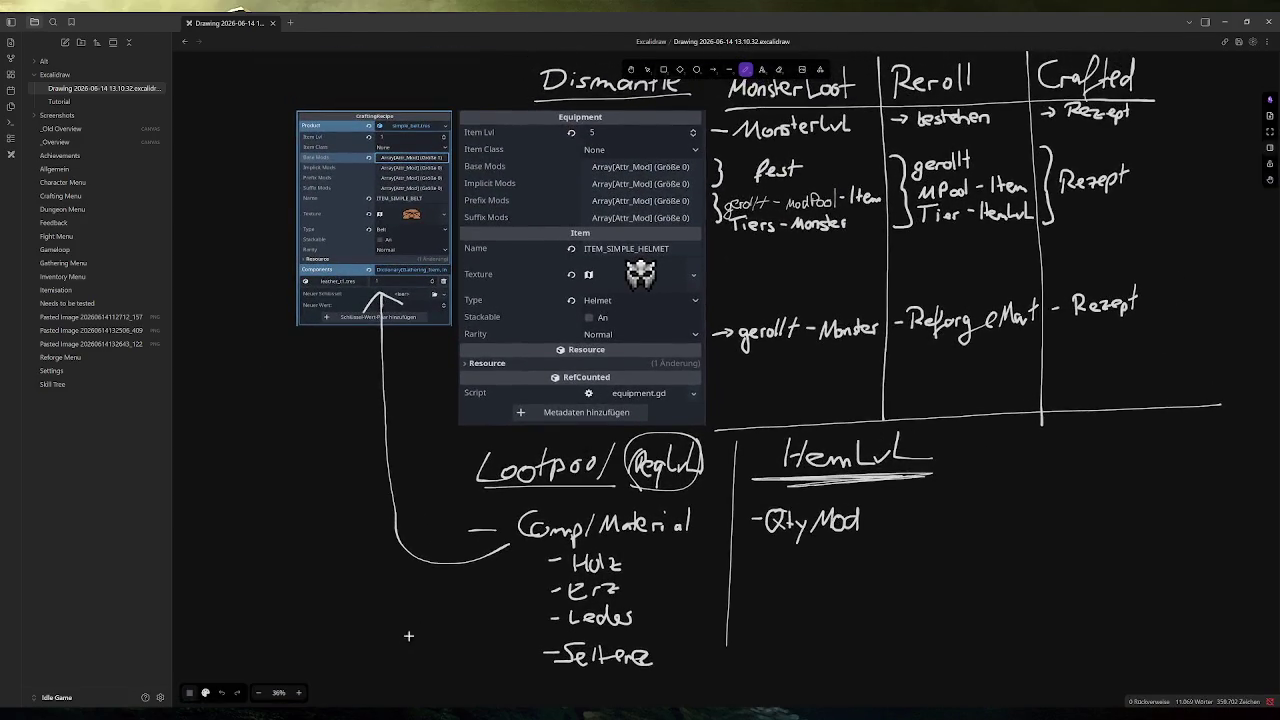
key(alt+Tab)
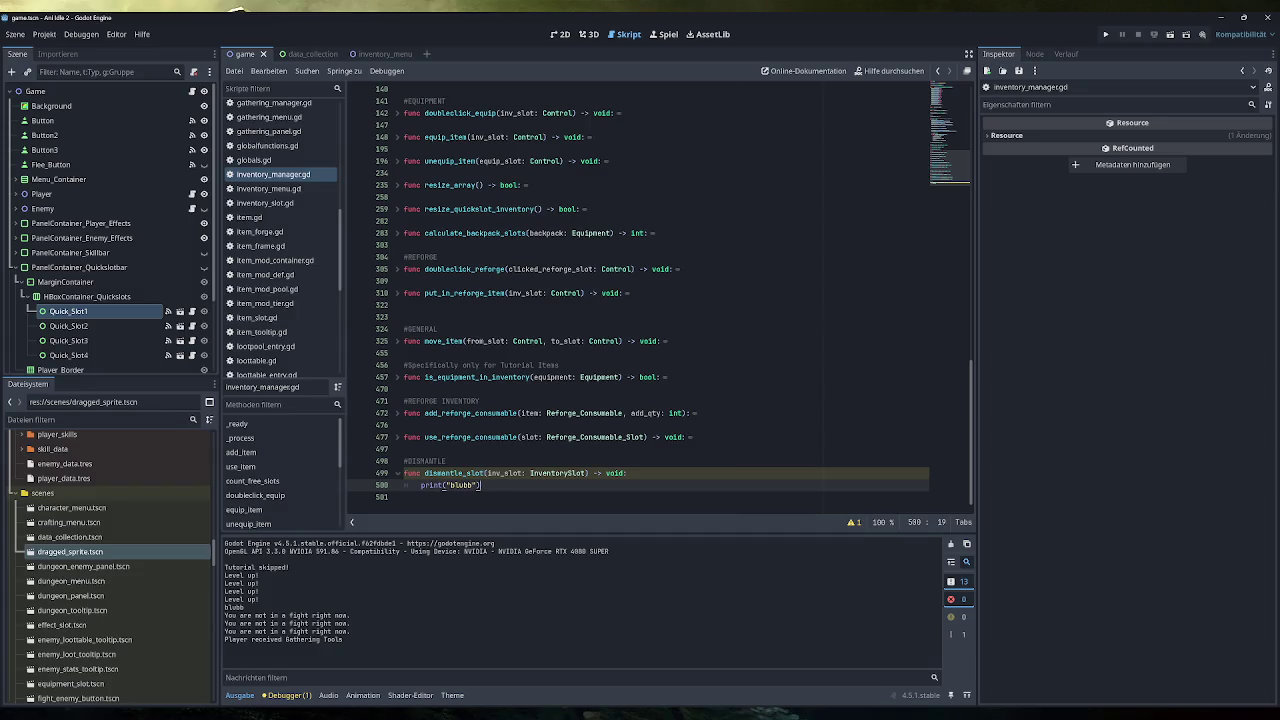
Select game.gd's determine_loot function together with its LOOT DROPS comment.
scroll(287, 325, down, 2)
scroll(287, 320, up, 5)
click(255, 211)
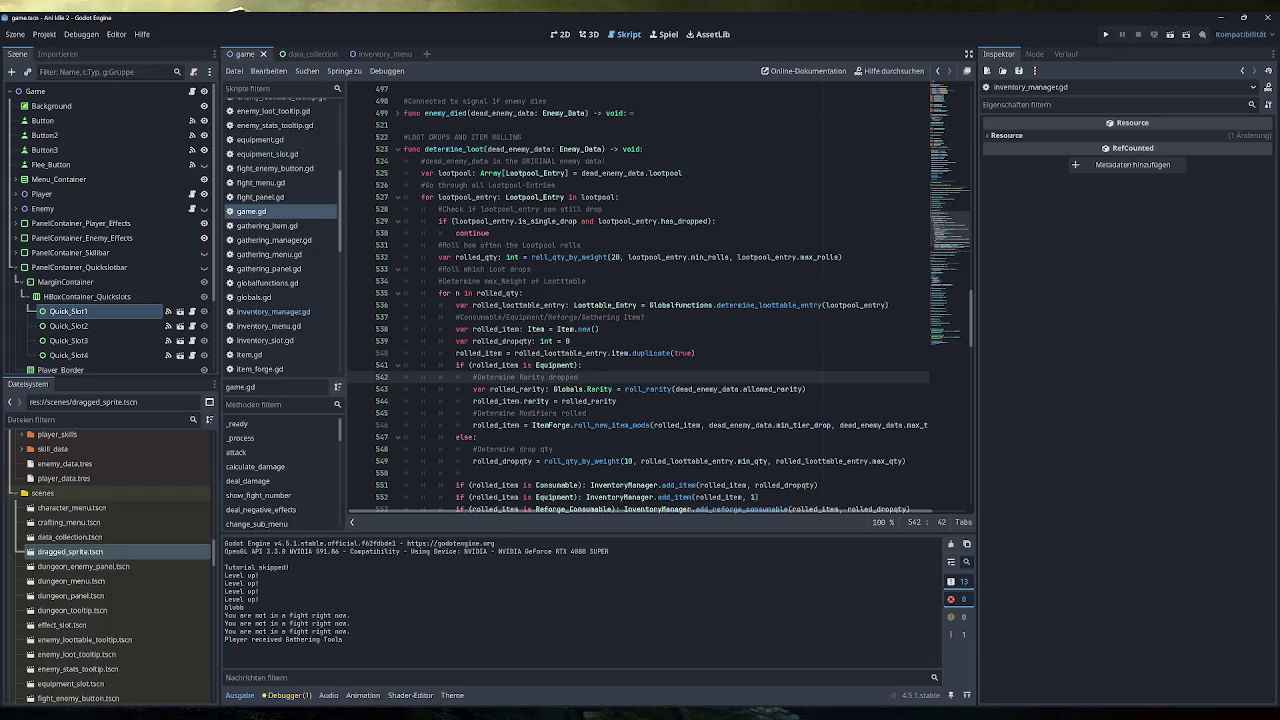
scroll(640, 300, down, 4)
mouse_move(470, 401)
mouse_down()
mouse_move(450, 362)
mouse_move(440, 233)
mouse_move(404, 185)
mouse_up()
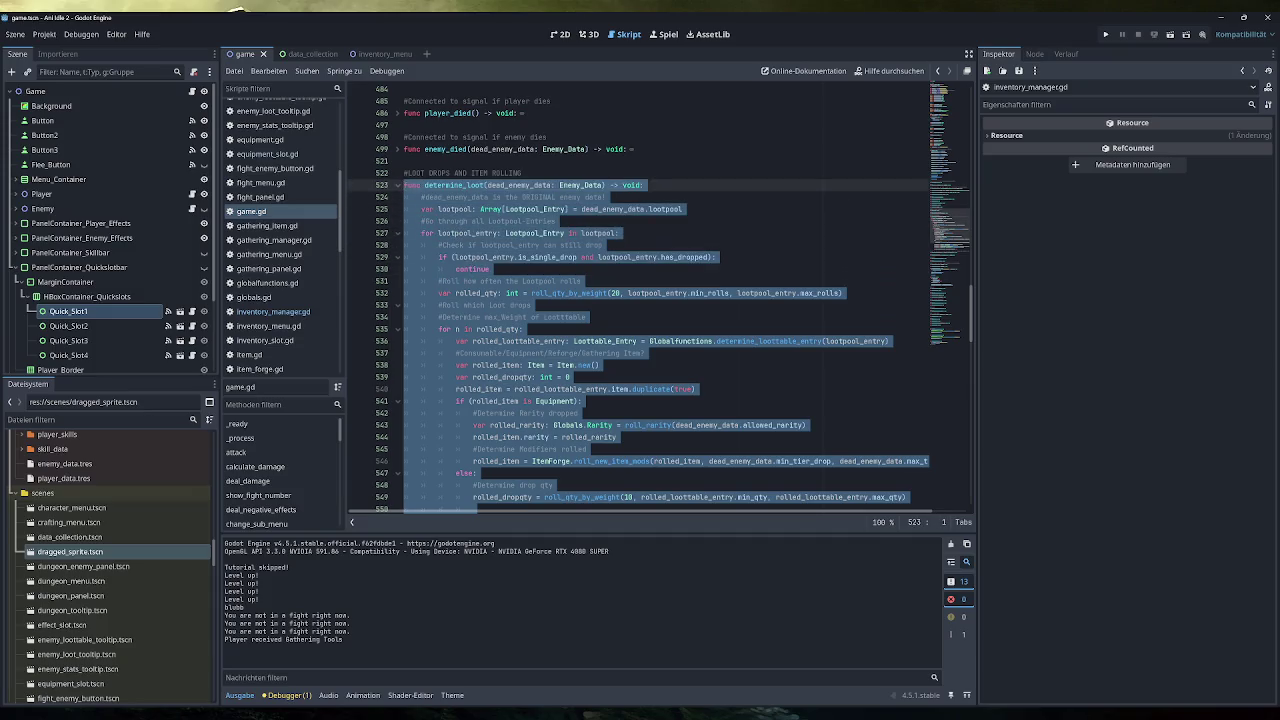
drag(404, 185, 404, 173)
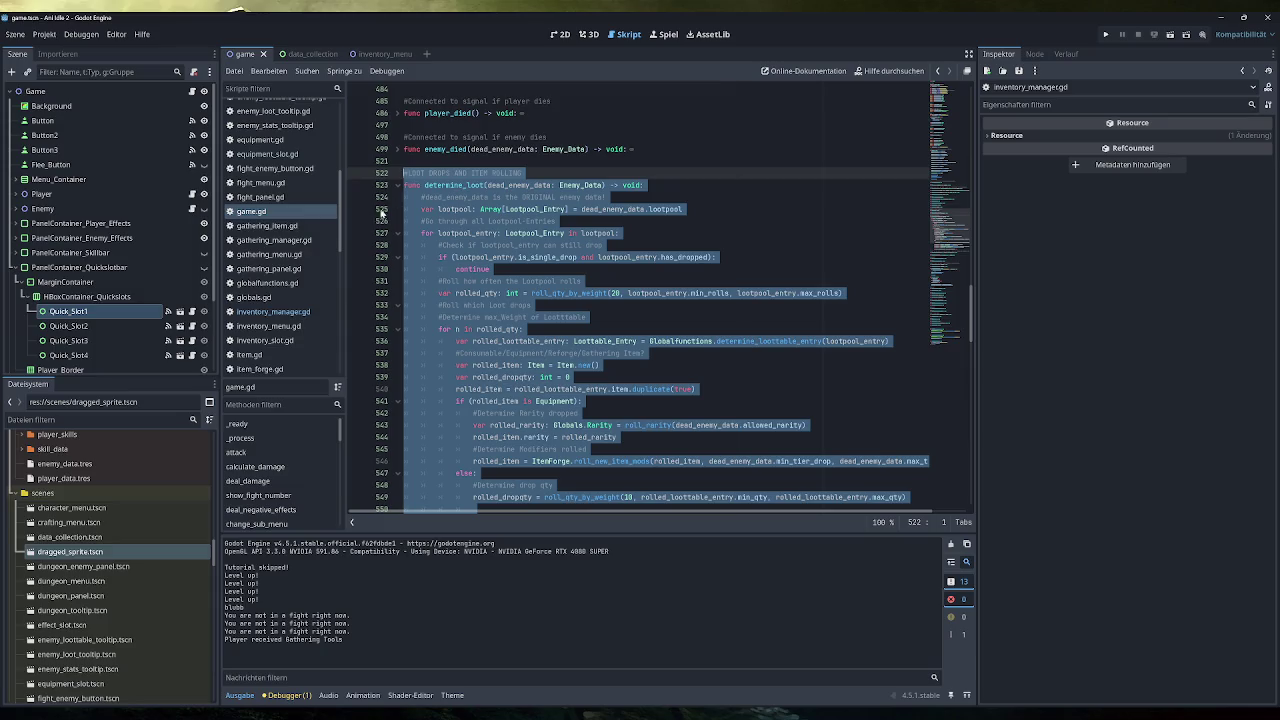
Paste the function on a new line below dismantle_slot in inventory_manager.gd.
click(269, 312)
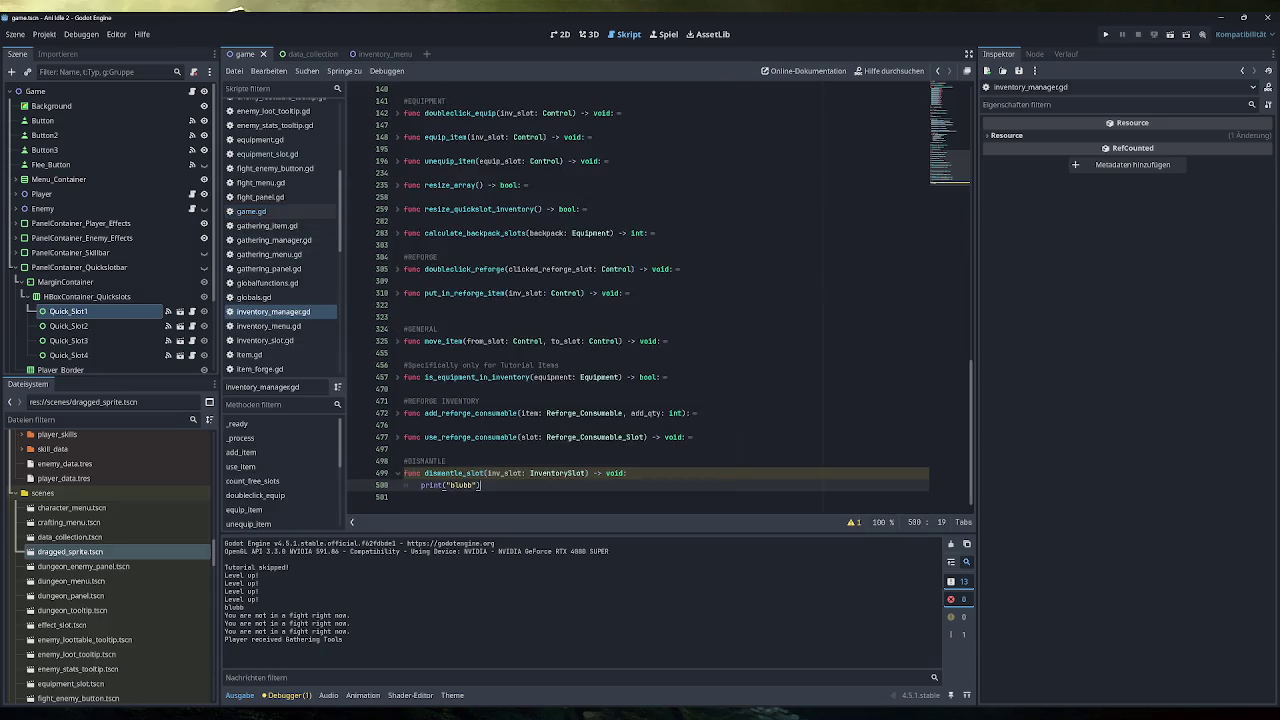
key(Down)
key(Return)
key(ctrl+v)
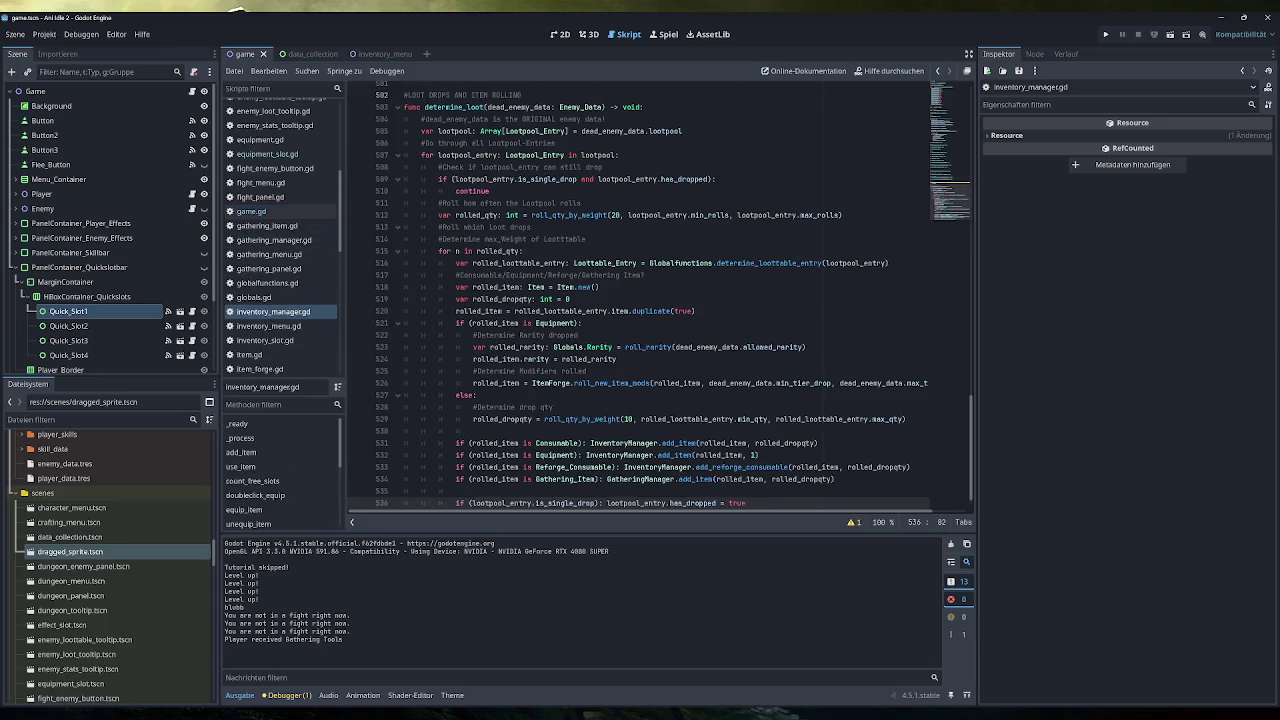
scroll(660, 300, up, 5)
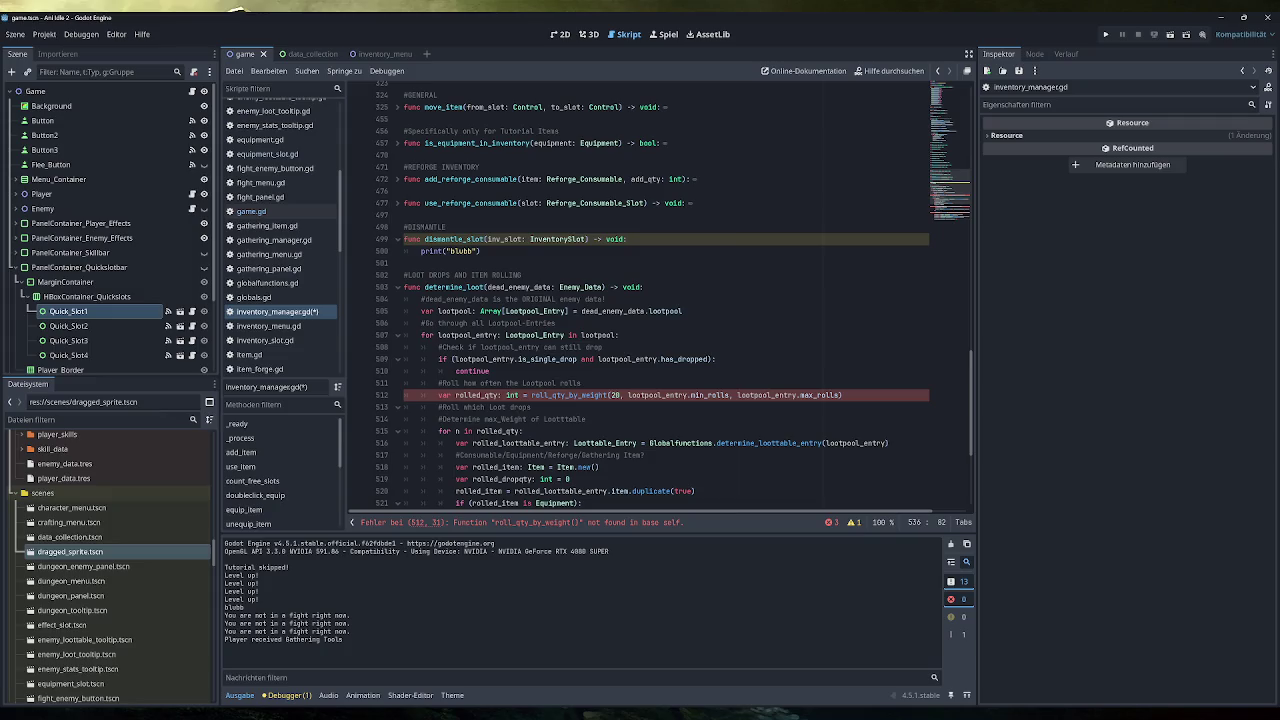
Rename the copy to determine_dismantle_loot and call it instead of print("blubb") in dismantle_slot.
click(467, 287)
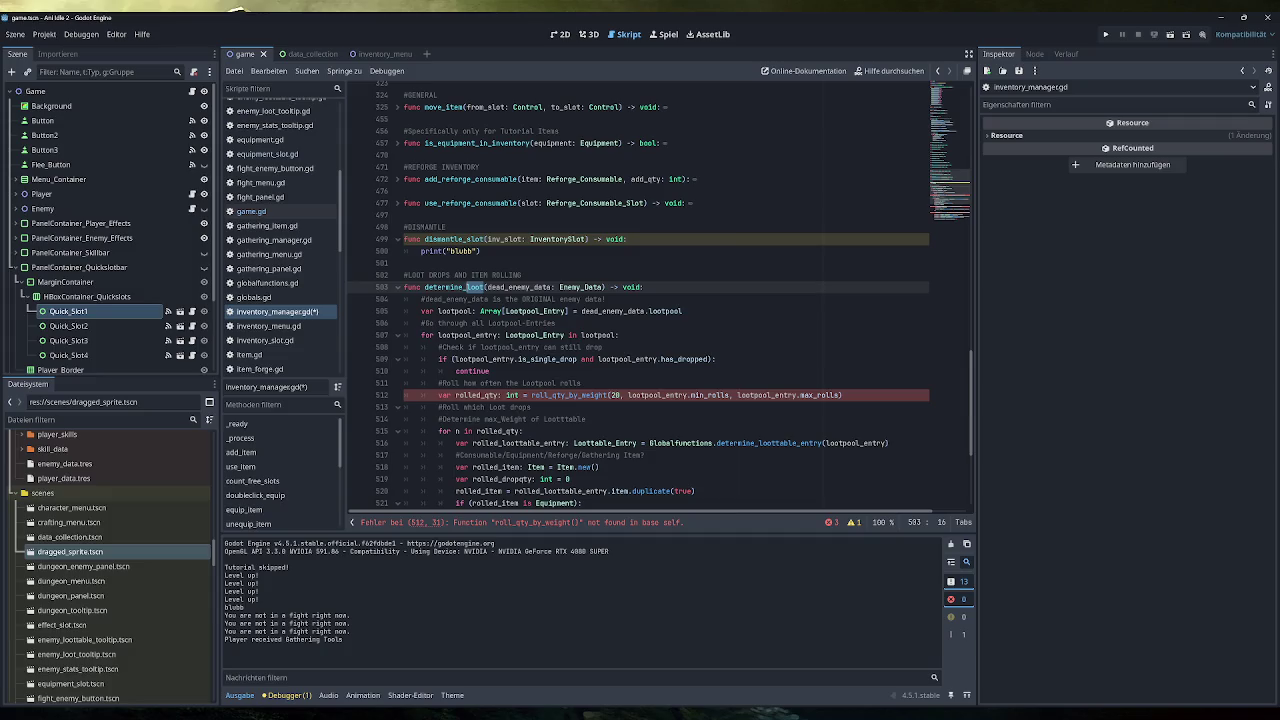
text(dismantle_)
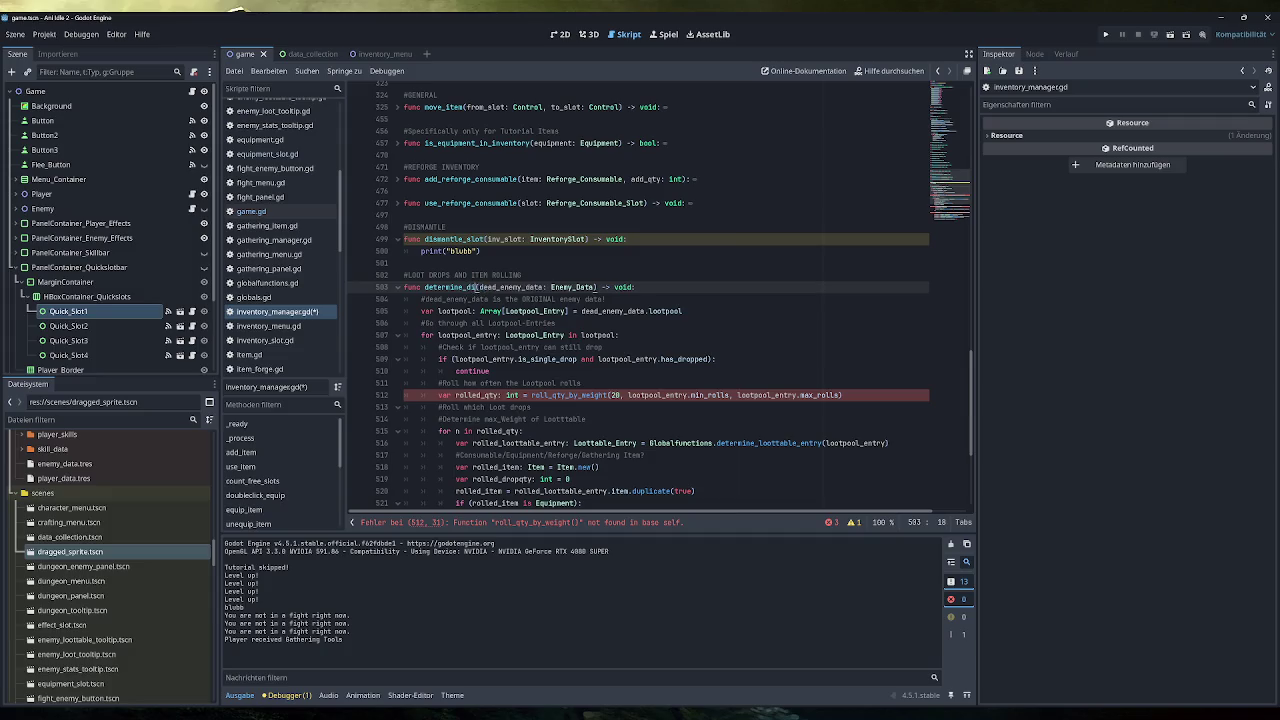
text(loot)
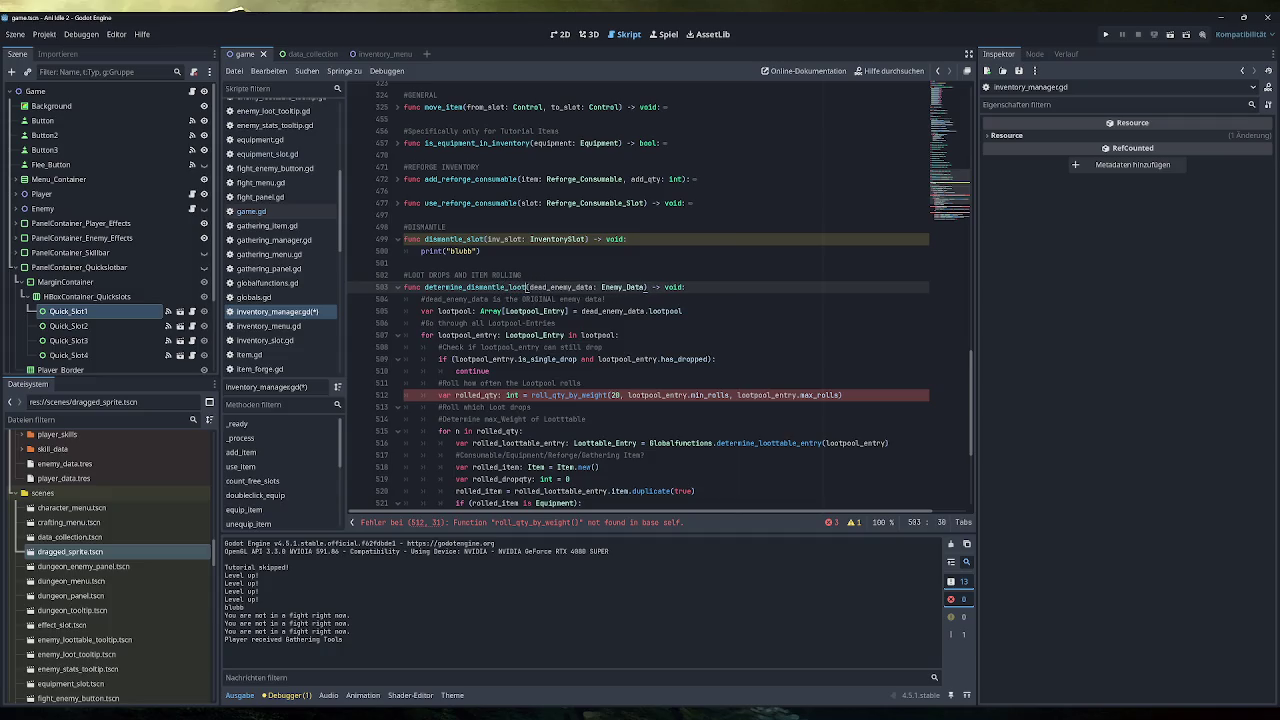
double_click(525, 287)
key(ctrl+c)
drag(481, 251, 421, 251)
key(ctrl+v)
text(())
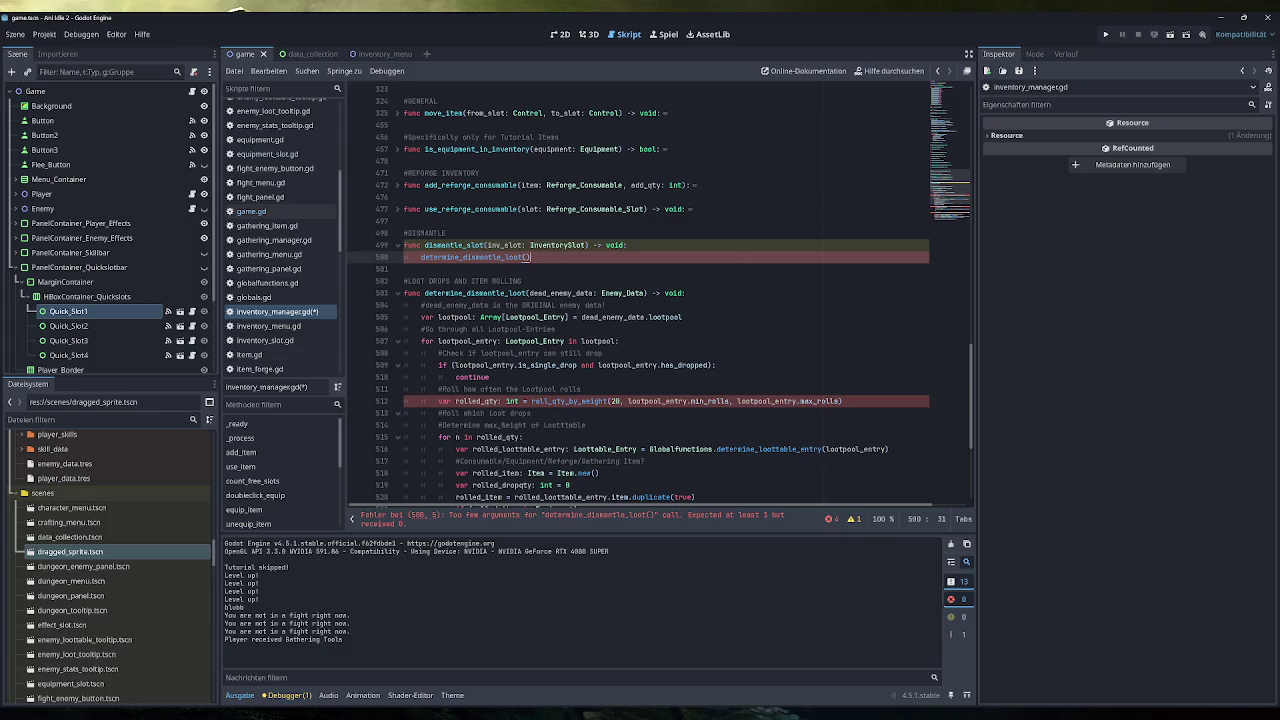
Replace the parameter dead_enemy_data: Enemy_Data with inv_slot: InventorySlot.
drag(646, 293, 528, 293)
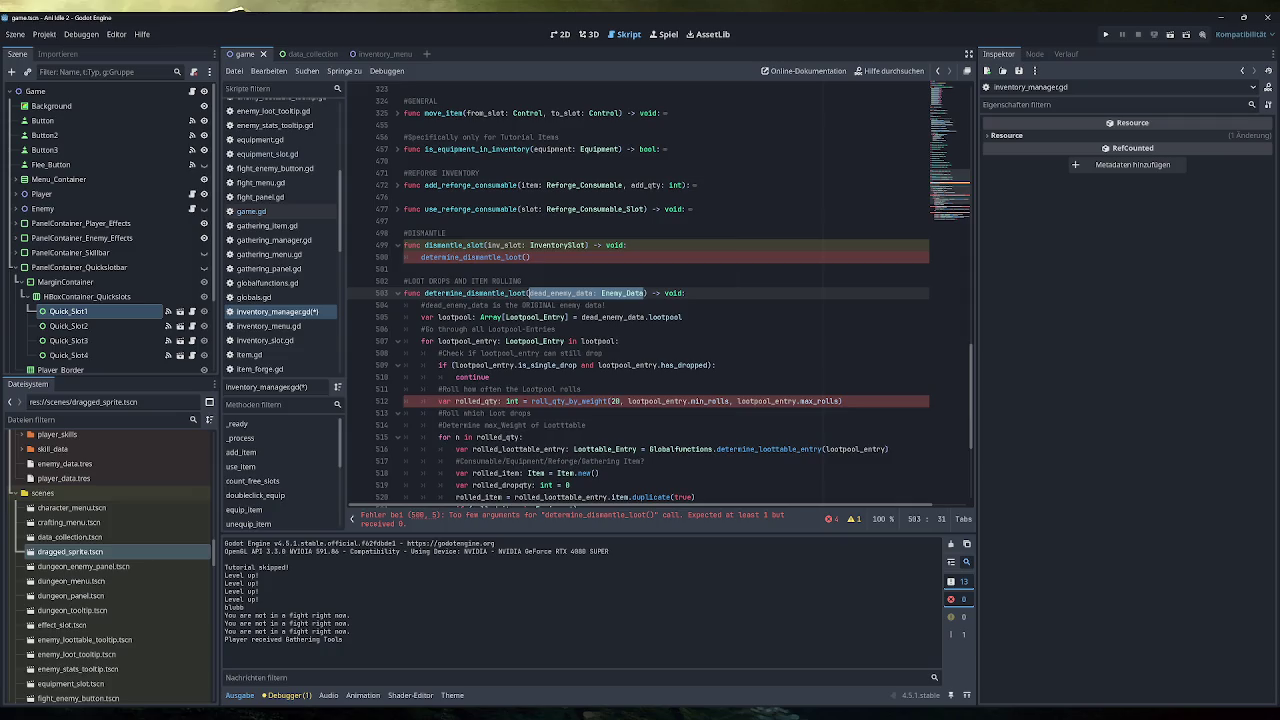
click(612, 293)
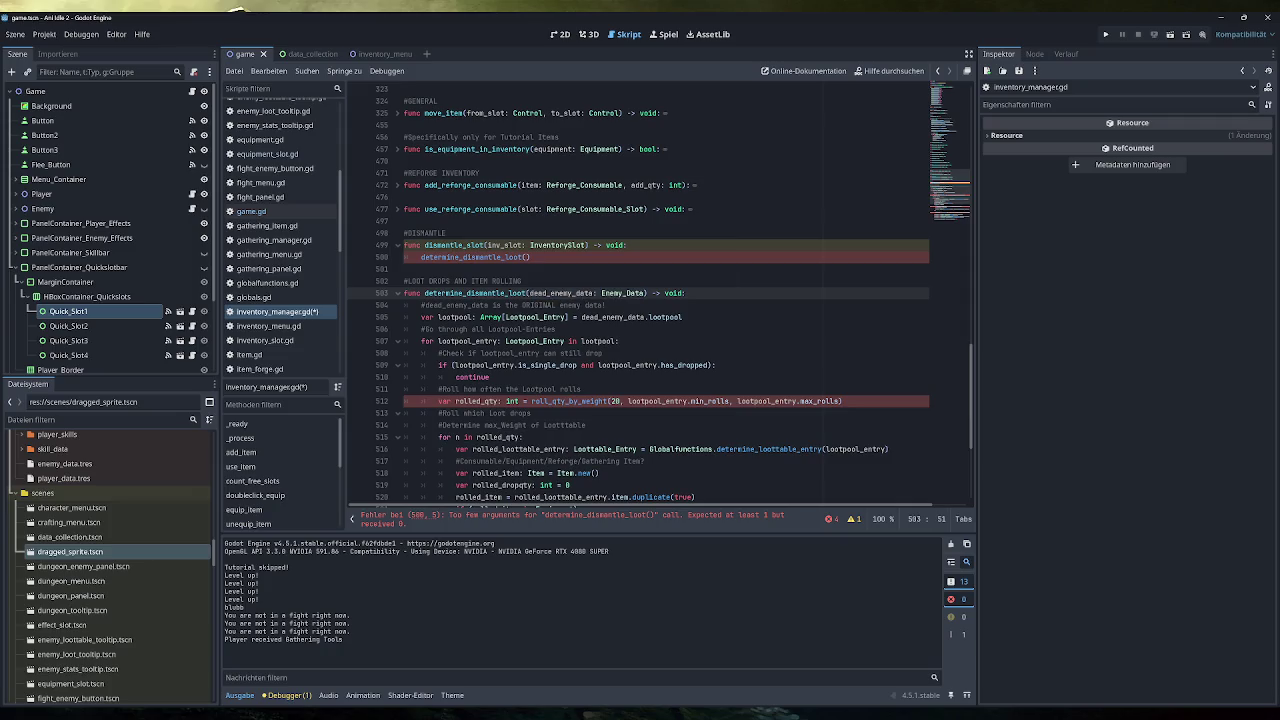
double_click(563, 293)
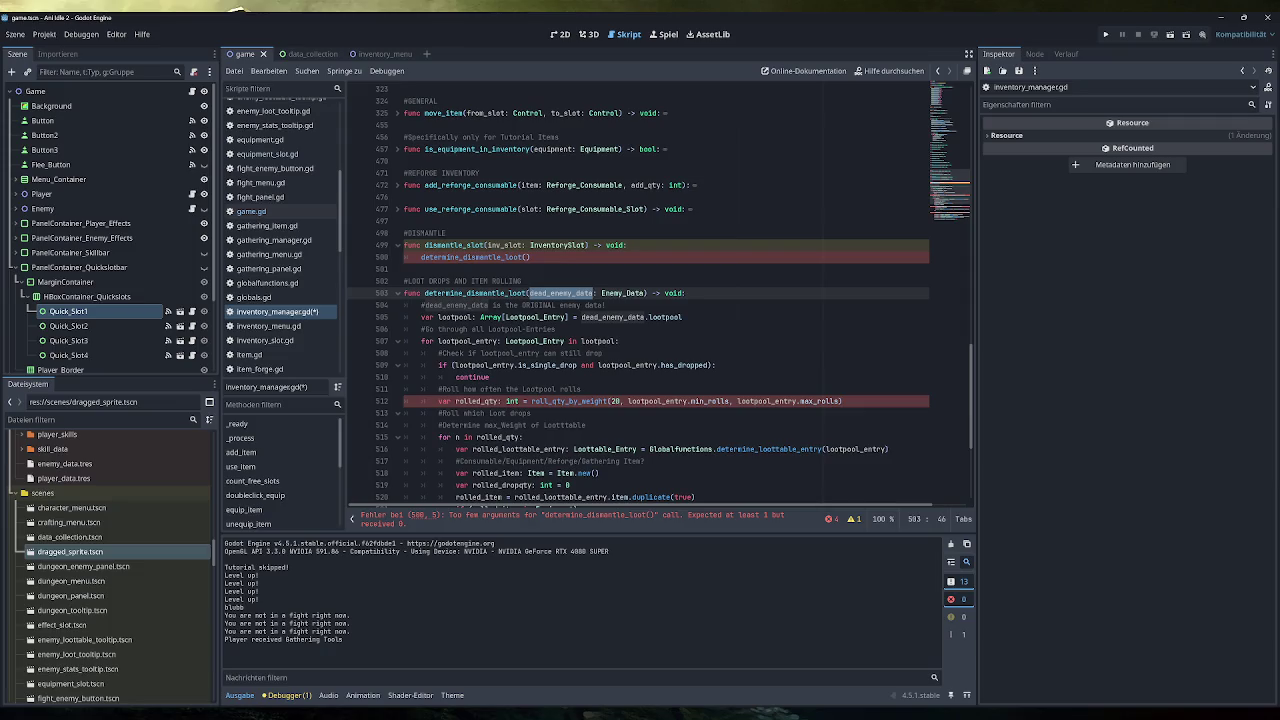
key(BackSpace)
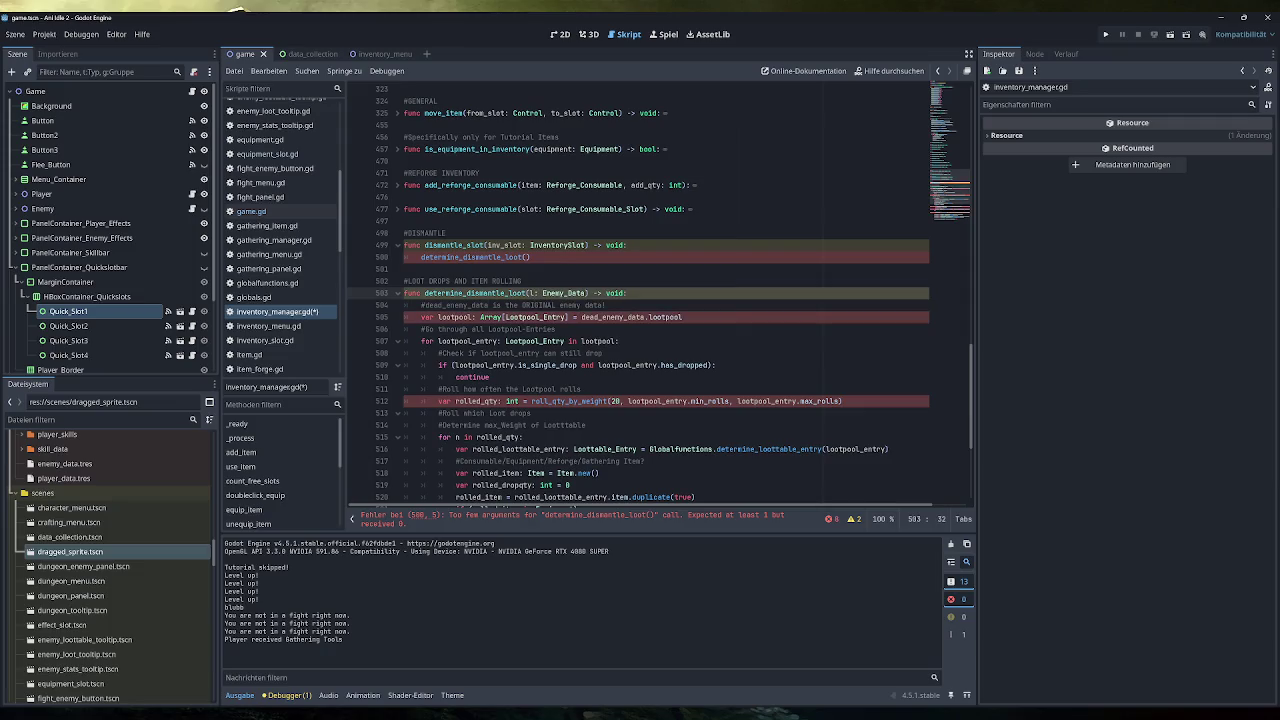
double_click(504, 245)
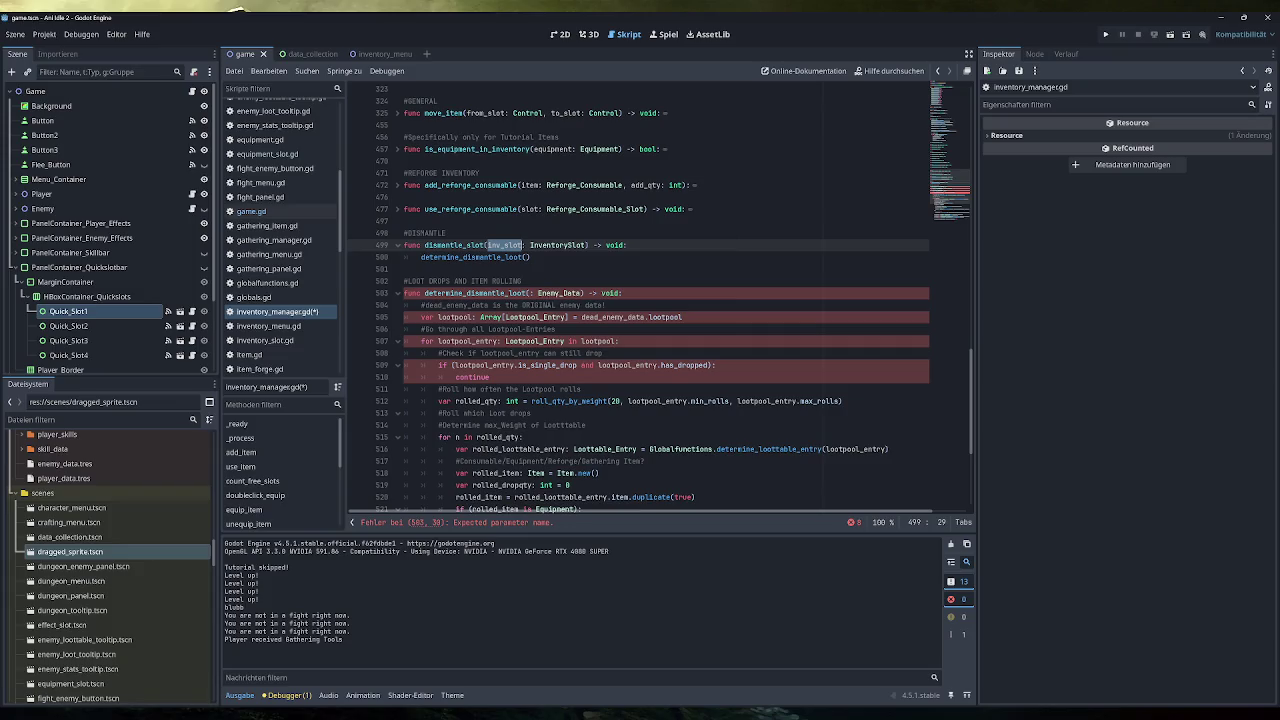
click(529, 293)
key(ctrl+v)
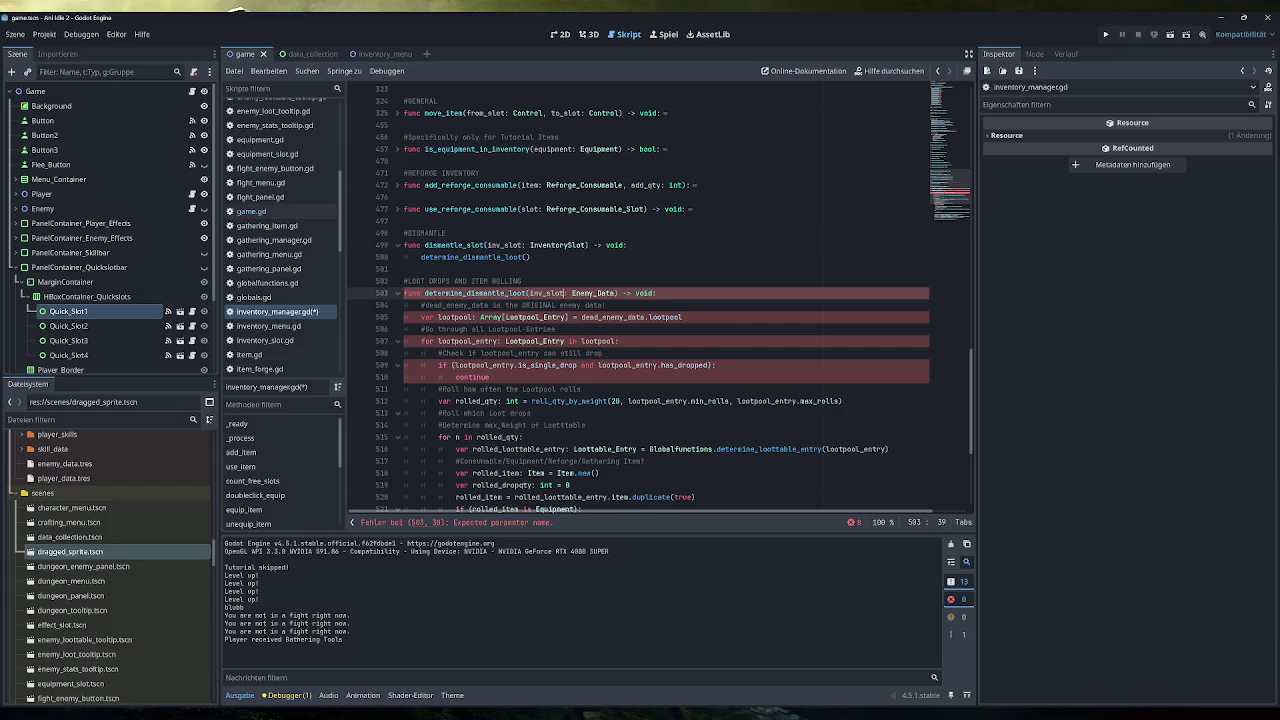
double_click(560, 245)
key(ctrl+c)
double_click(594, 293)
key(ctrl+v)
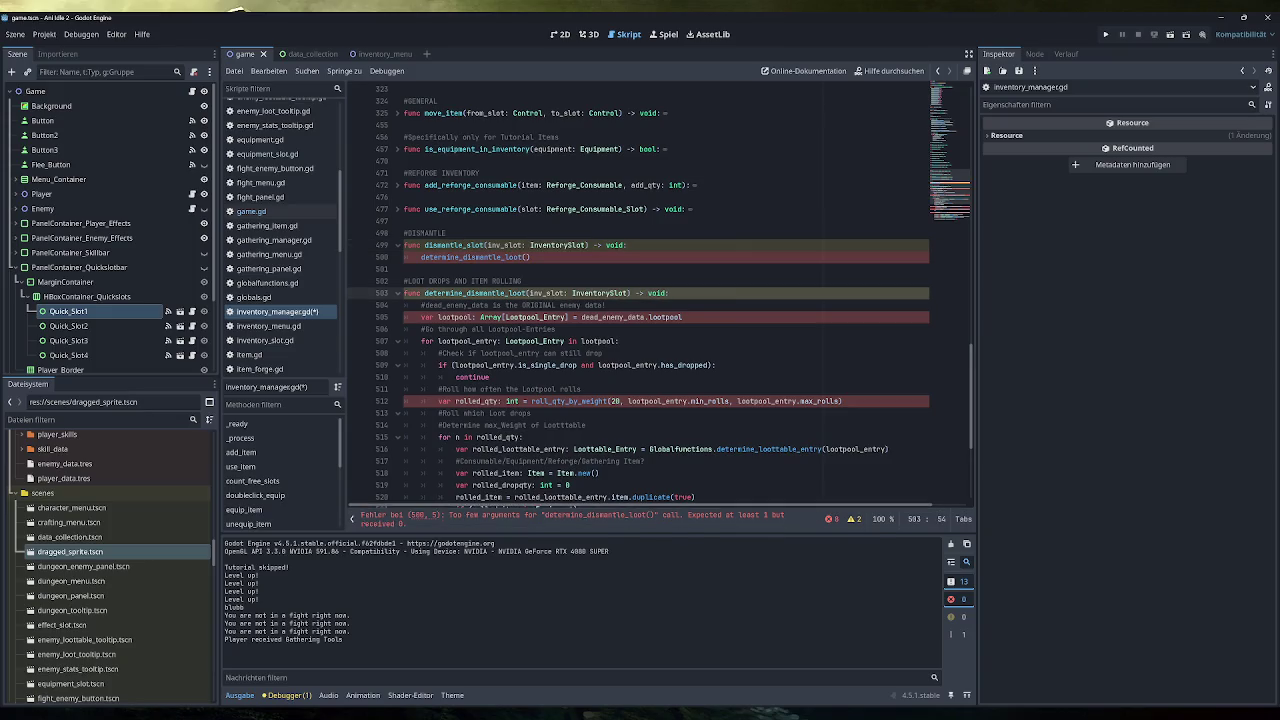
double_click(547, 293)
Start rewriting line 505's lootpool source as inv_slot.item_slot.item.
key(ctrl+shift+Left)
key(ctrl+shift+Left)
key(ctrl+shift+Left)
text(inv_slot.)
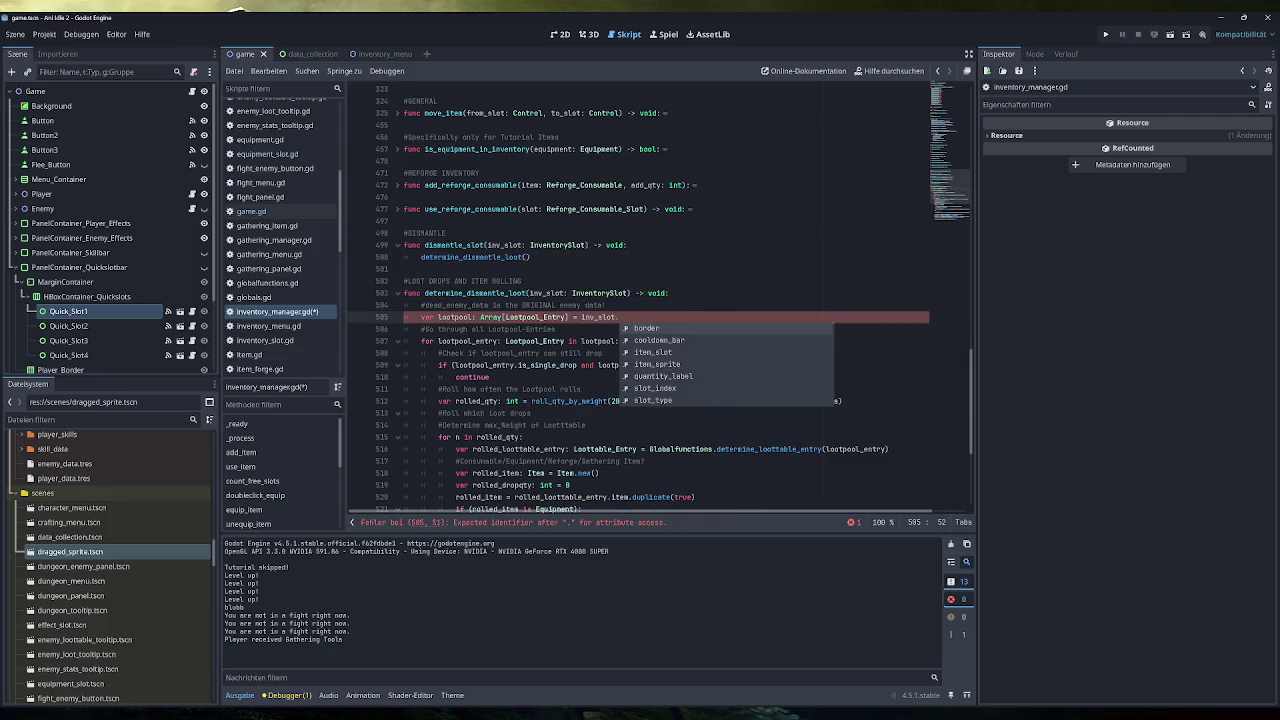
text(item)
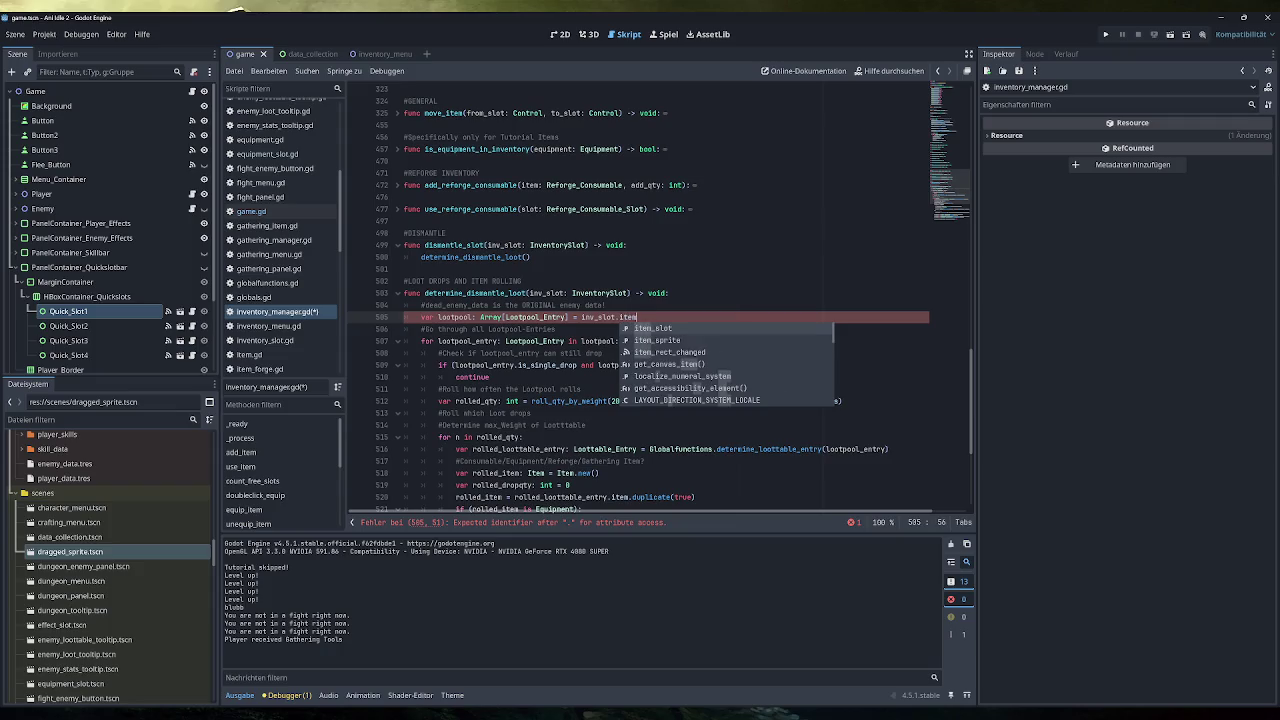
key(Return)
text(.item)
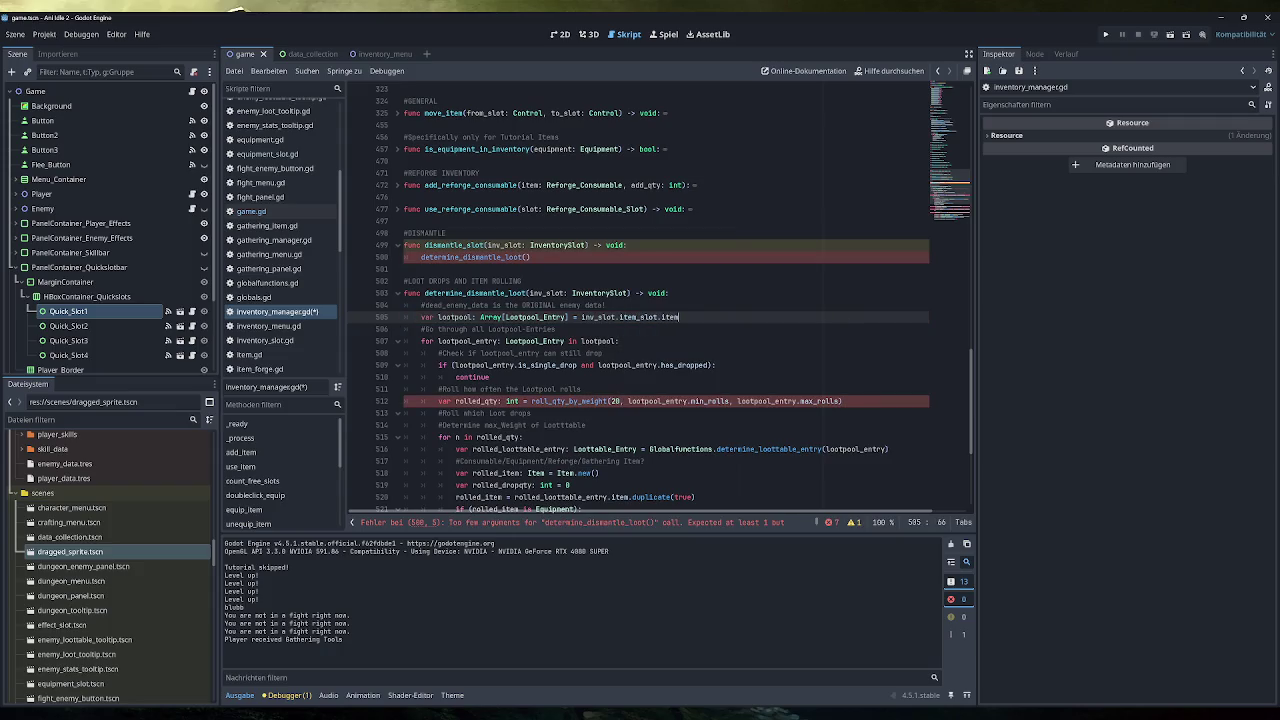
text(.loot)
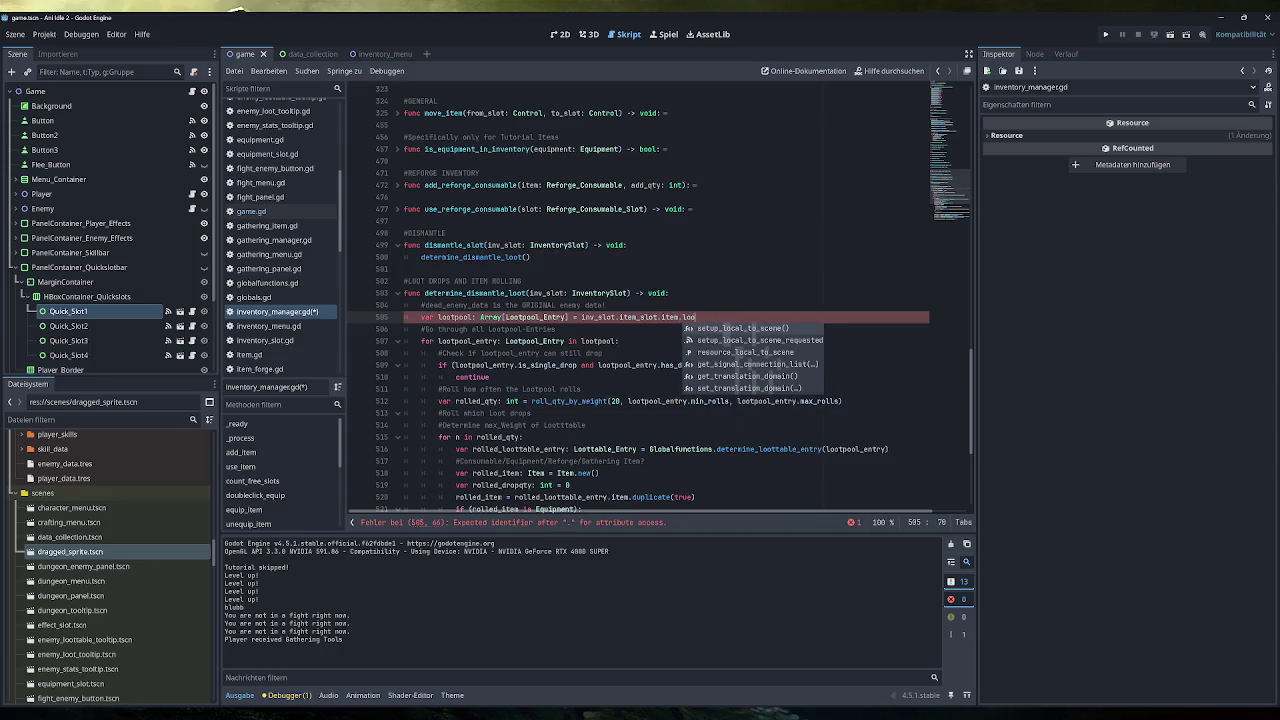
key(BackSpace)
key(BackSpace)
key(BackSpace)
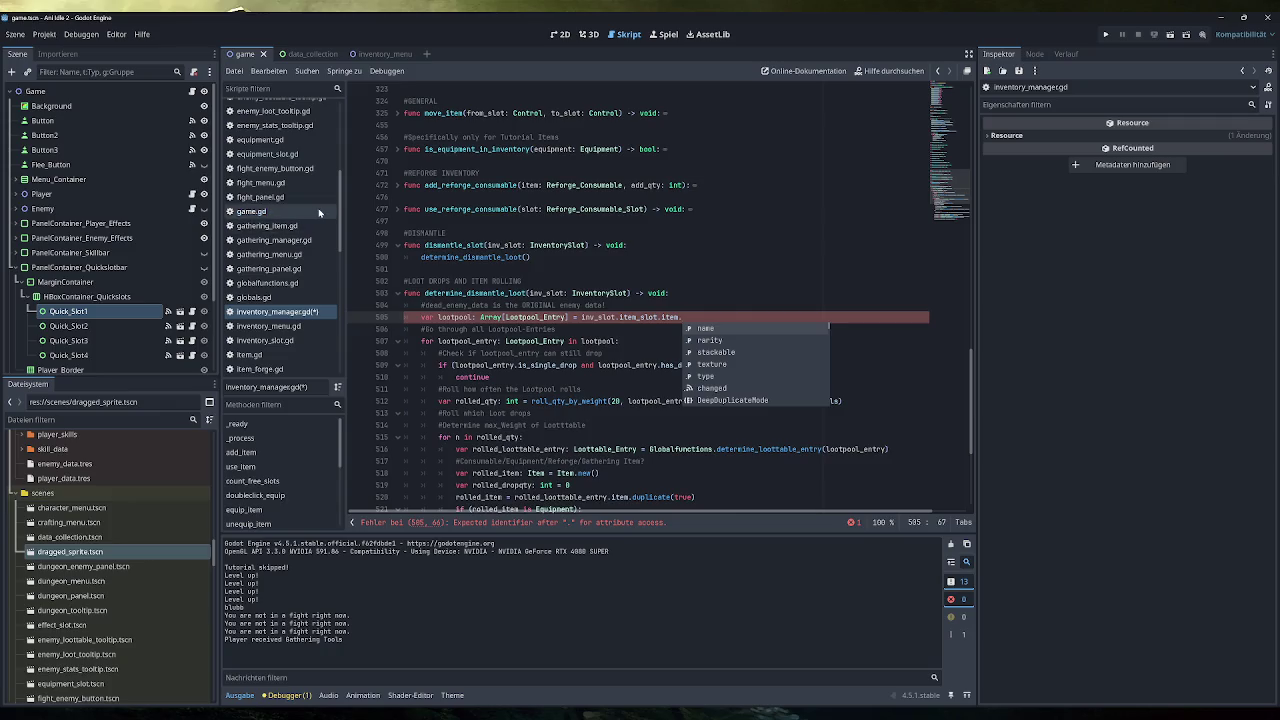
Check equipment.gd and game.gd, then complete the line as inv_slot.item_slot.item.lootpool.
scroll(307, 224, up, 1)
scroll(300, 240, down, 1)
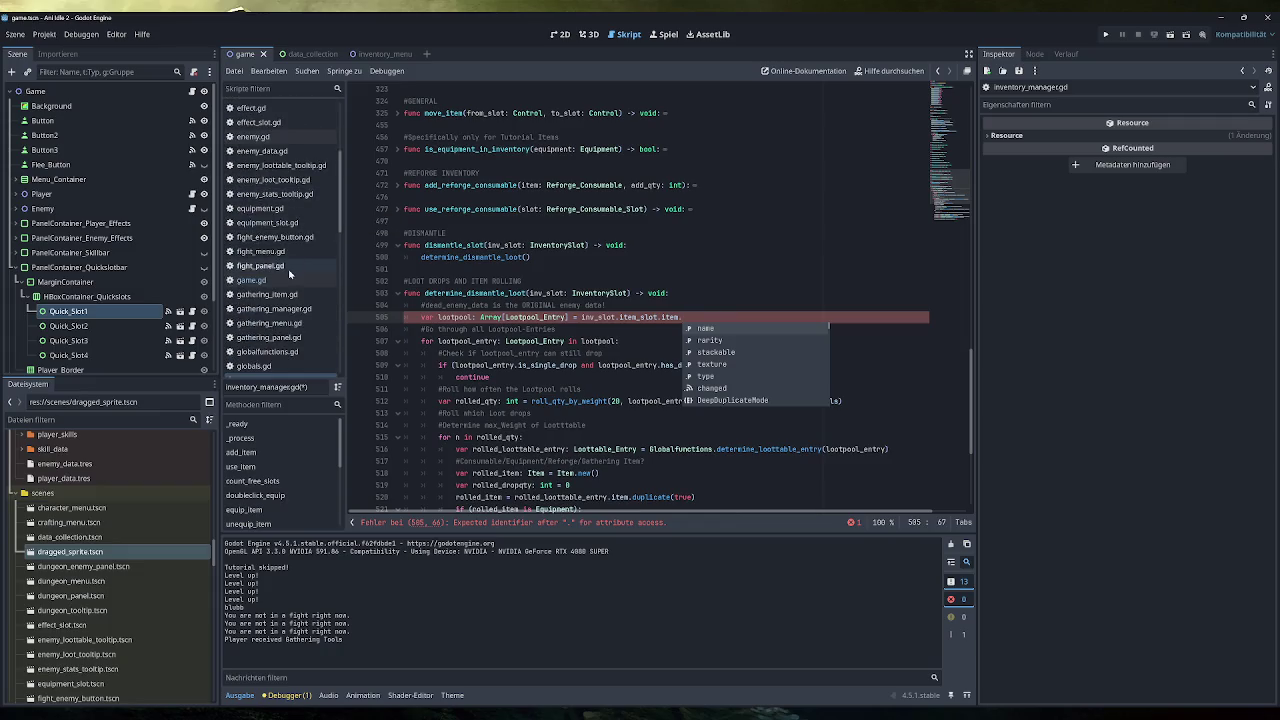
scroll(288, 270, down, 1)
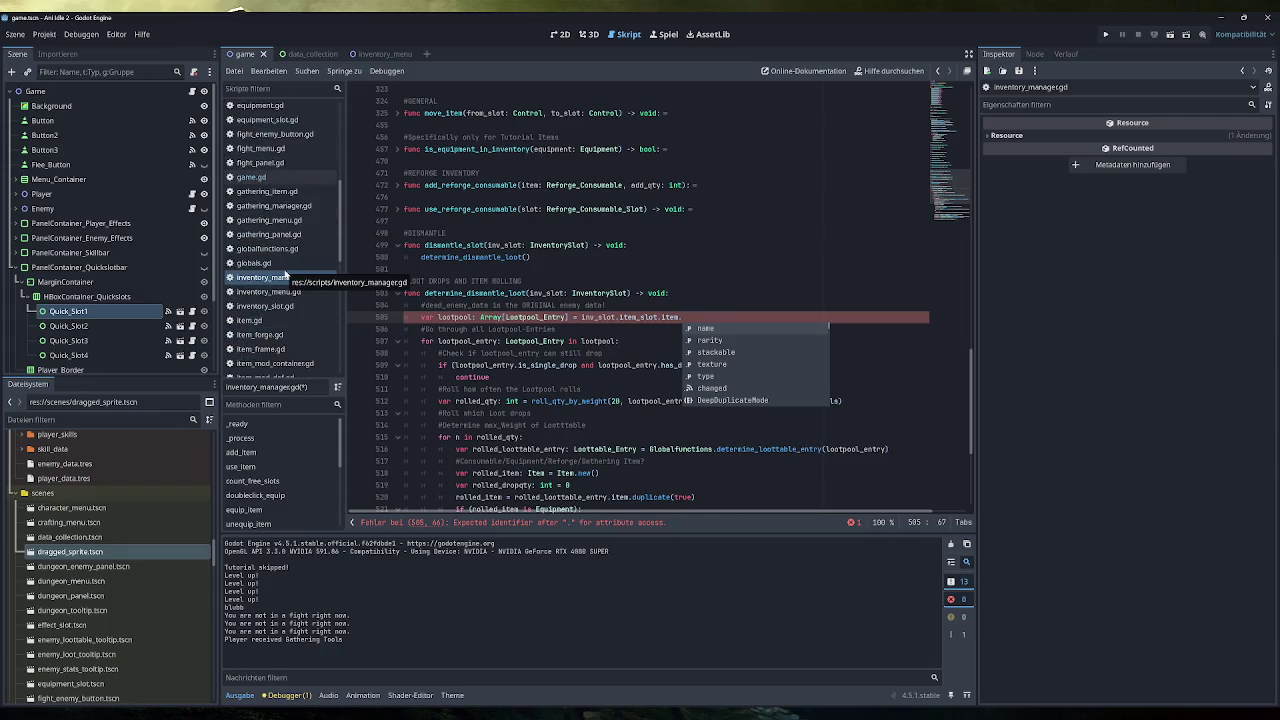
scroll(285, 274, up, 4)
click(262, 242)
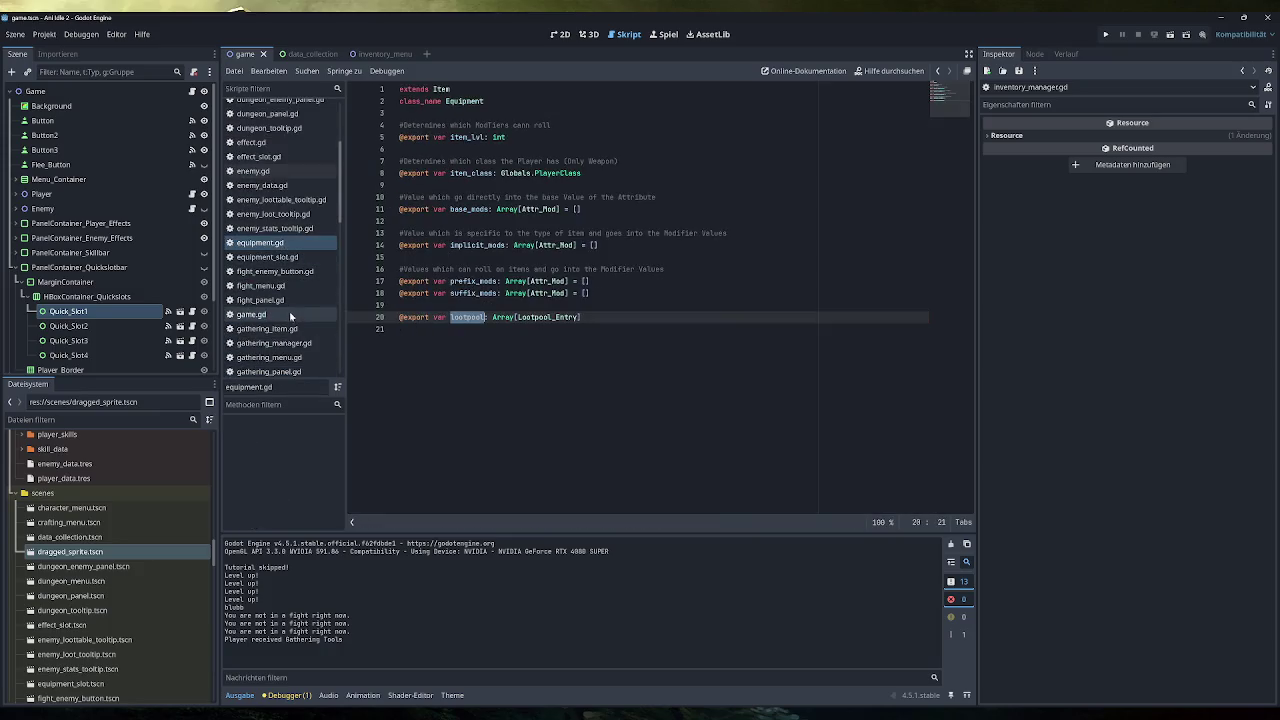
click(287, 315)
scroll(300, 318, down, 3)
click(275, 277)
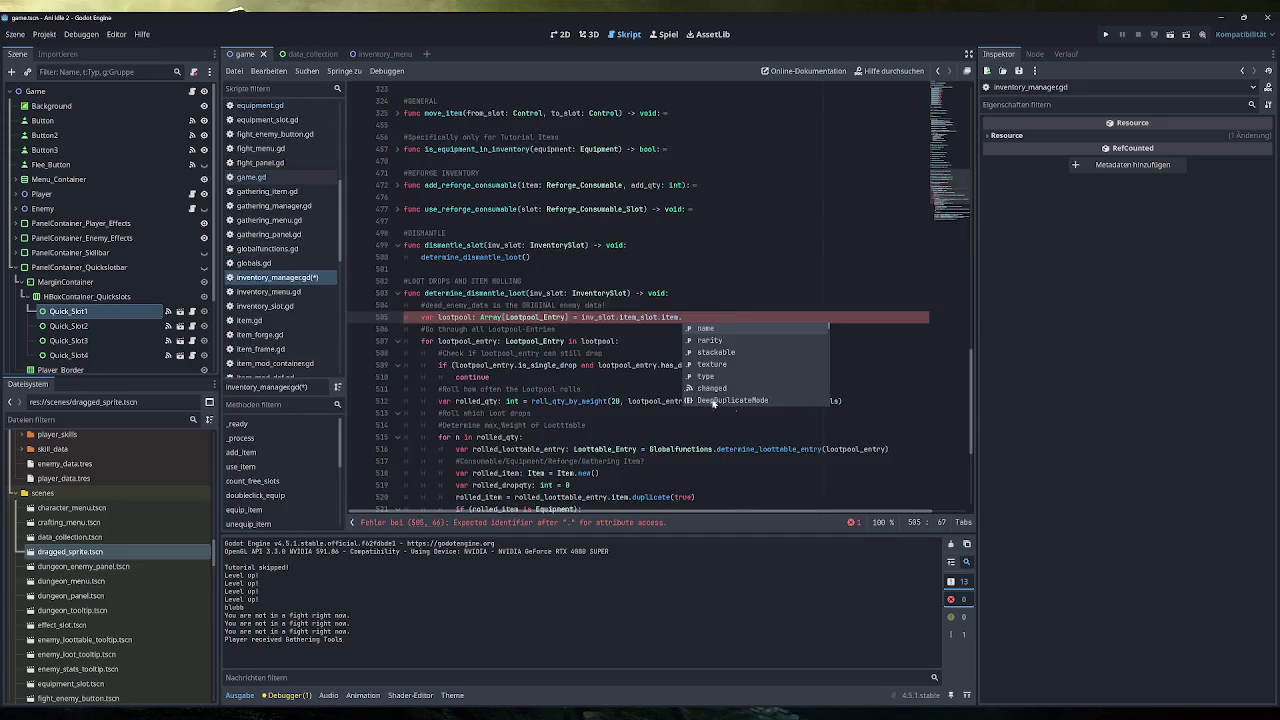
text(lootpool)
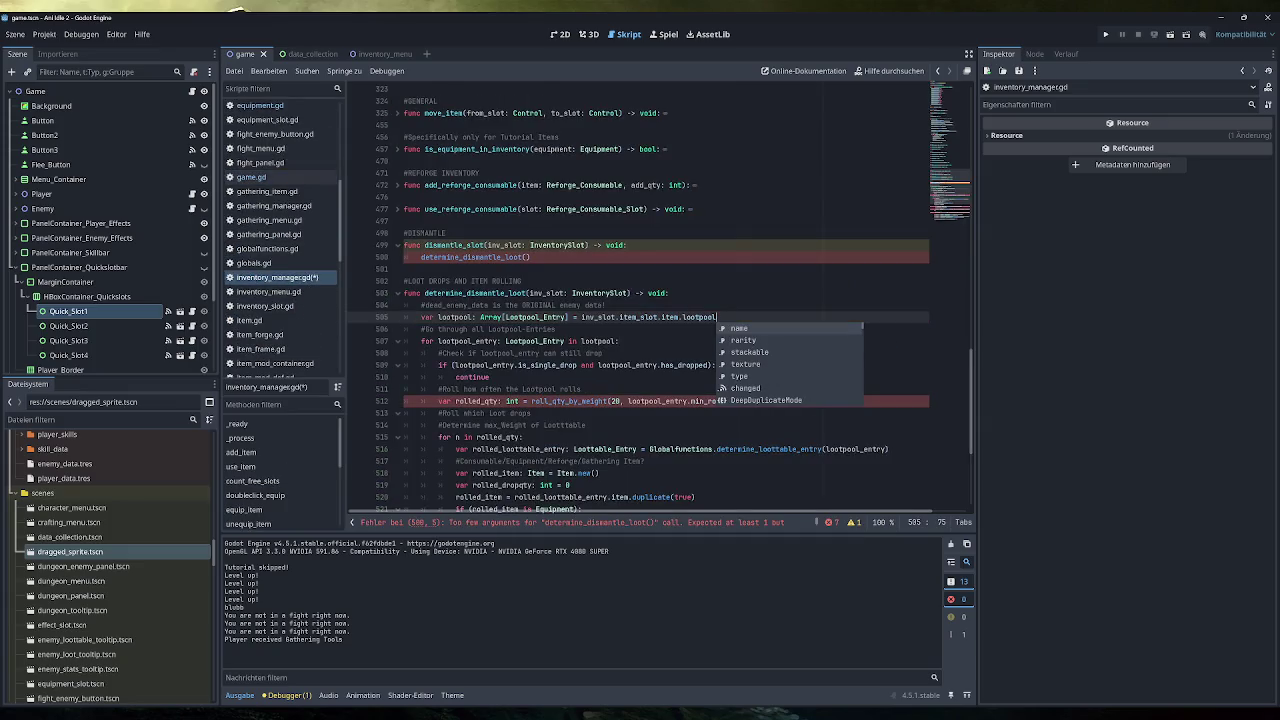
key(Escape)
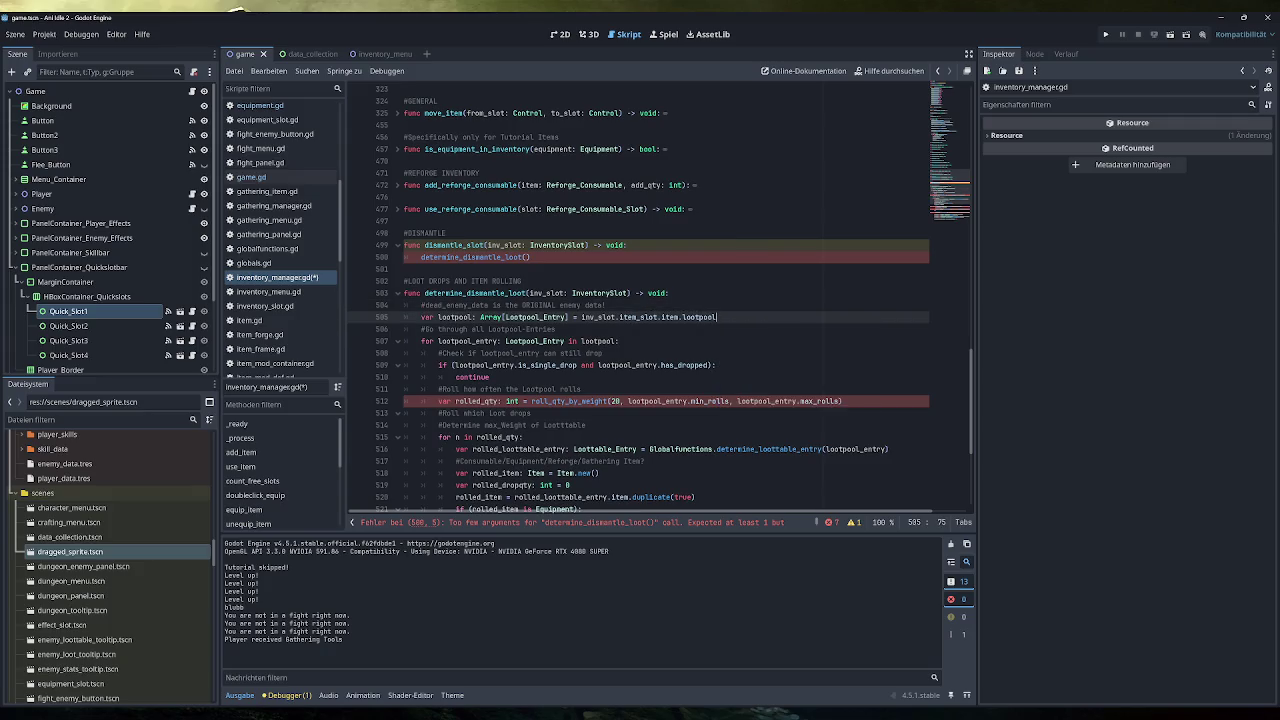
Review the lootpool loop, already-dropped check and roll_qty_by_weight lines in determine_dismantle_loot.
scroll(660, 300, down, 1)
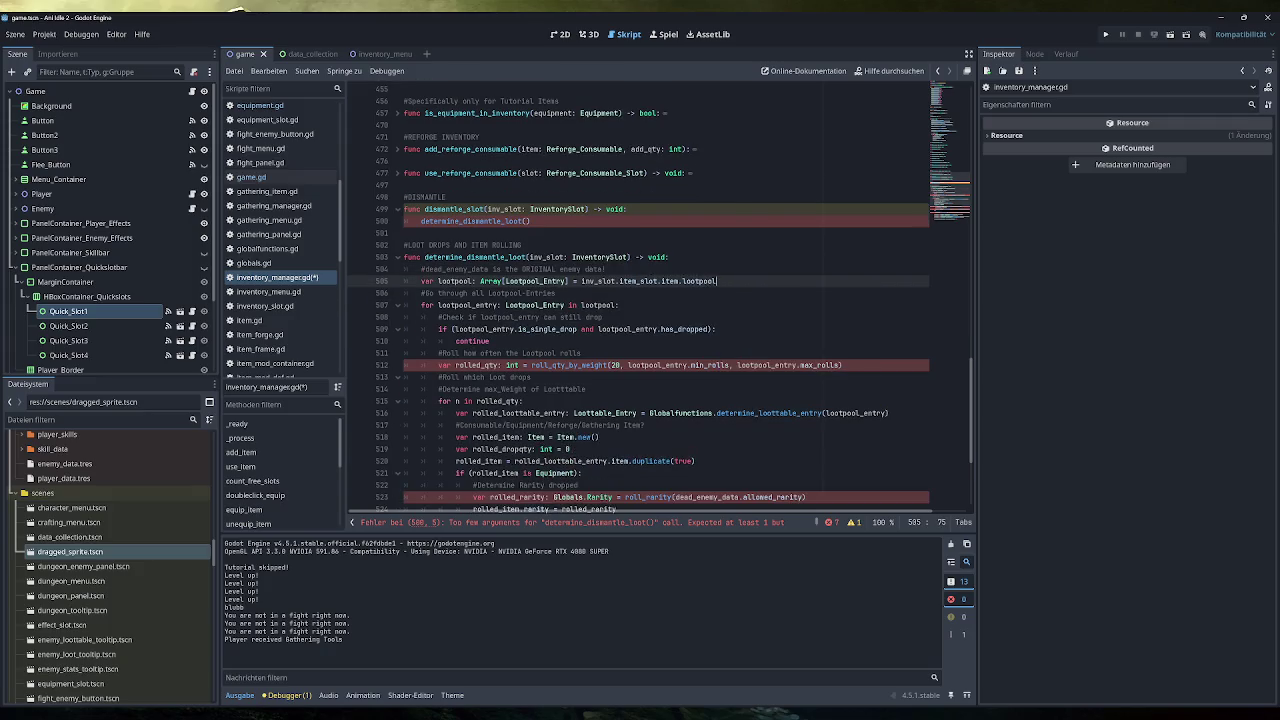
drag(619, 305, 421, 305)
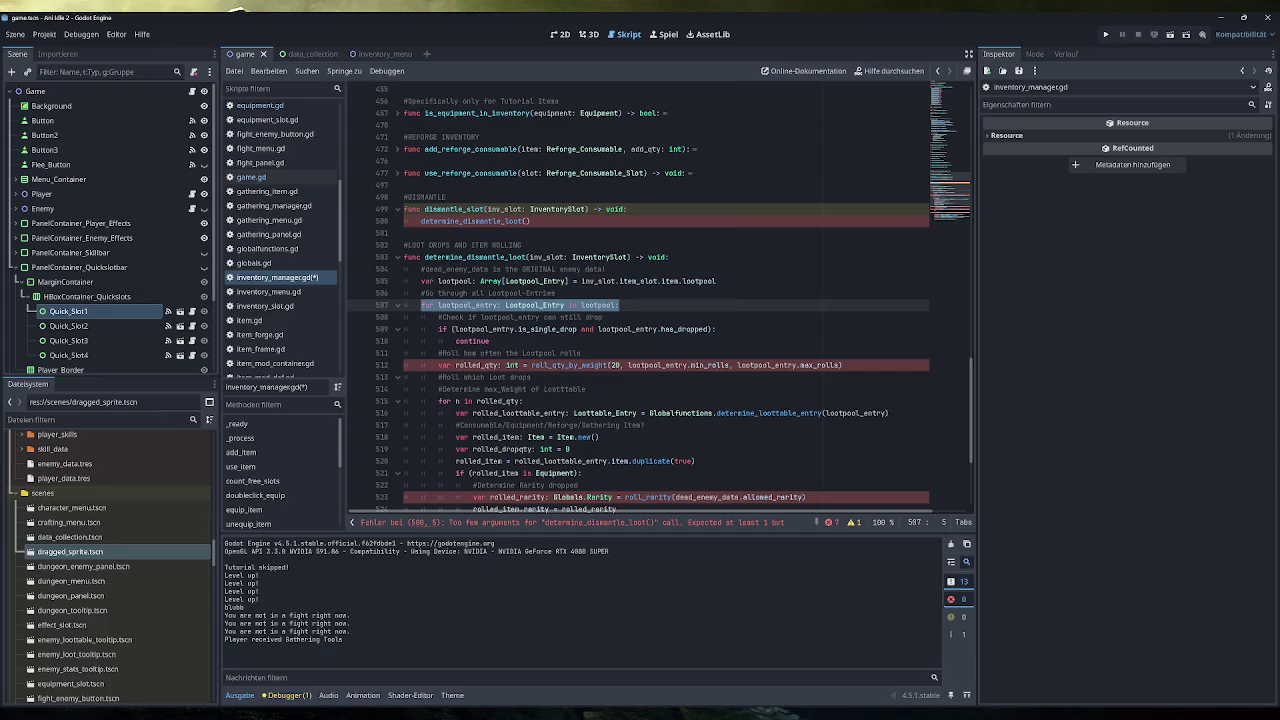
scroll(660, 305, down, 1)
drag(490, 305, 438, 293)
click(489, 305)
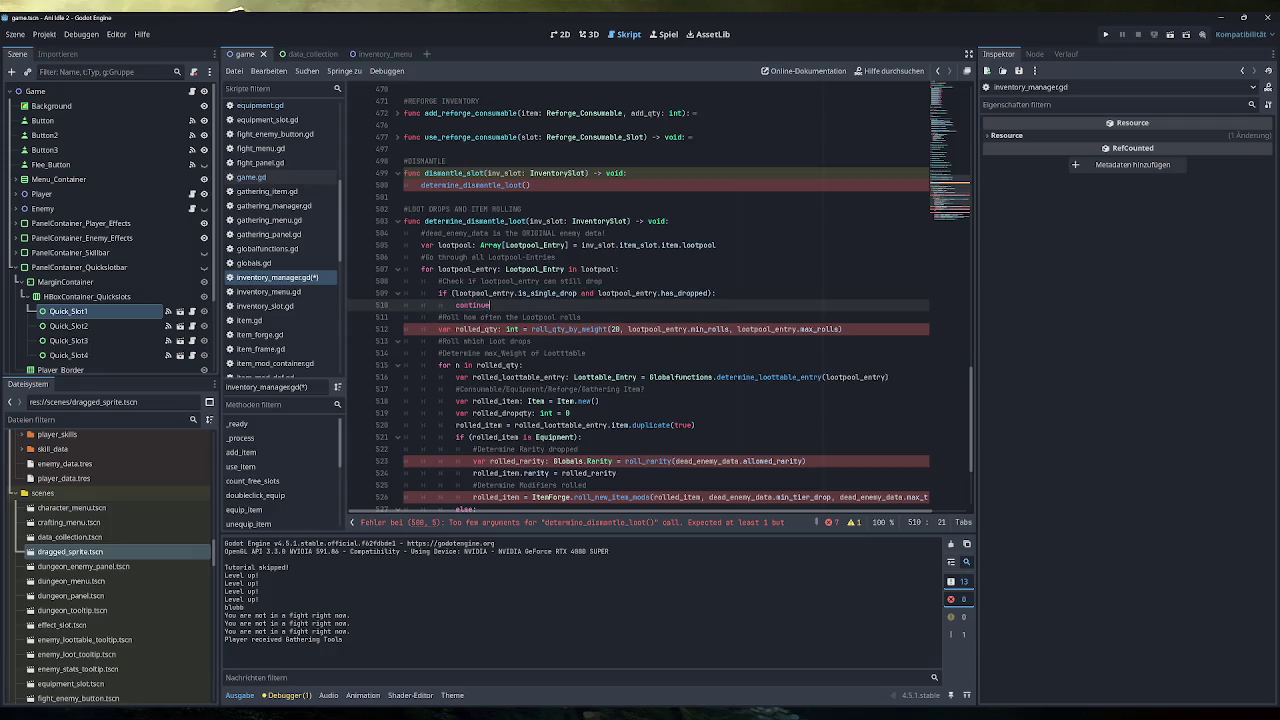
scroll(660, 305, down, 1)
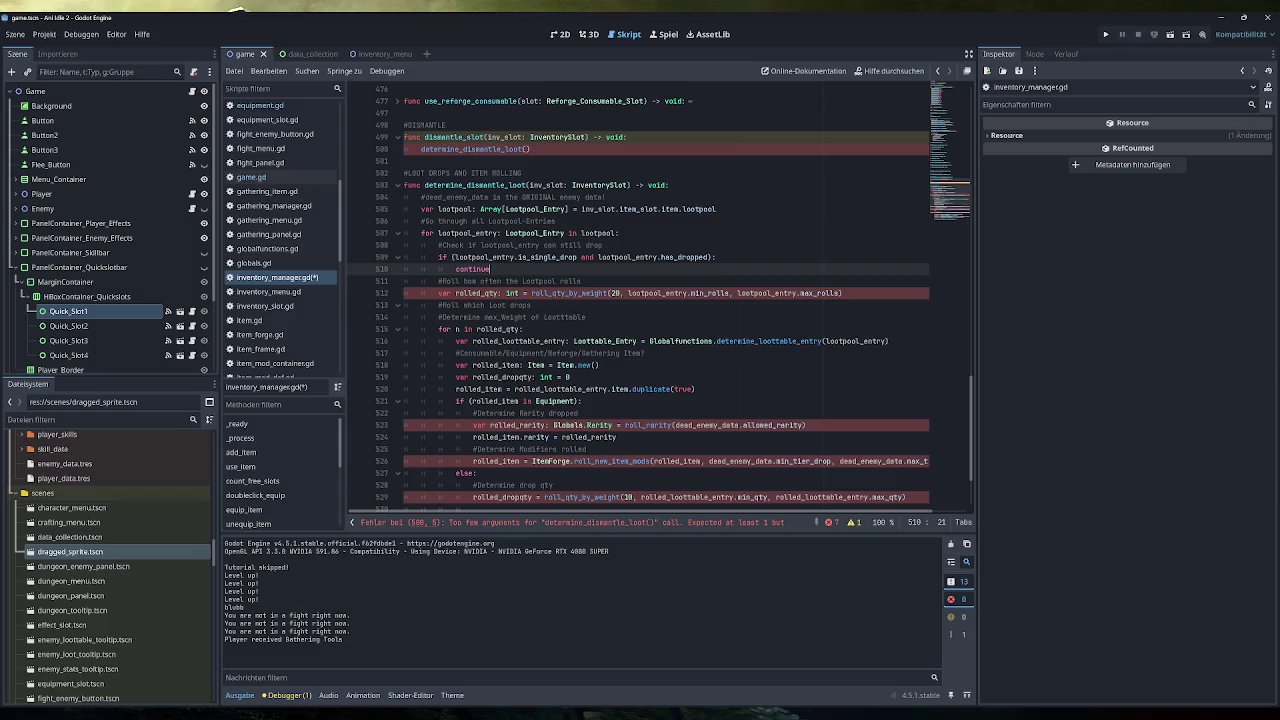
drag(447, 281, 582, 281)
click(845, 293)
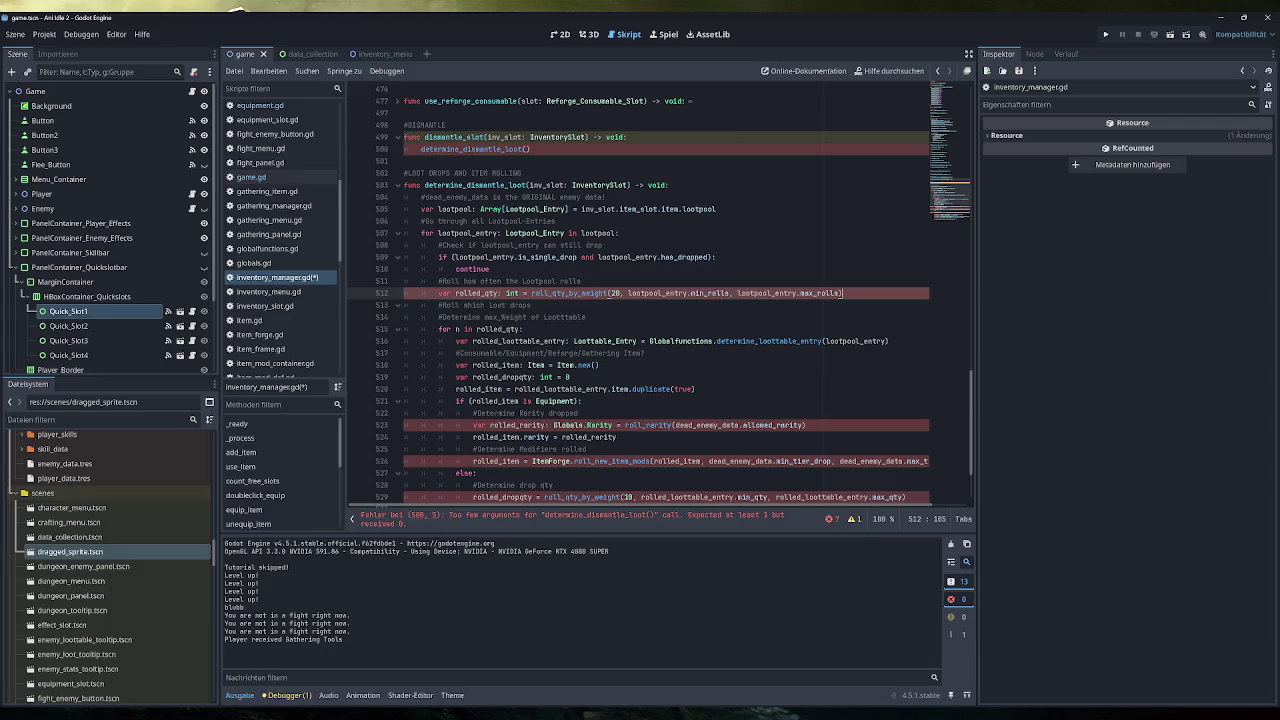
Pass inv_slot into the determine_dismantle_loot() call on line 500, then open game.gd's determine_loot.
double_click(505, 137)
key(ctrl+c)
click(526, 149)
key(ctrl+v)
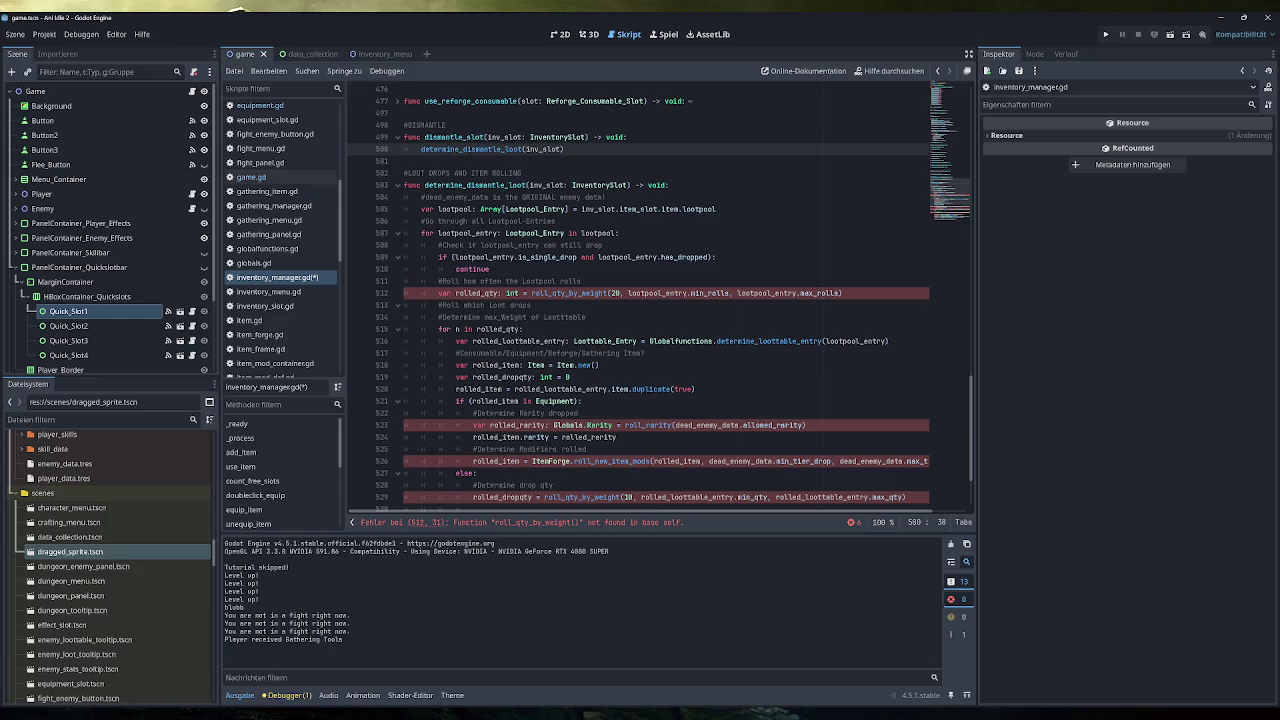
mouse_move(655, 293)
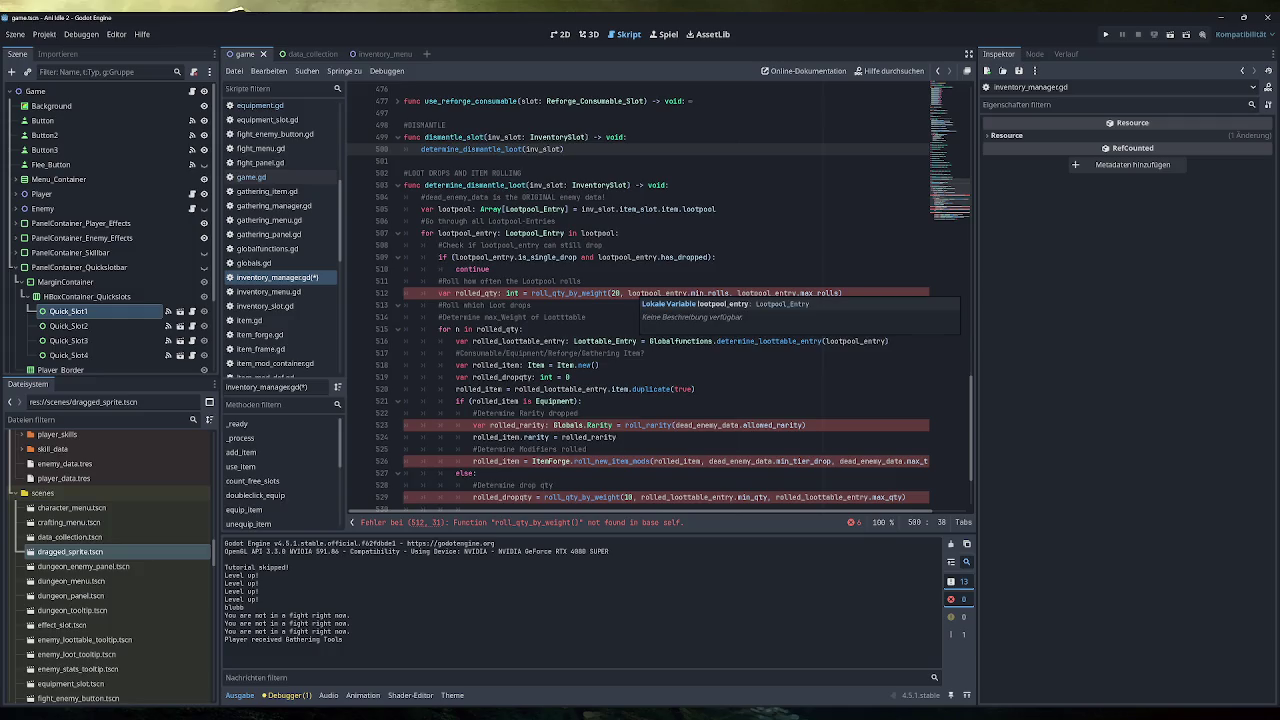
click(533, 293)
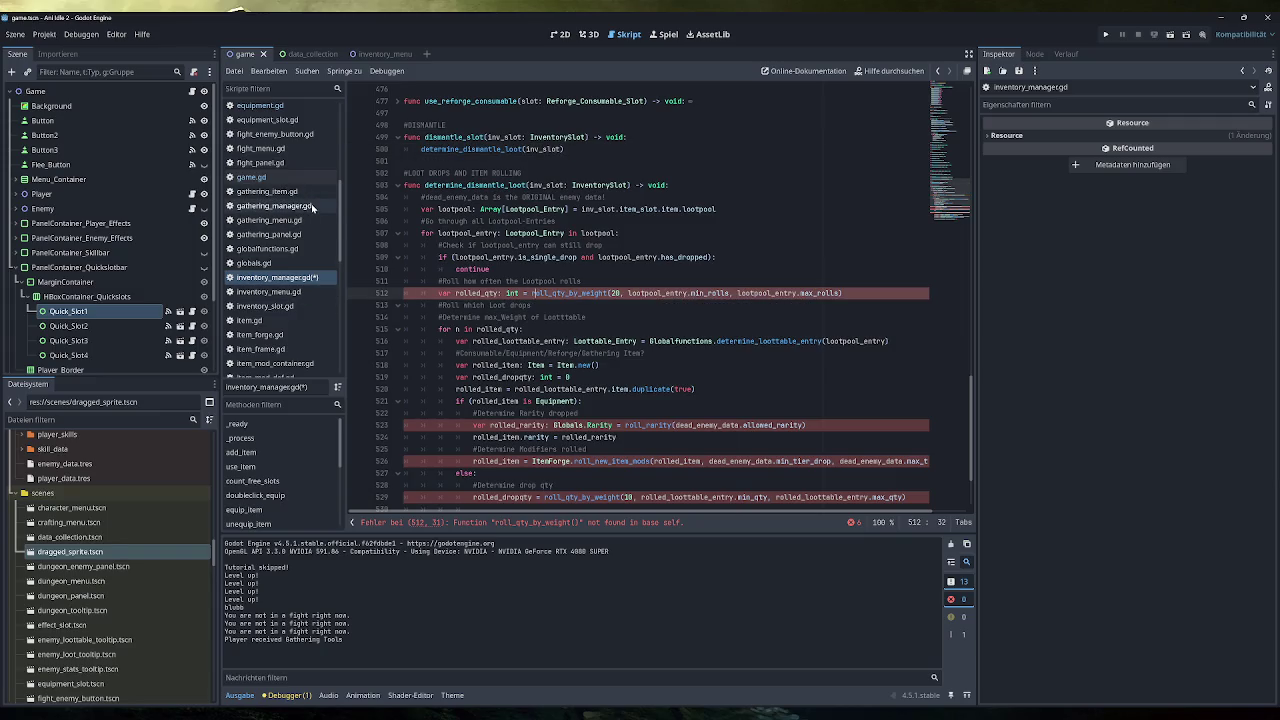
scroll(640, 300, down, 1)
scroll(660, 300, down, 2)
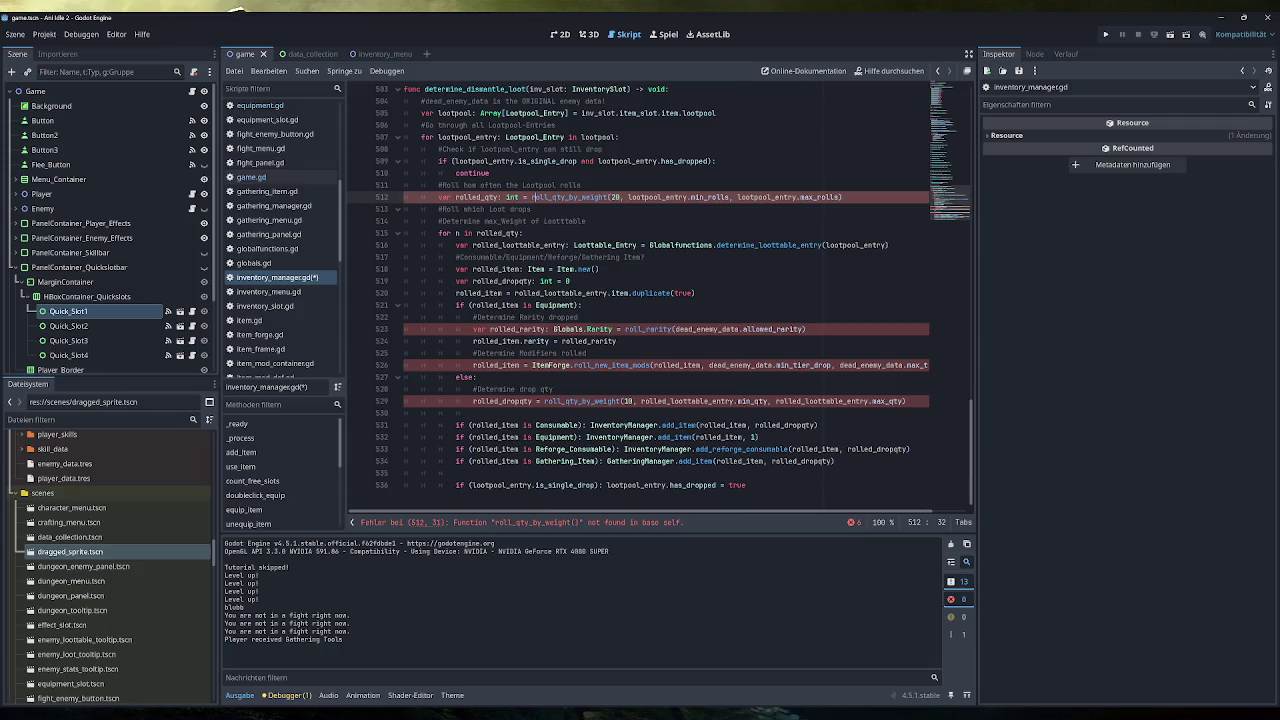
click(254, 180)
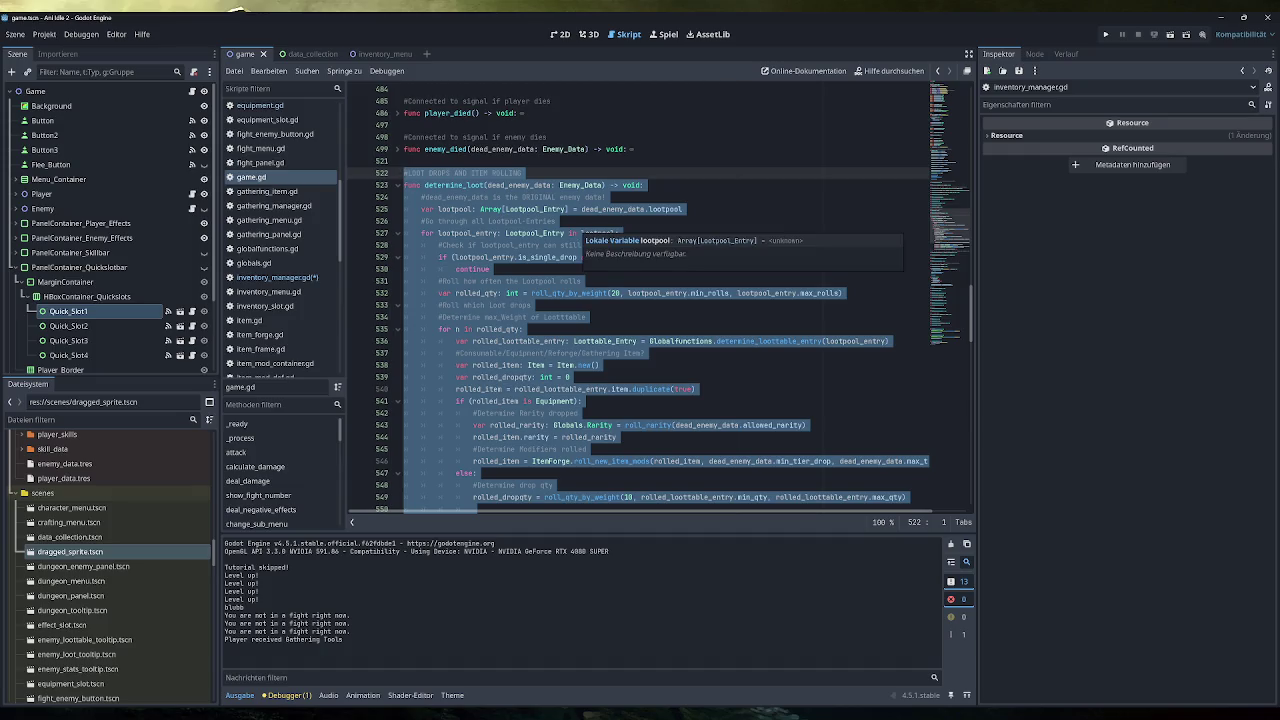
Fold the determine_loot function in game.gd.
click(522, 173)
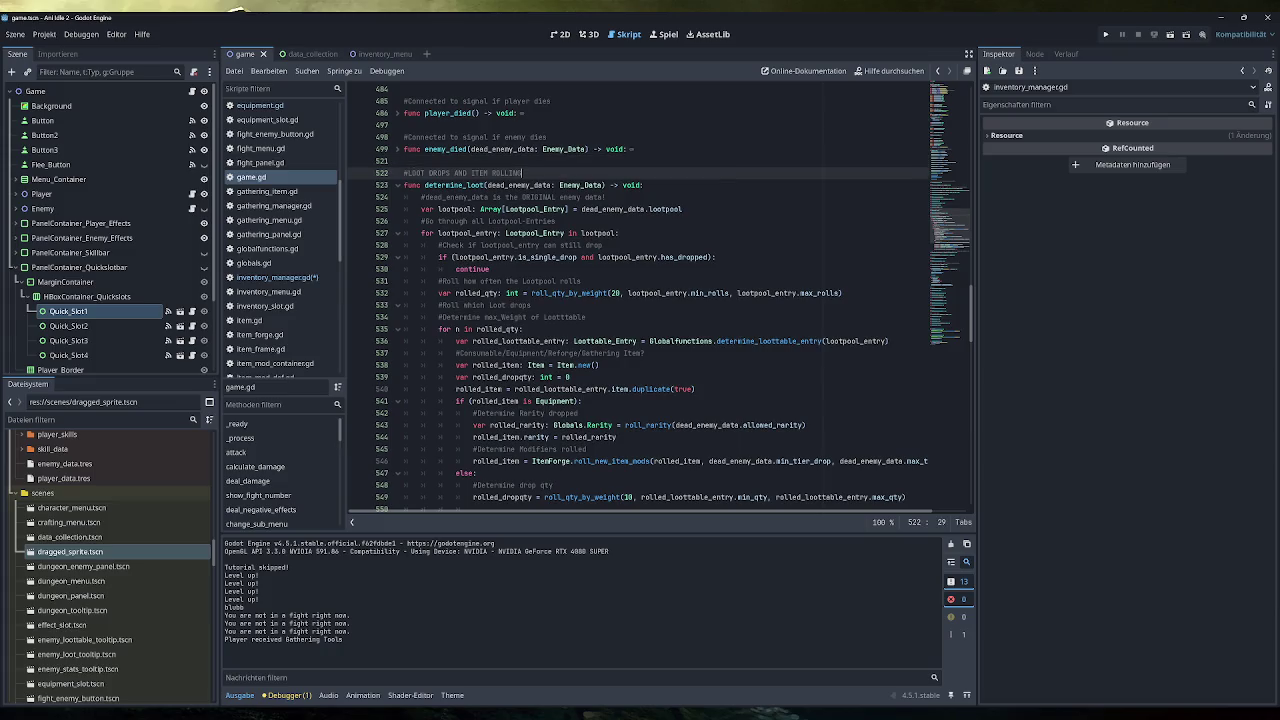
scroll(650, 300, down, 5)
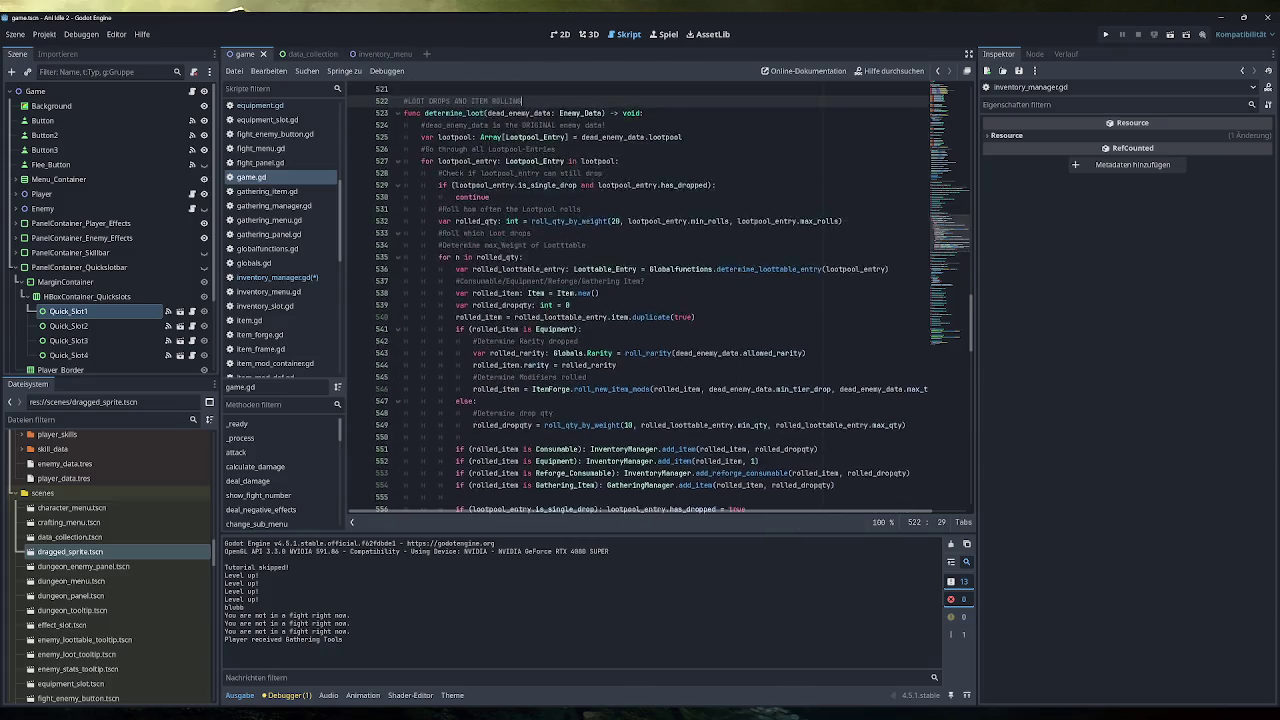
scroll(650, 300, down, 2)
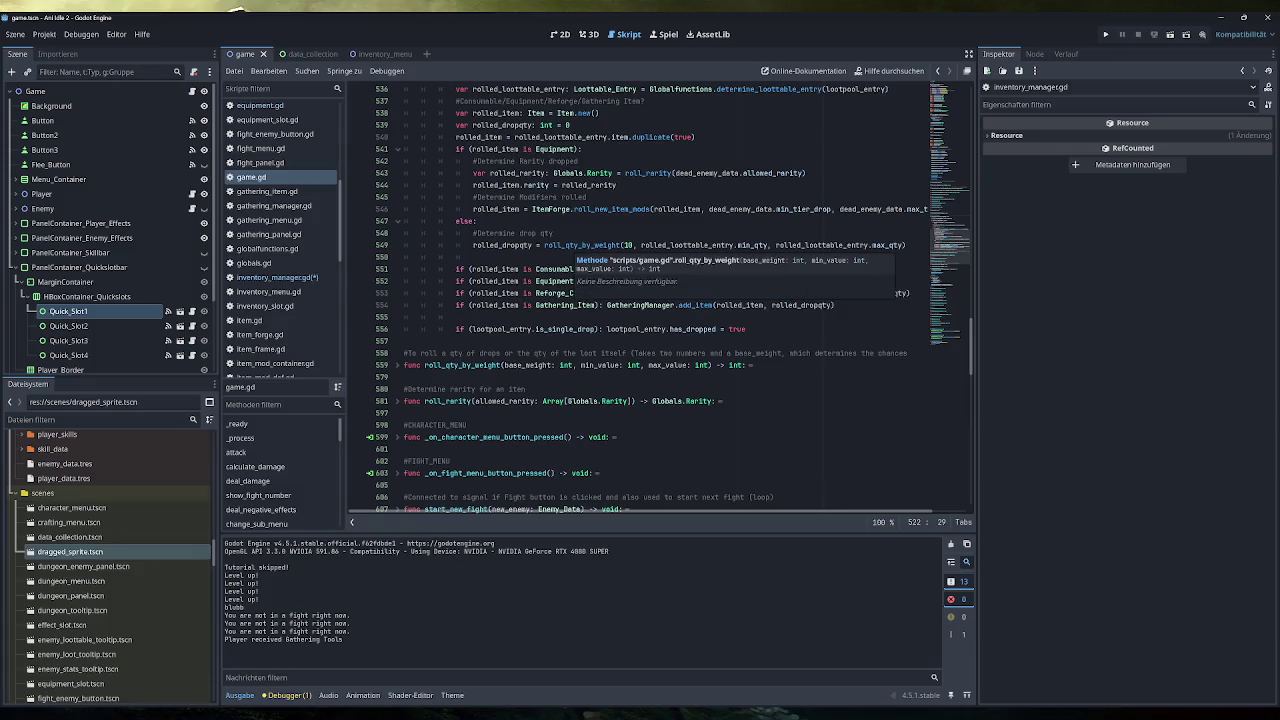
scroll(650, 300, up, 13)
click(397, 149)
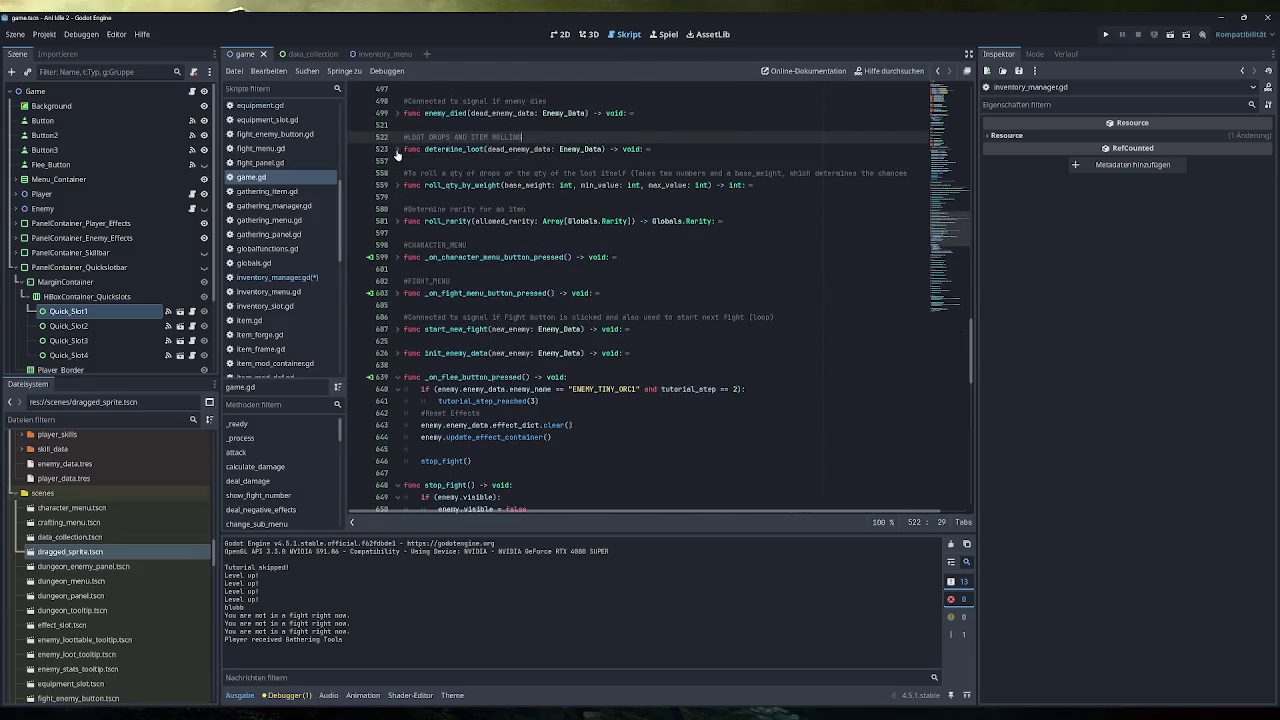
Select the whole determine_dismantle_loot block in inventory_manager.gd.
click(275, 277)
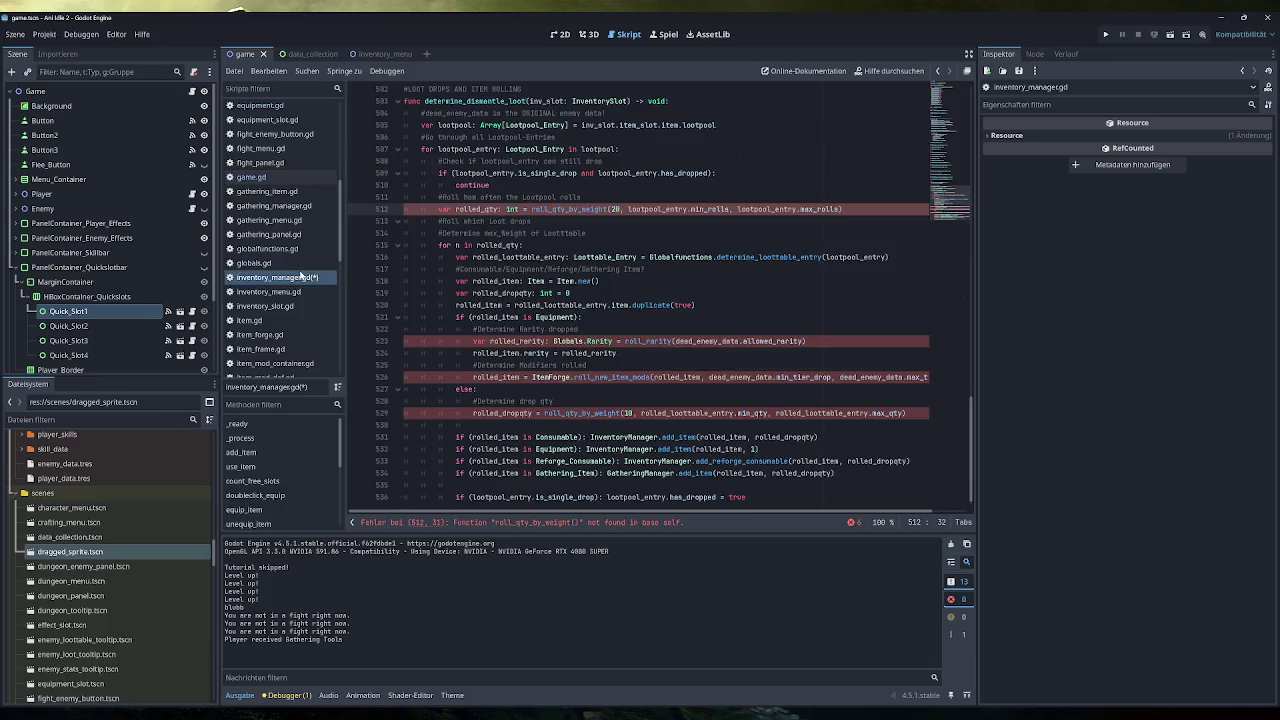
scroll(650, 285, up, 2)
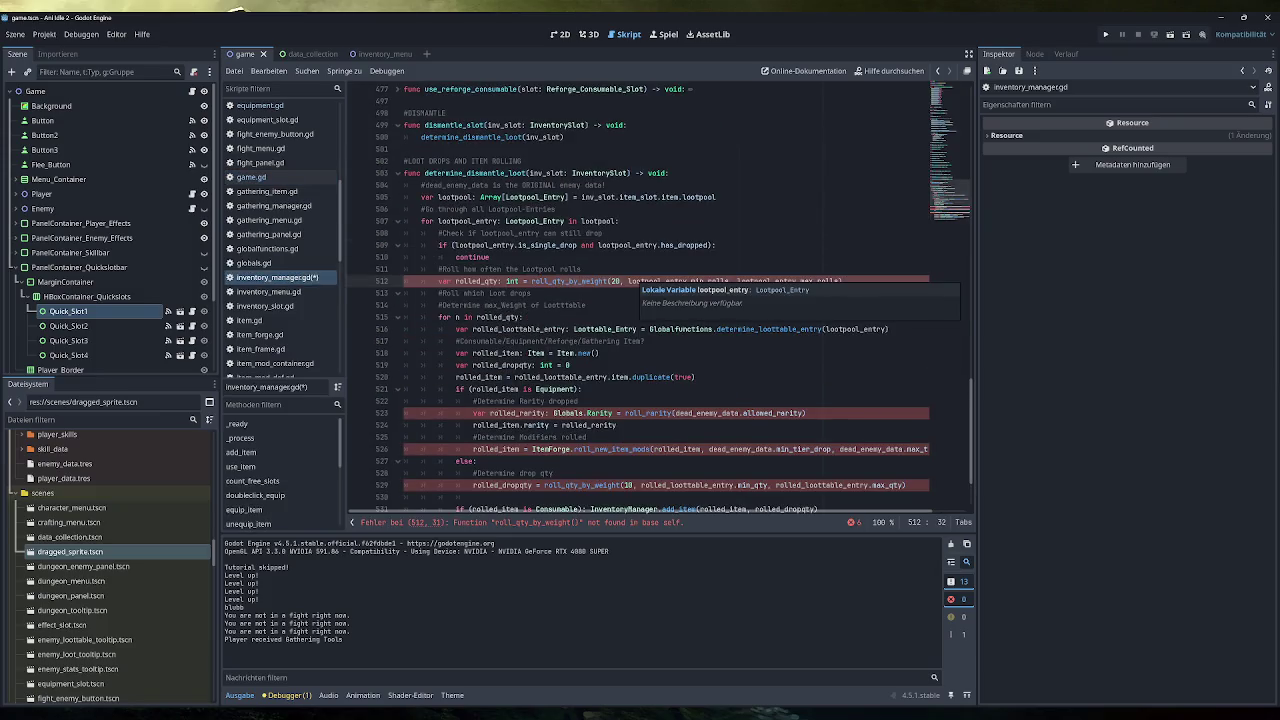
scroll(650, 300, down, 2)
mouse_move(748, 485)
mouse_down()
mouse_move(560, 405)
mouse_move(405, 233)
mouse_up()
key(ctrl+c)
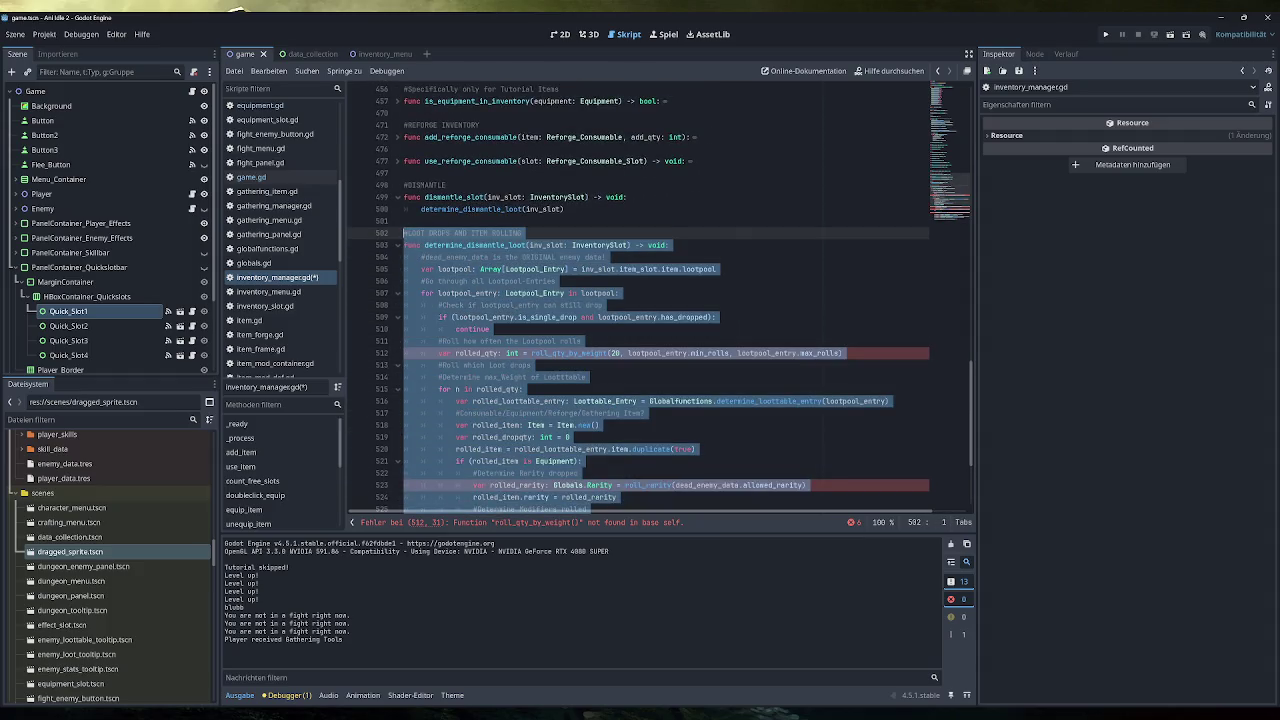
Cut determine_dismantle_loot and paste it into game.gd after roll_rarity.
key(Delete)
key(BackSpace)
key(BackSpace)
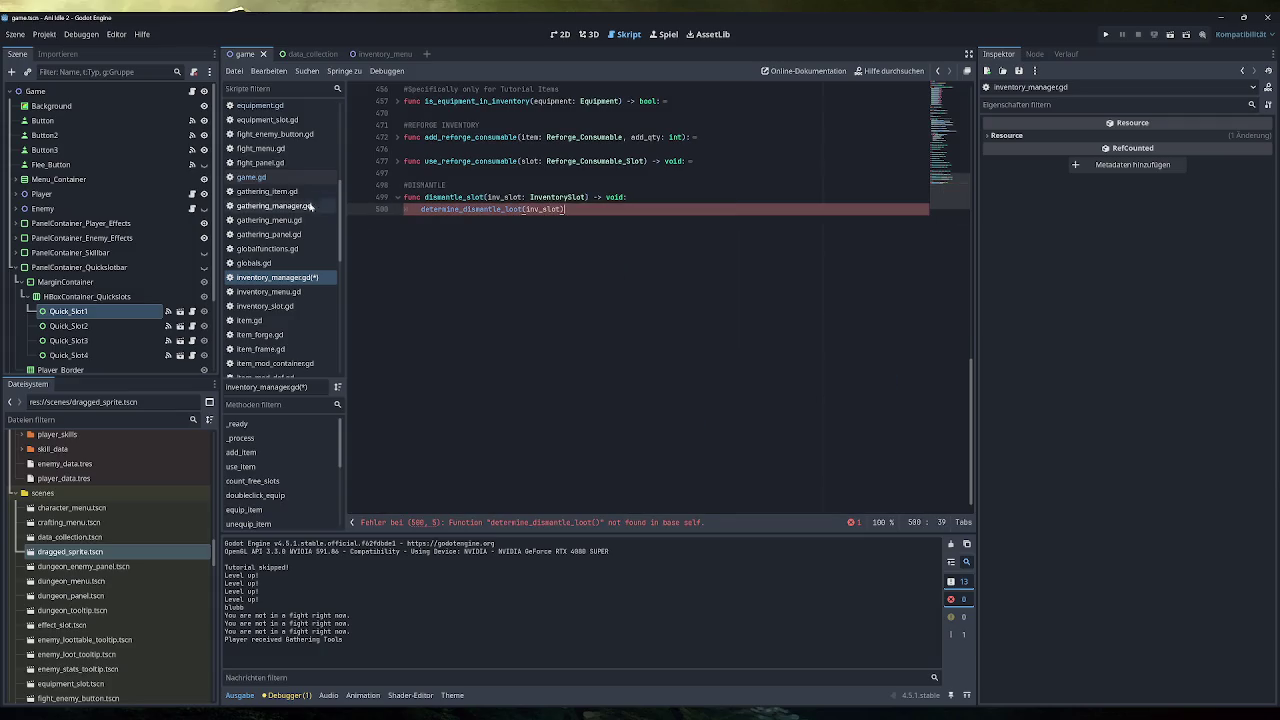
click(255, 177)
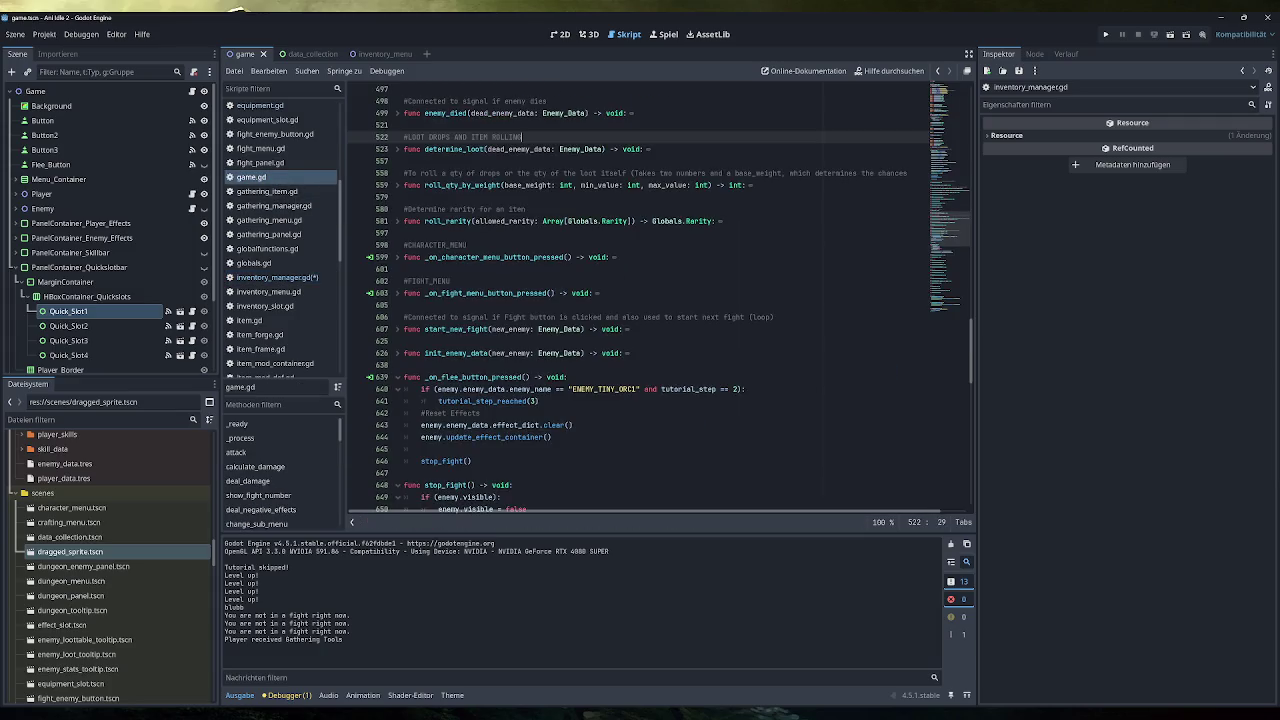
click(404, 161)
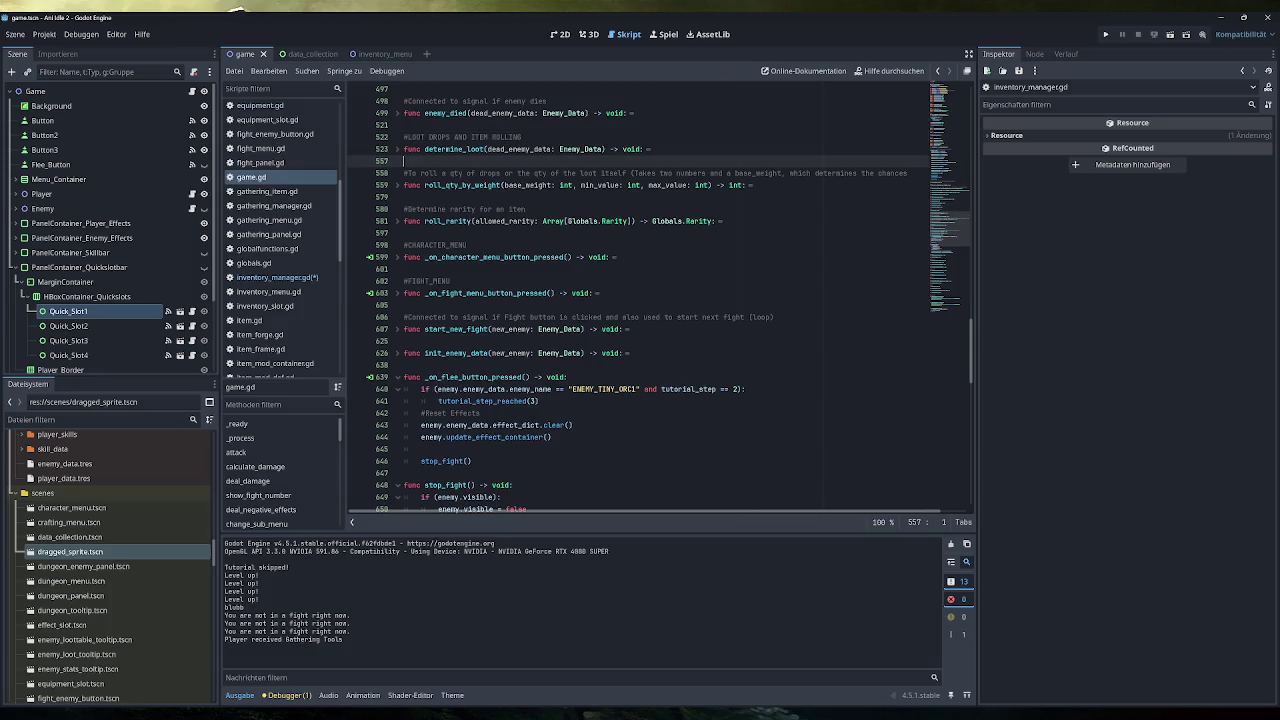
click(404, 233)
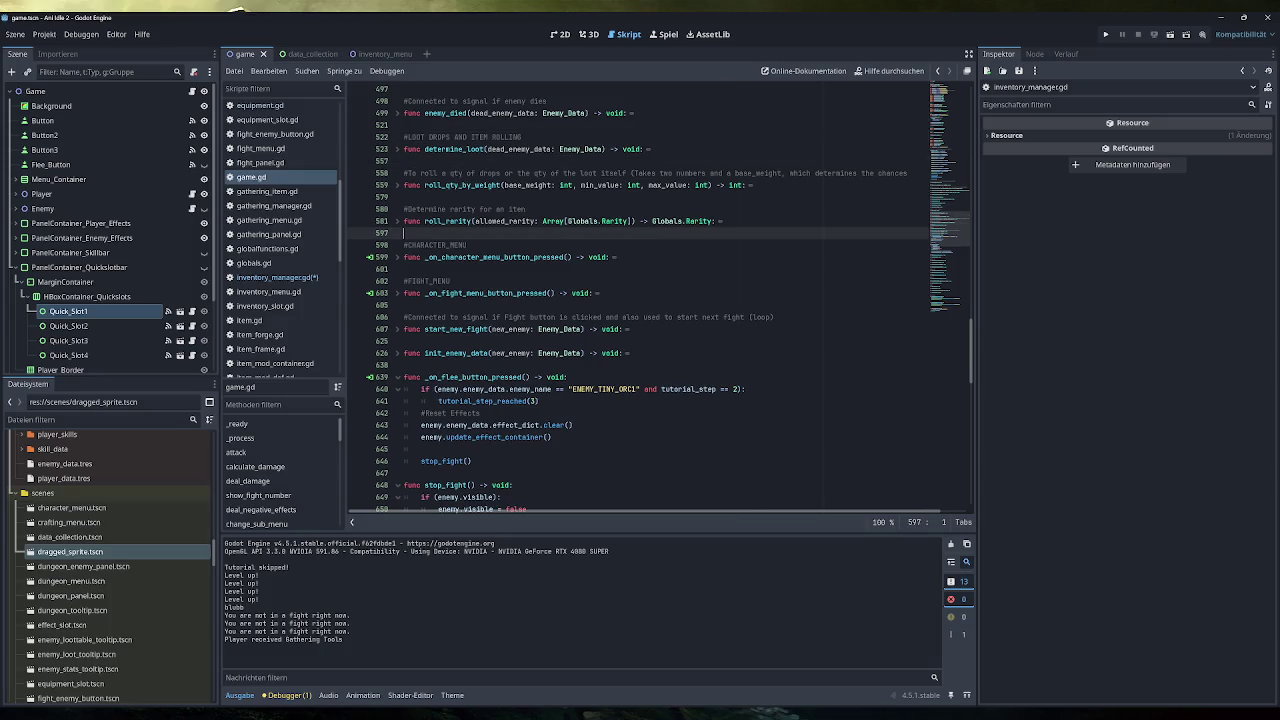
key(Return)
key(ctrl+v)
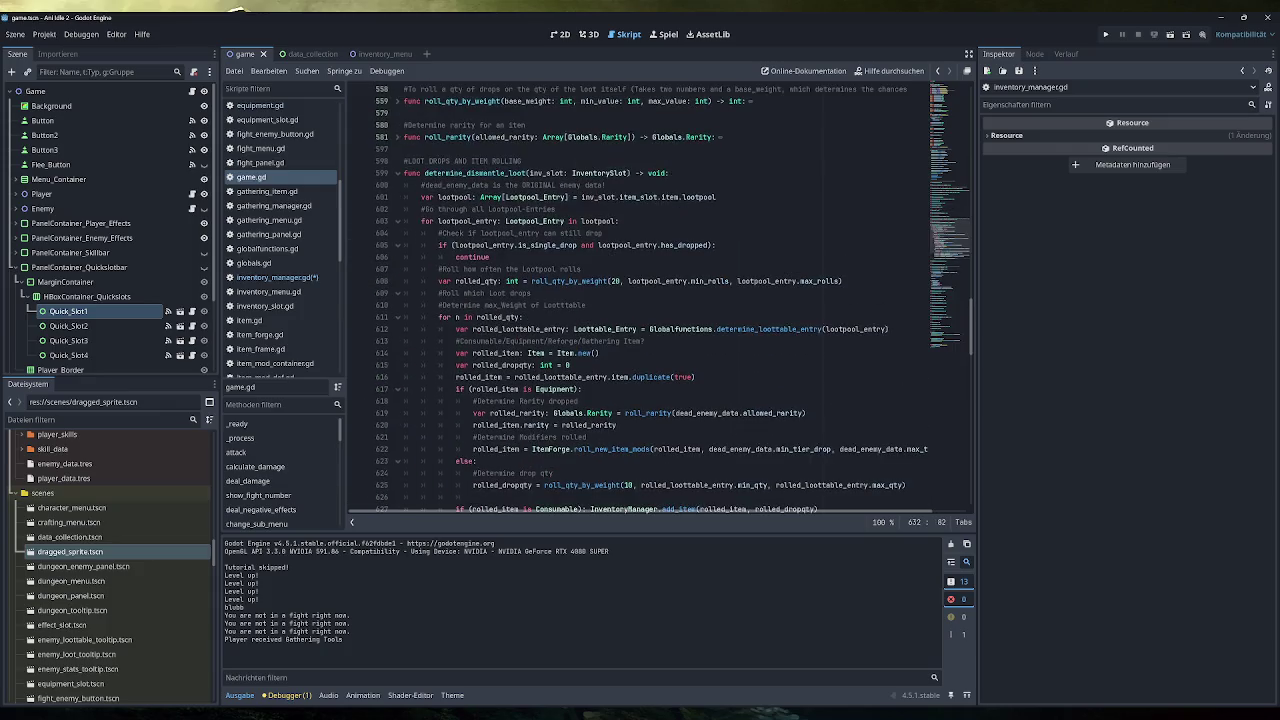
Retitle the pasted block's comment to DISMANTLE LOOT and check inventory_manager.gd again.
drag(523, 161, 407, 161)
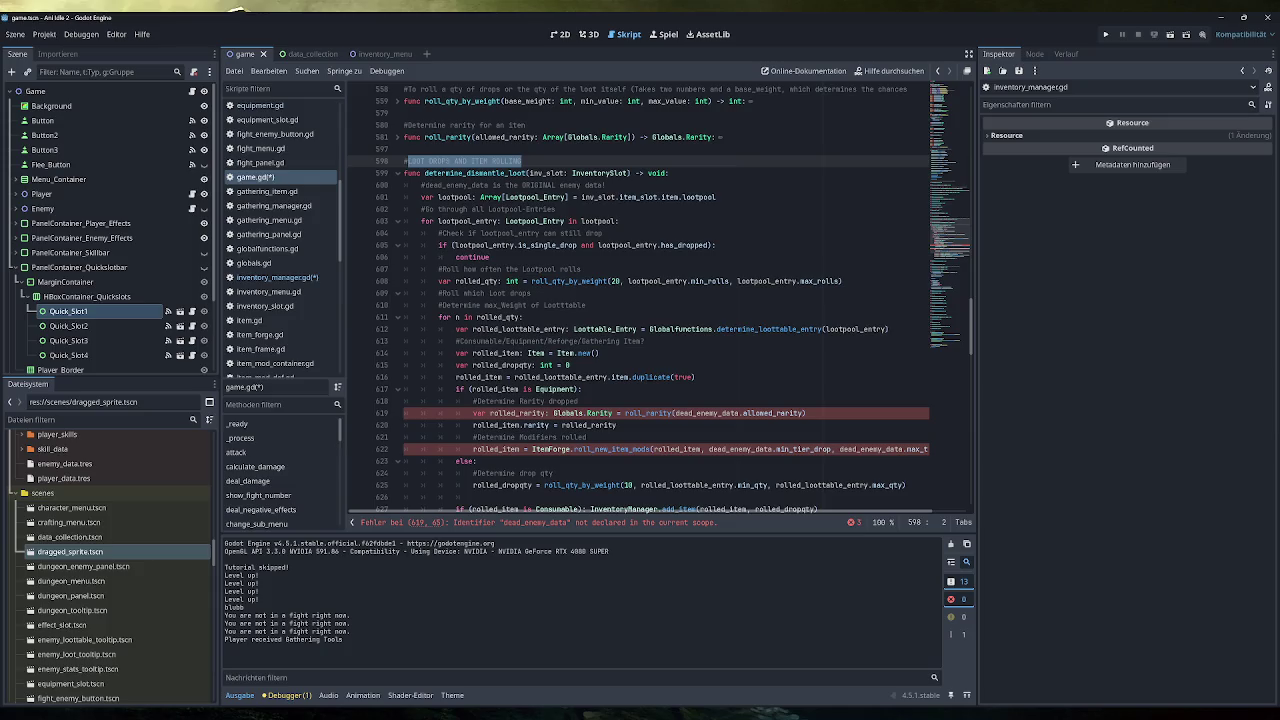
text(DISMANTLE LOOT)
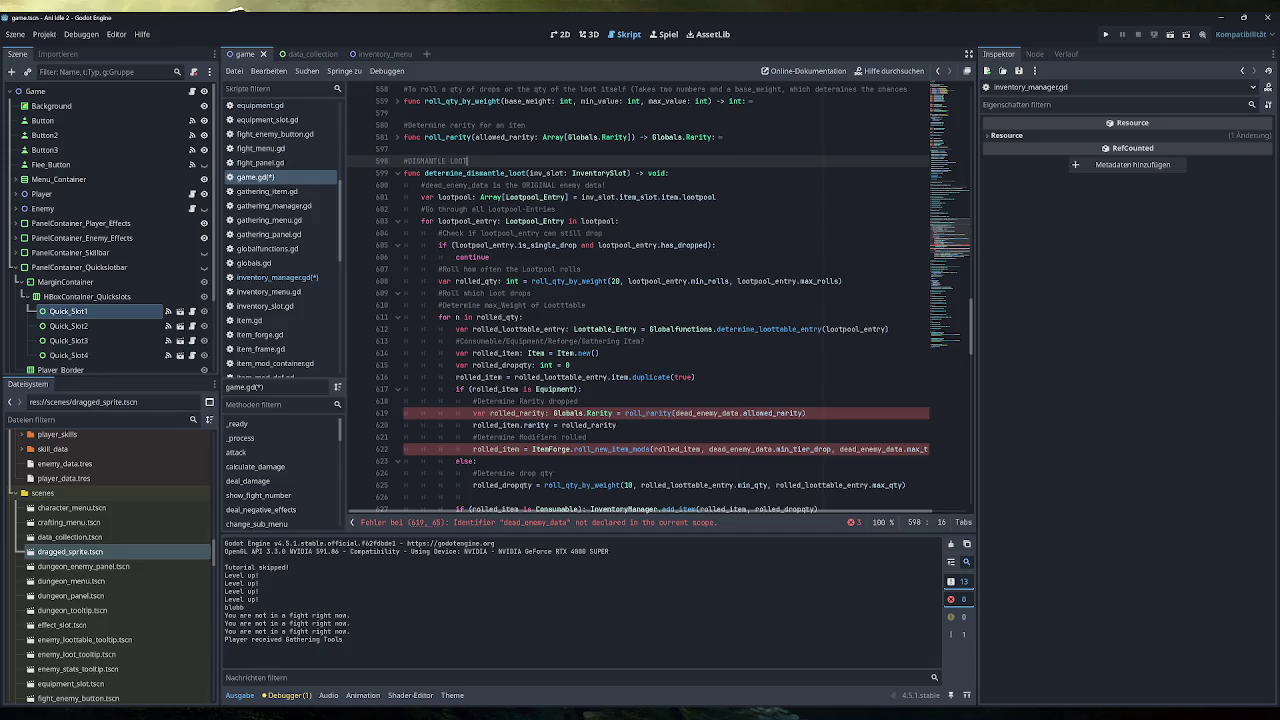
scroll(660, 300, up, 1)
click(276, 277)
scroll(660, 300, up, 15)
scroll(660, 300, up, 3)
scroll(660, 300, down, 4)
scroll(660, 300, up, 2)
scroll(660, 300, down, 3)
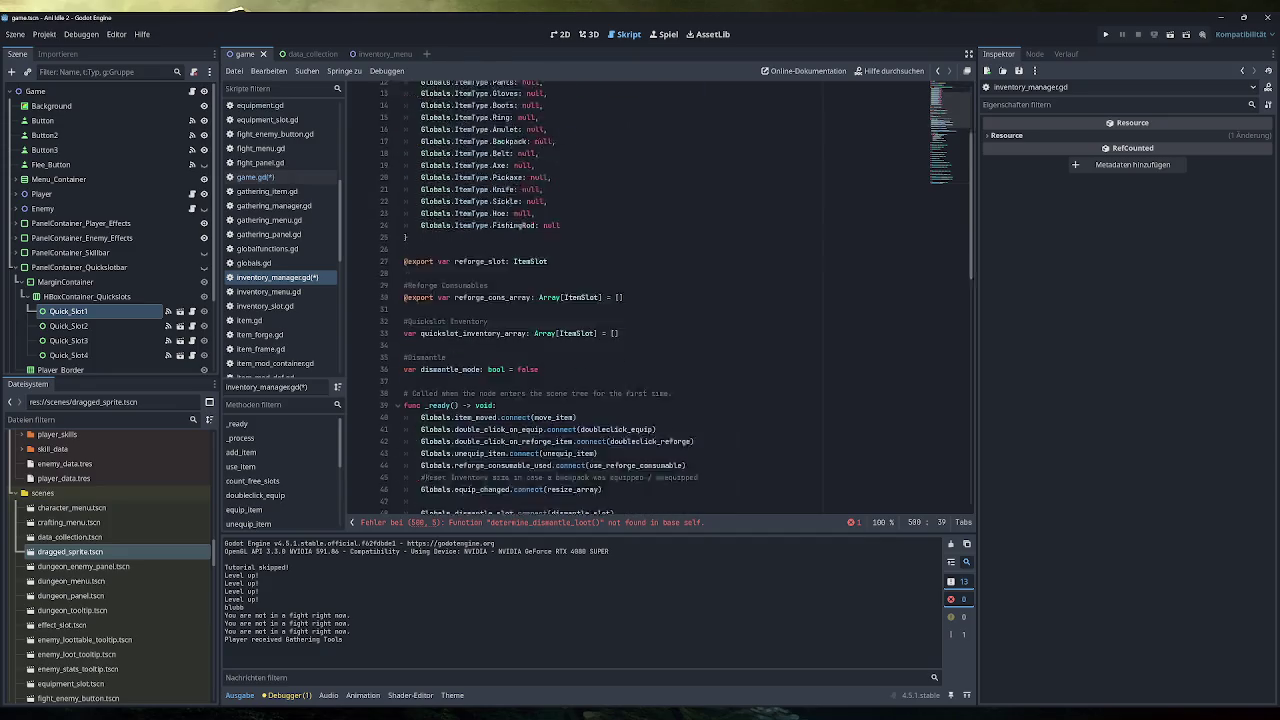
Cut the Globals.dismantle_slot connection line out of inventory_manager.gd.
scroll(660, 300, down, 3)
drag(614, 401, 421, 401)
key(ctrl+c)
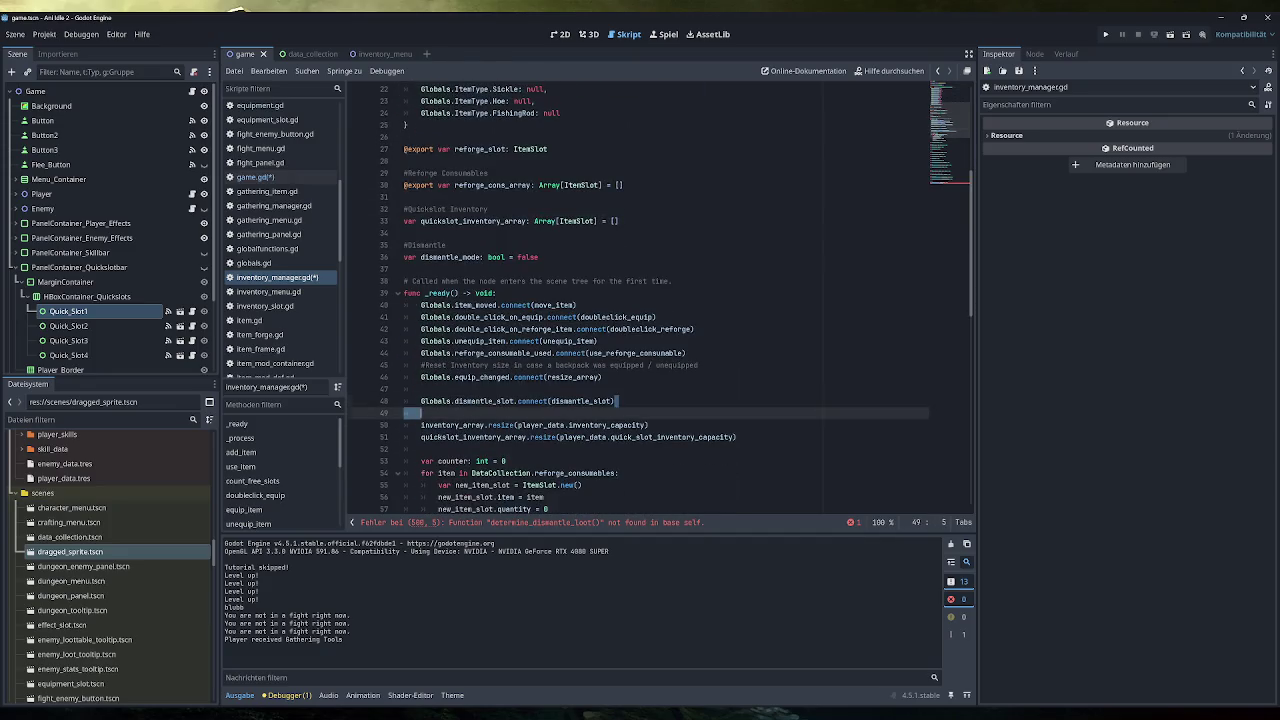
key(BackSpace)
key(BackSpace)
key(BackSpace)
key(BackSpace)
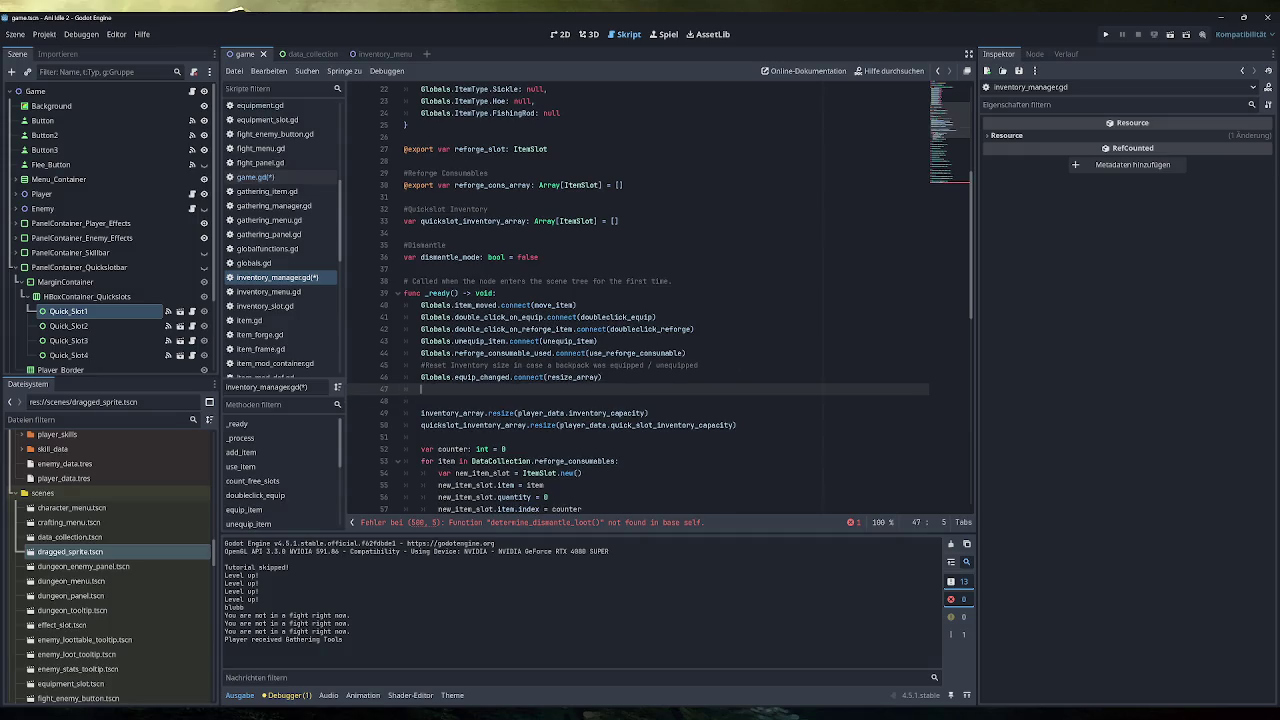
Paste the dismantle_slot connection into game.gd's _ready after the tutorial connections.
click(262, 177)
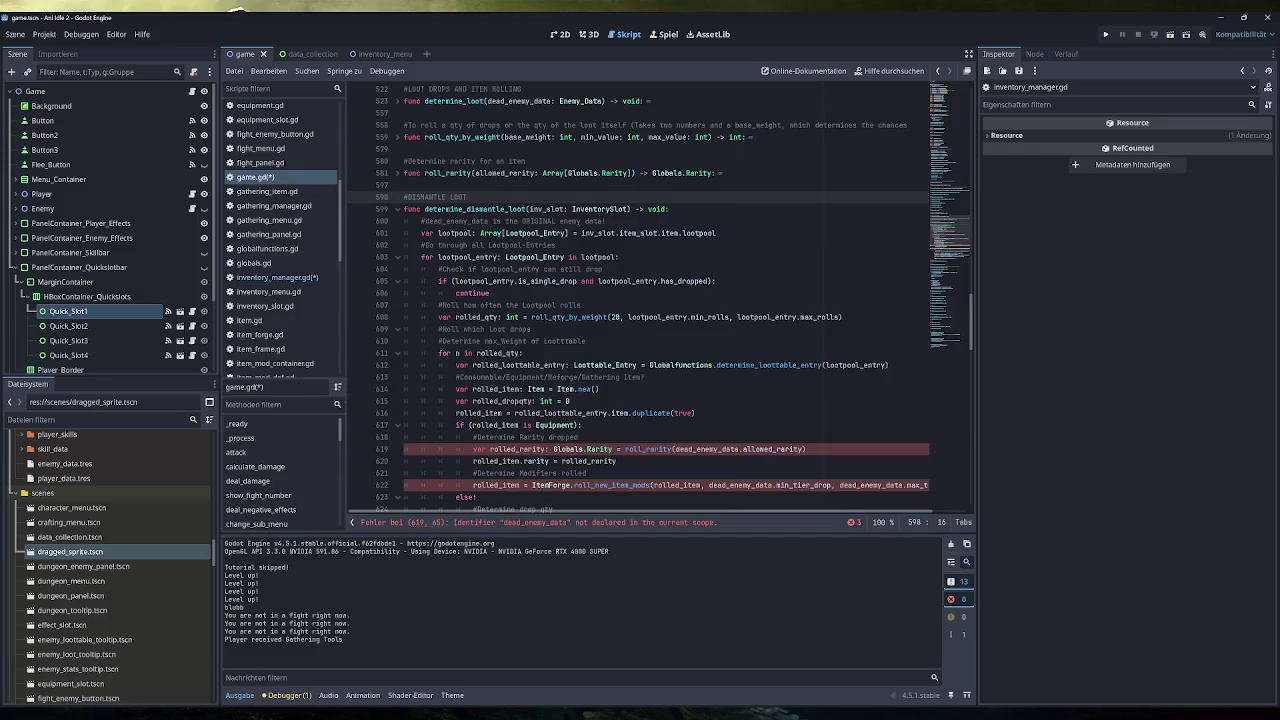
click(940, 150)
scroll(660, 300, up, 1)
click(632, 341)
key(Return)
key(Return)
key(ctrl+v)
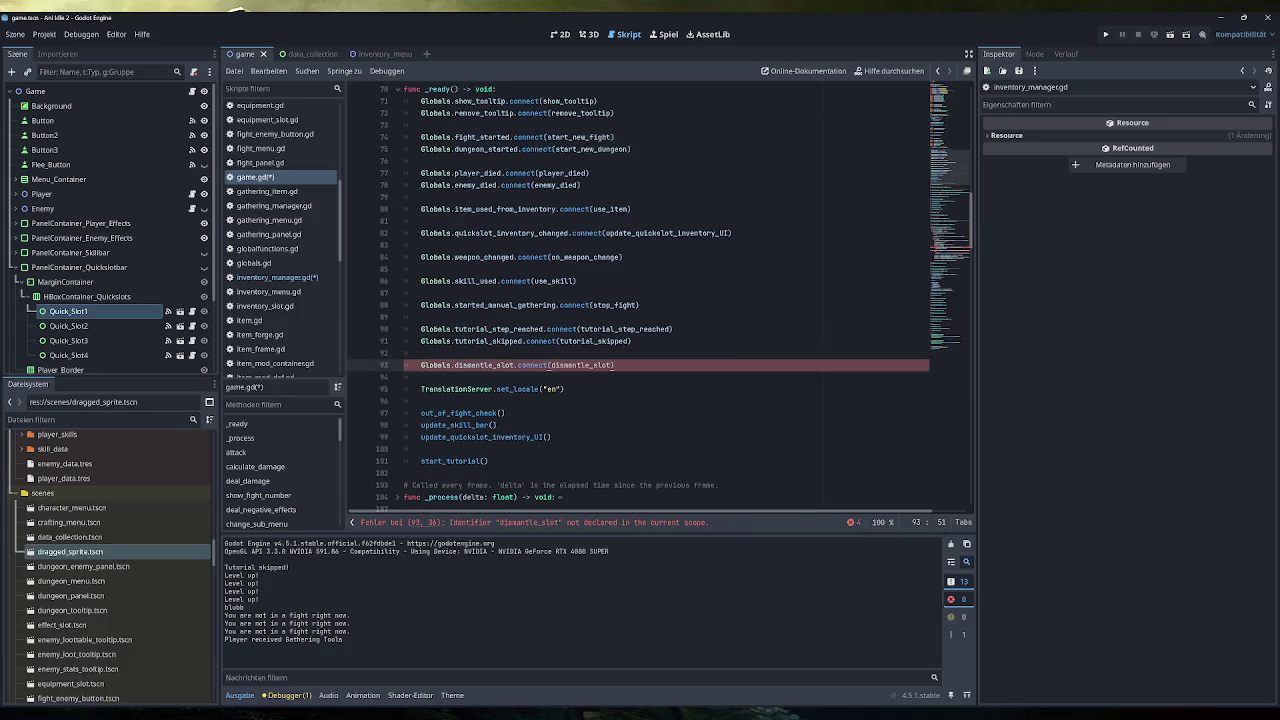
Change the handler on line 93 to determine_dismantle_loot using autocomplete.
click(940, 272)
click(950, 150)
click(950, 155)
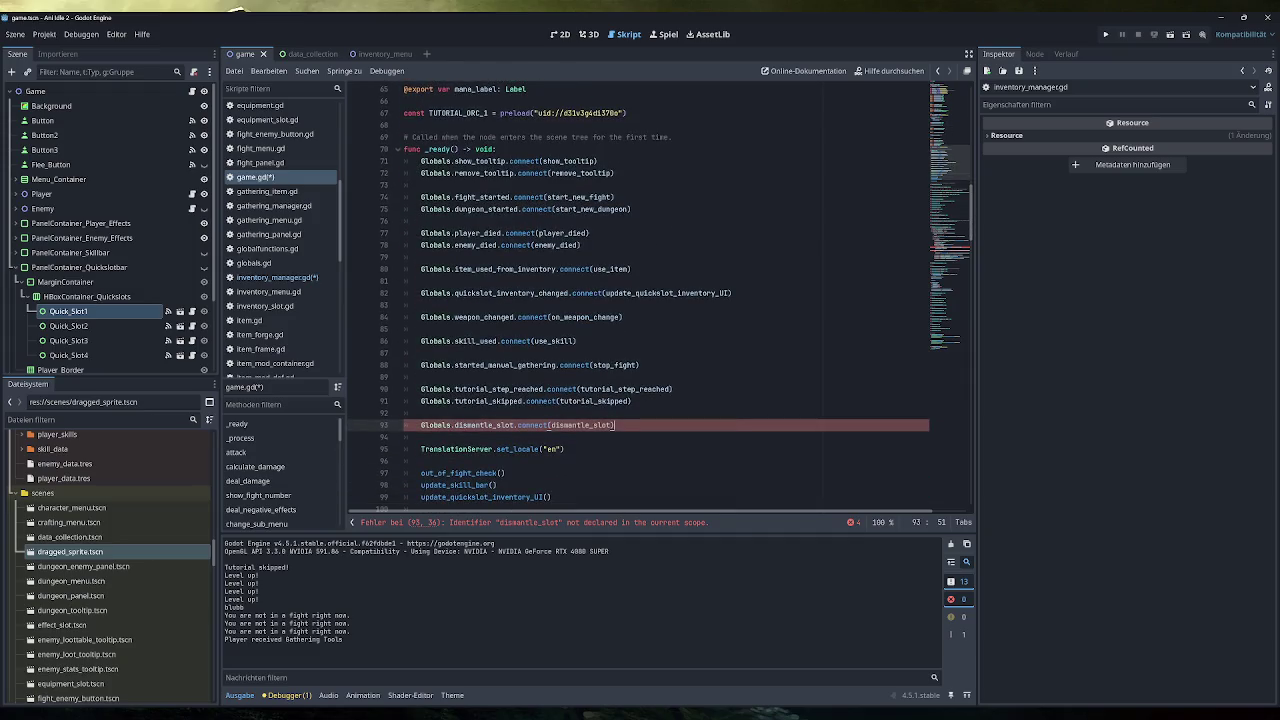
double_click(581, 425)
text(disman)
key(Return)
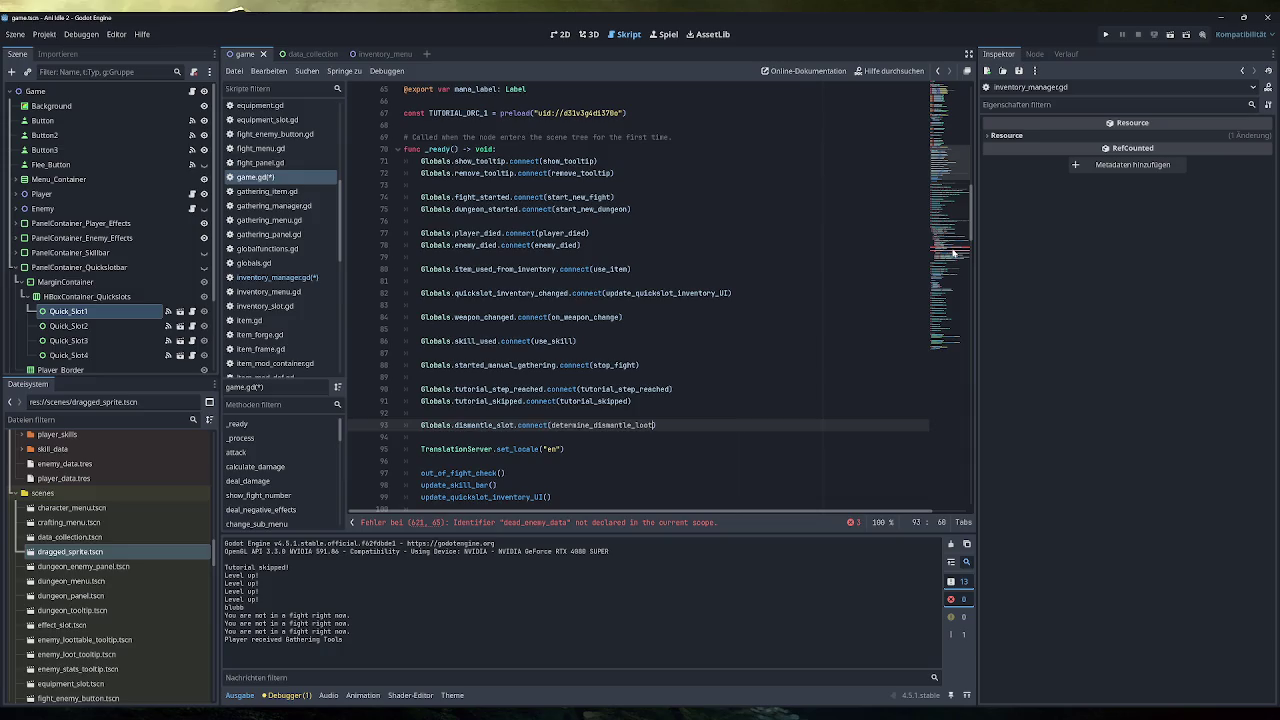
click(291, 278)
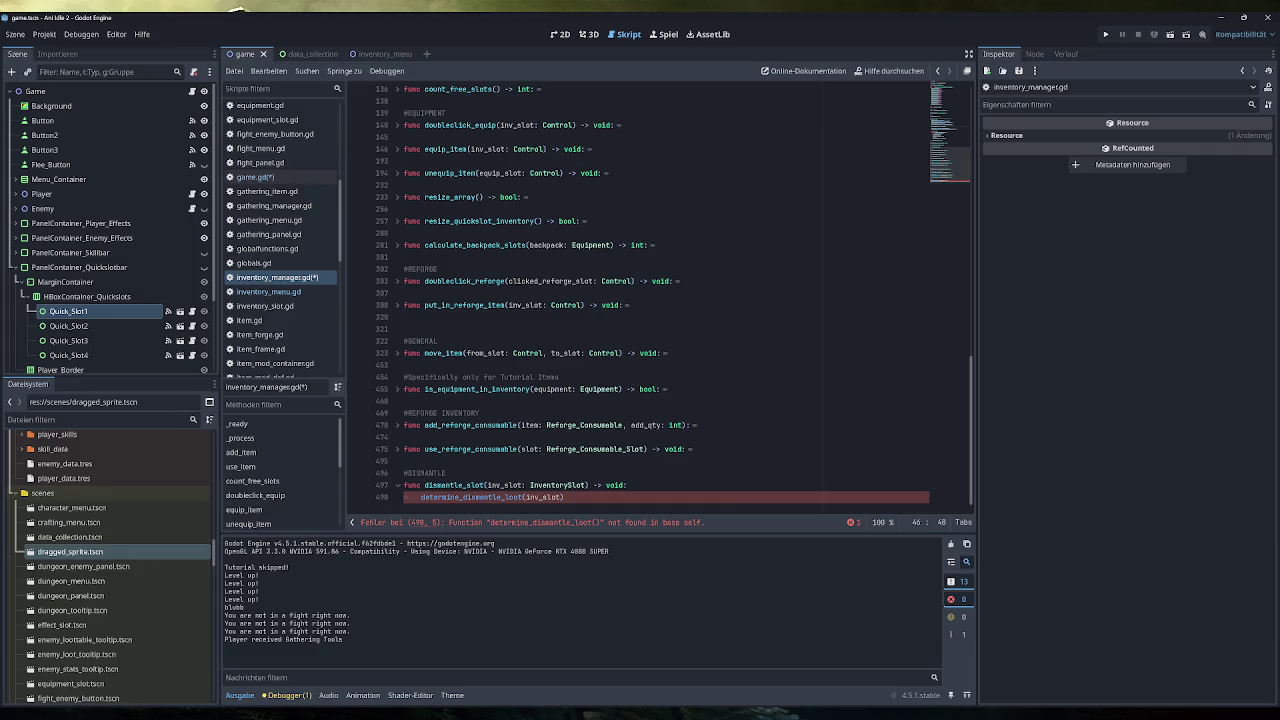
Try prefixing the determine_dismantle_loot call with 'Game.', then remove the prefix again.
click(459, 497)
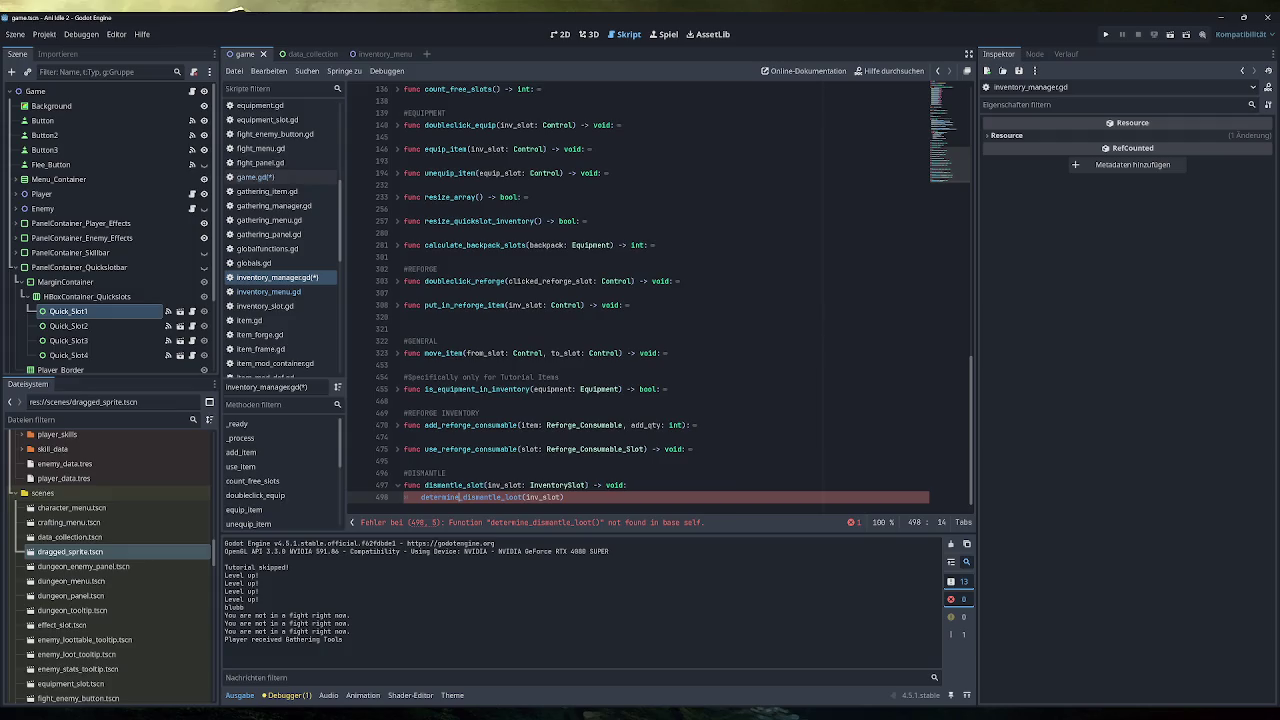
text(Game.)
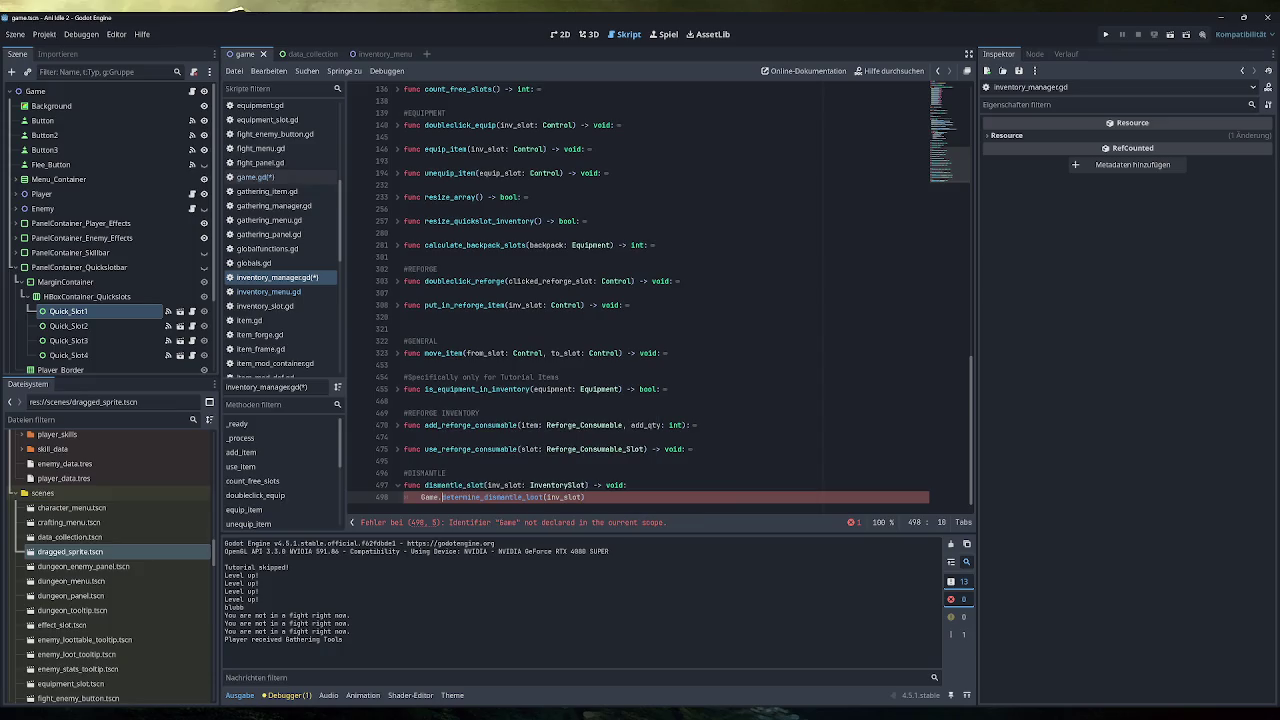
click(446, 473)
click(442, 497)
key(BackSpace)
key(BackSpace)
key(BackSpace)
click(543, 497)
click(627, 485)
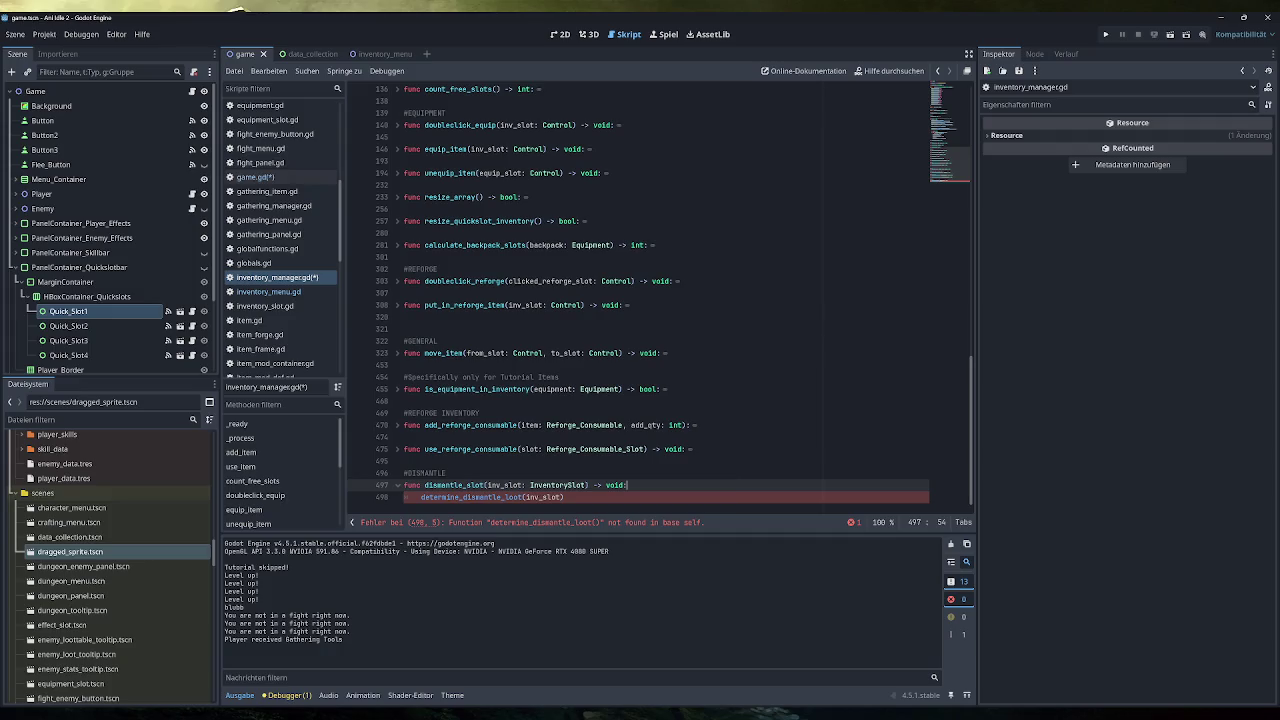
Delete determine_dismantle_loot(inv_slot) from dismantle_slot and return to that function in game.gd.
mouse_move(545, 497)
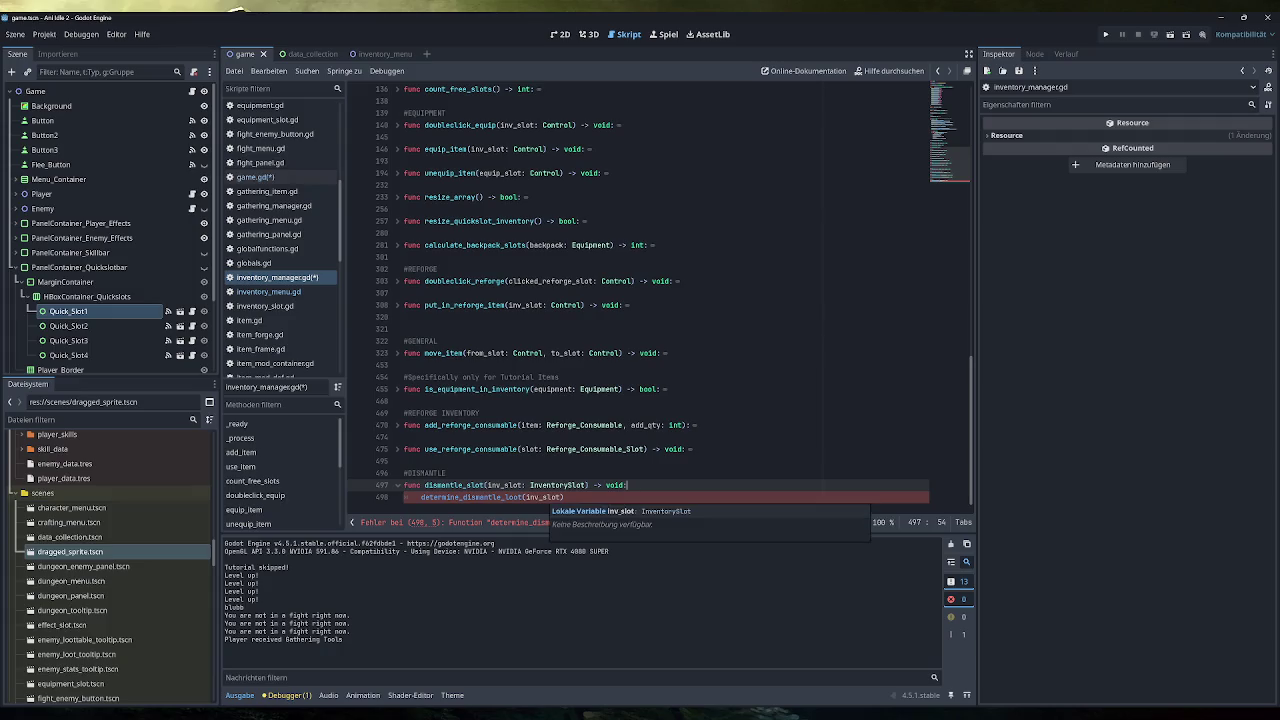
drag(565, 497, 423, 497)
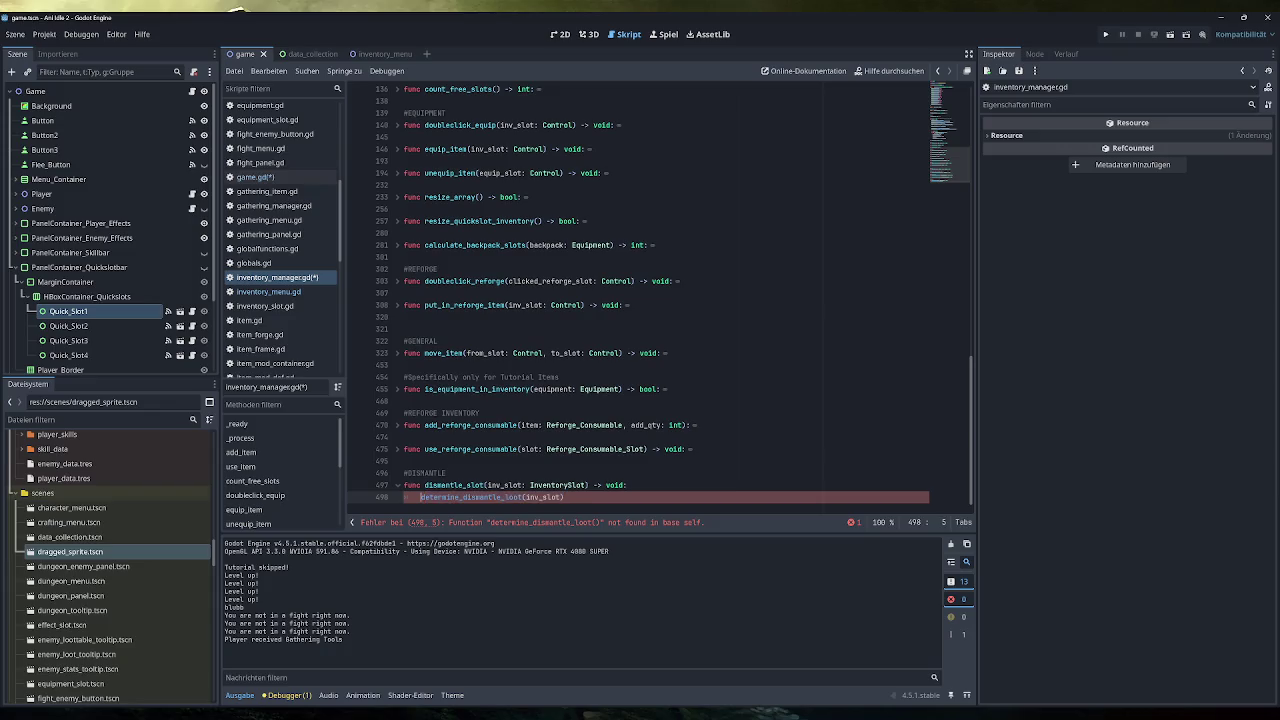
key(BackSpace)
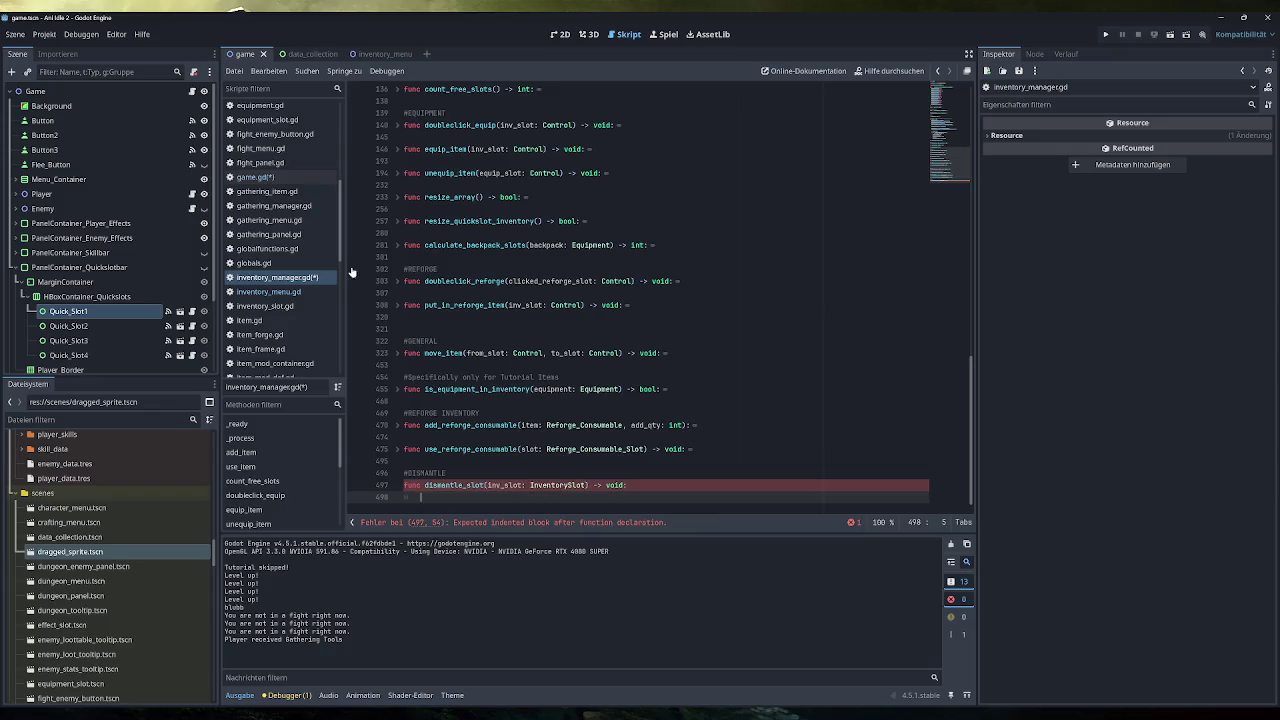
click(256, 177)
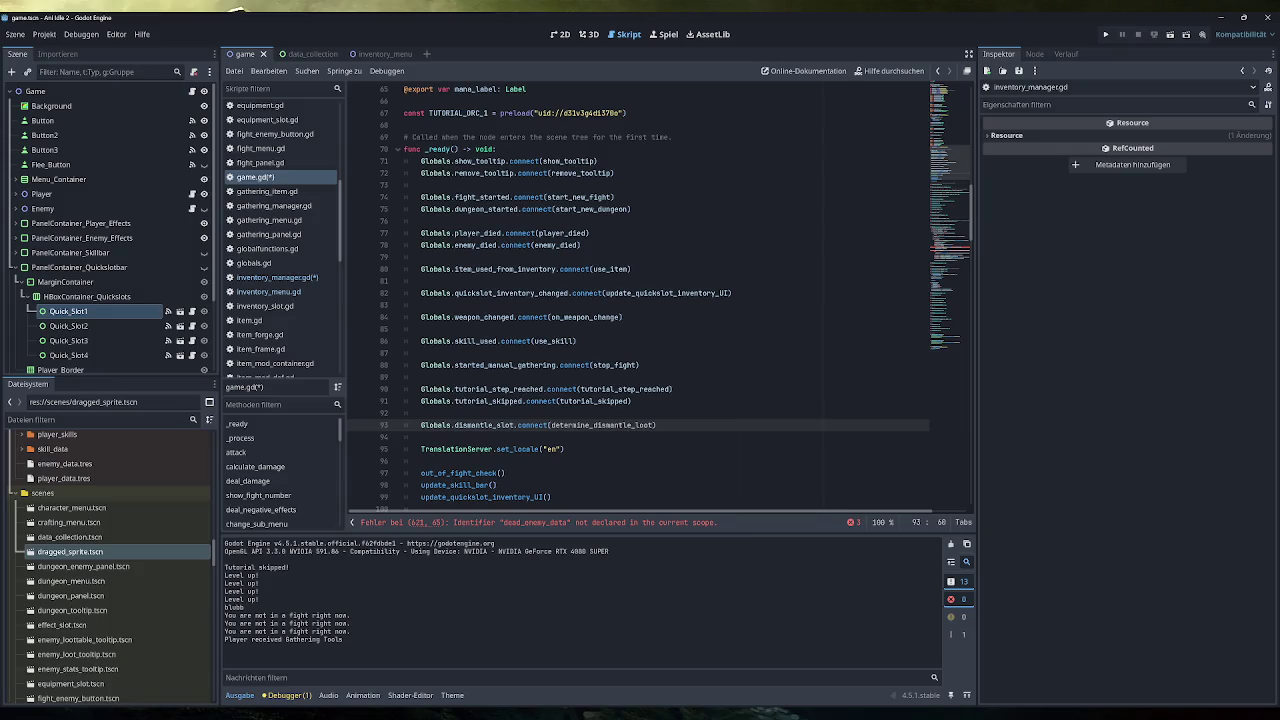
ctrl+click(600, 425)
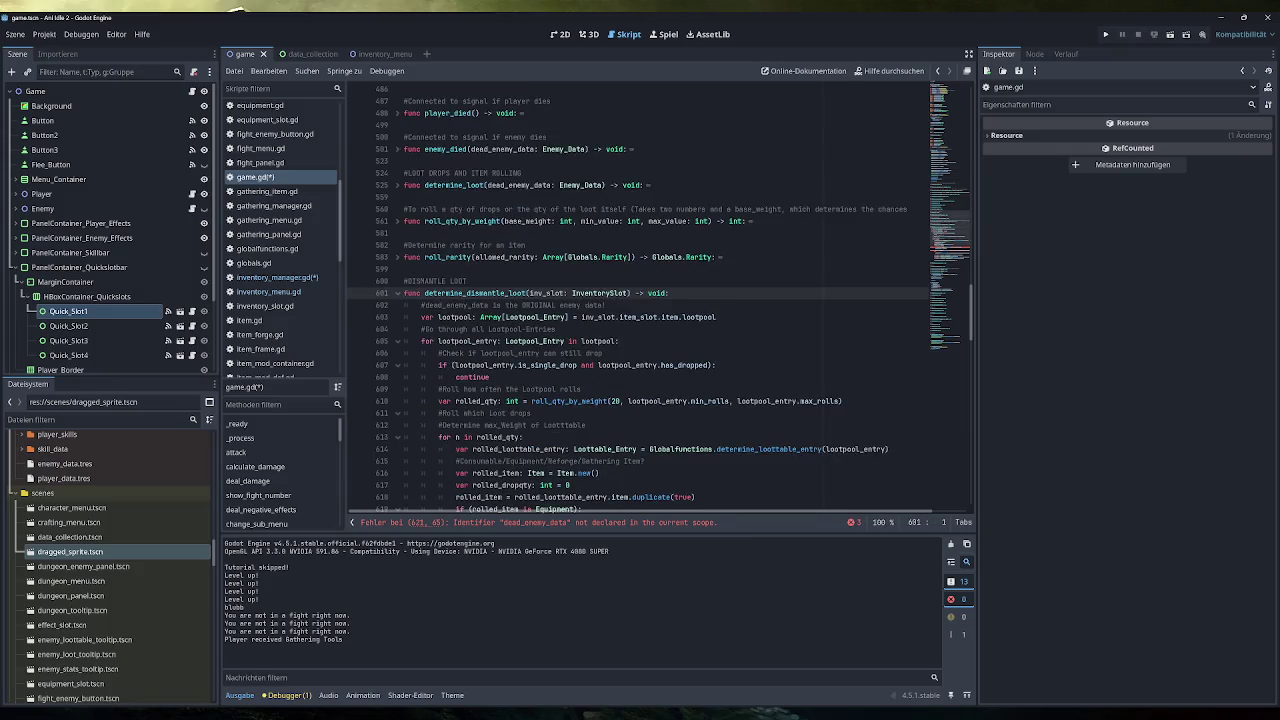
Read through determine_dismantle_loot's loottable roll, item type and drop quantity code.
scroll(658, 306, down, 2)
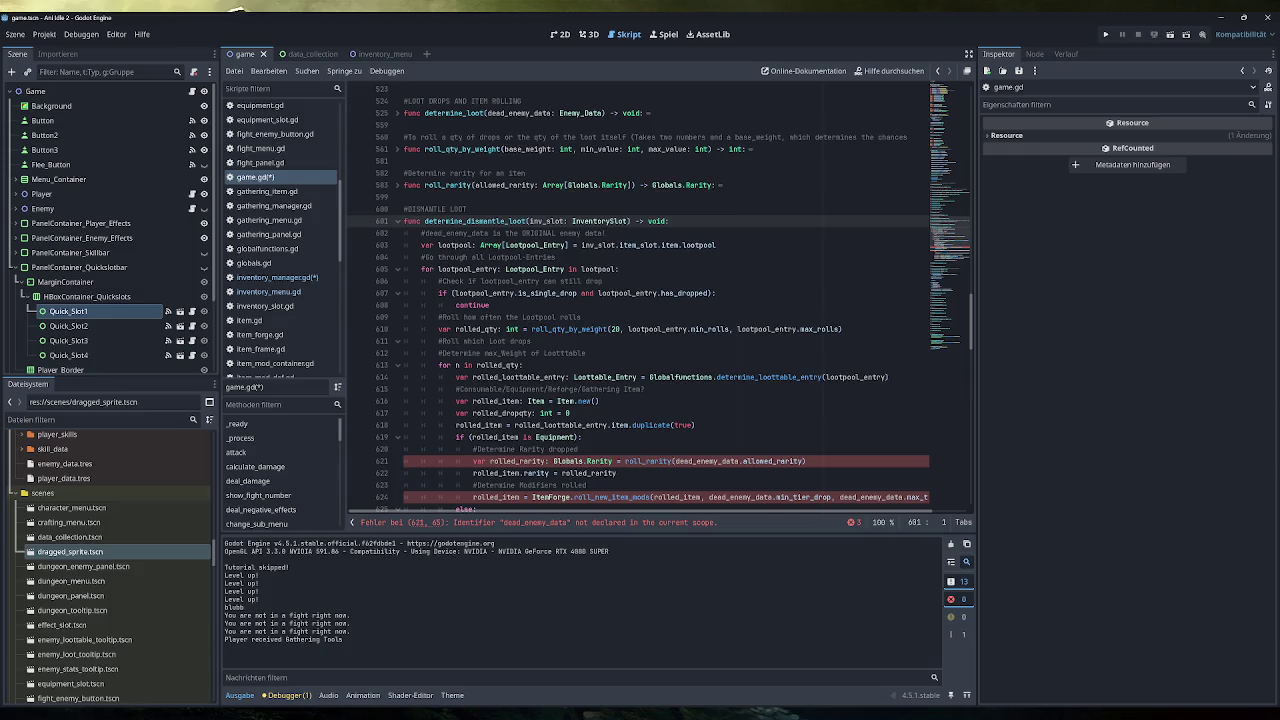
scroll(659, 304, down, 1)
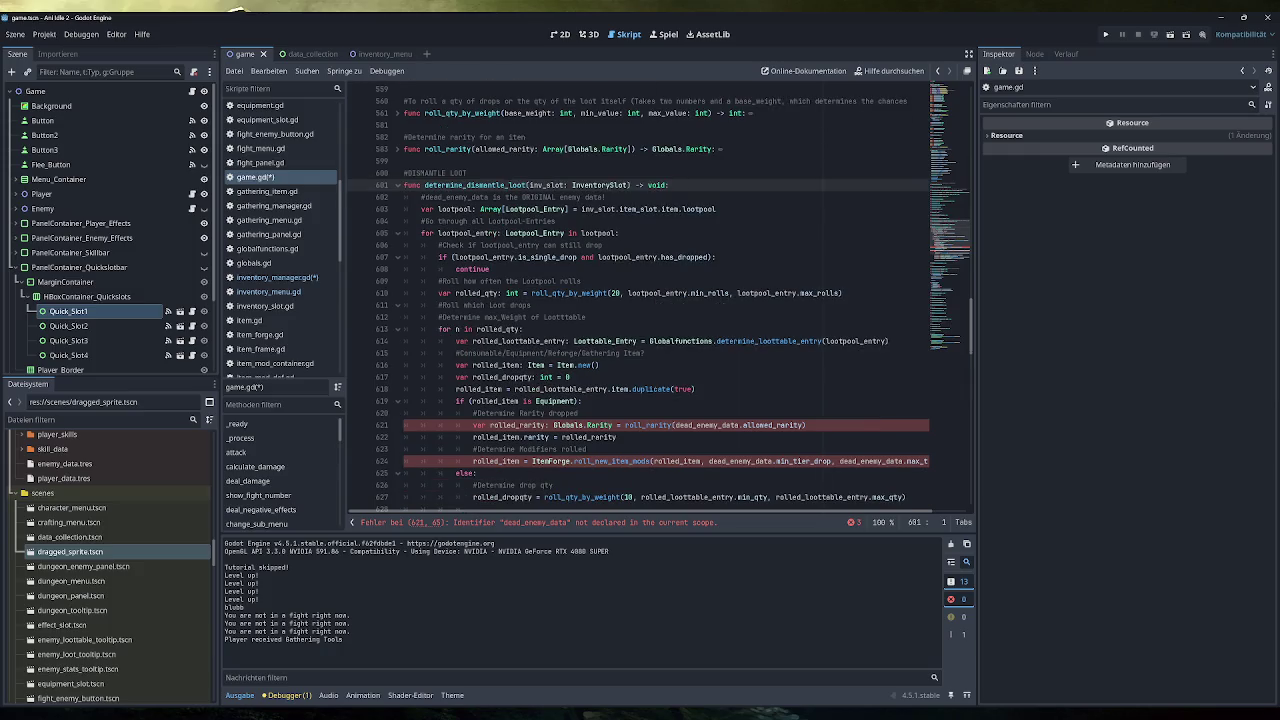
click(570, 293)
click(586, 317)
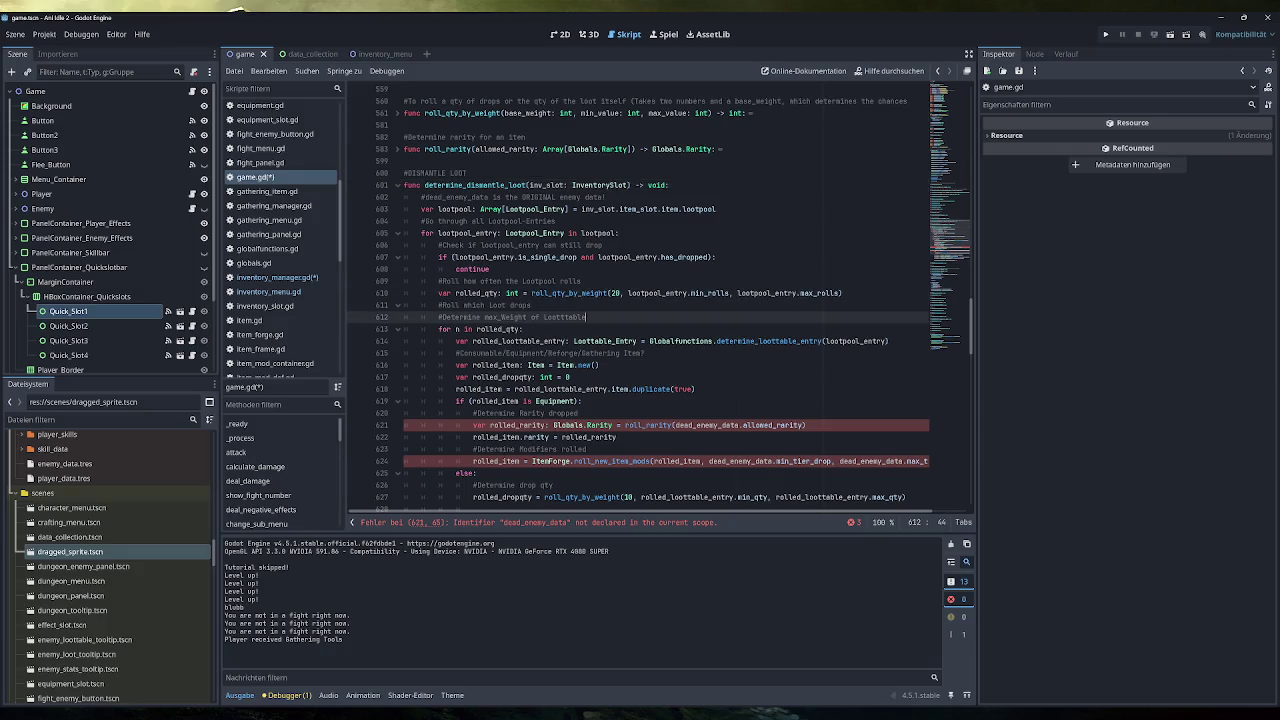
drag(442, 317, 586, 317)
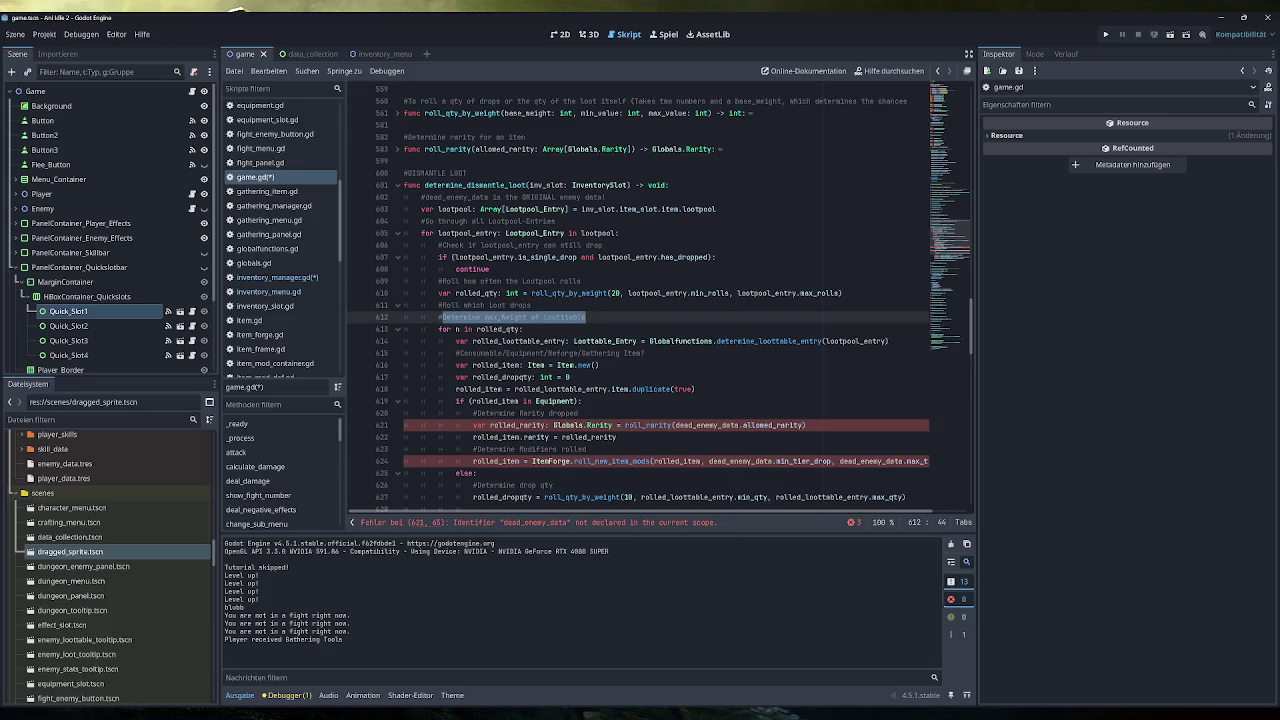
drag(888, 341, 455, 341)
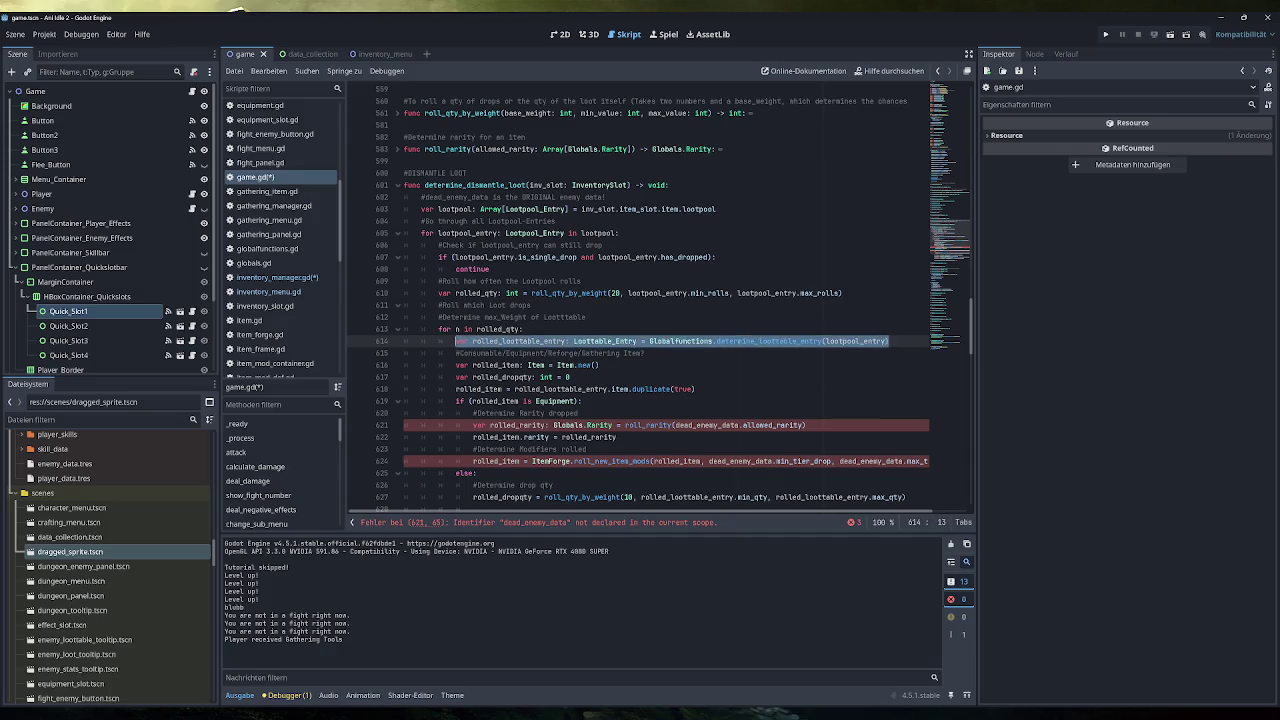
click(700, 353)
scroll(658, 306, down, 1)
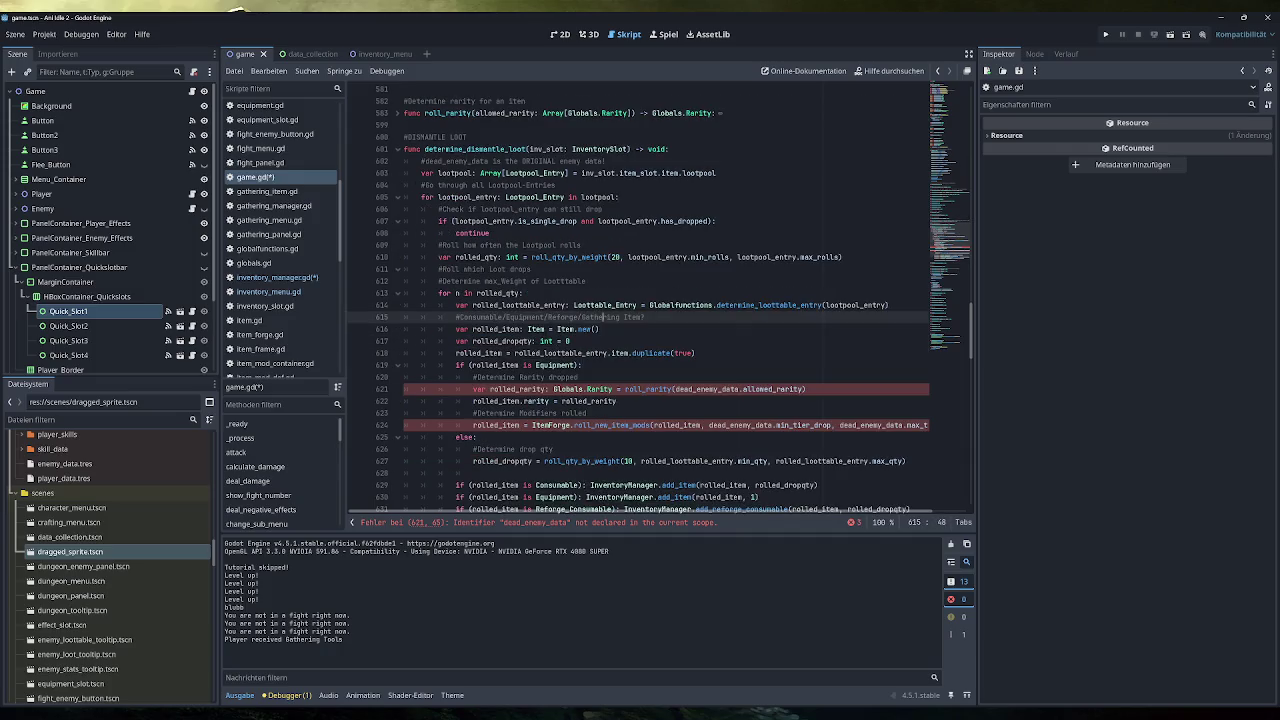
scroll(604, 317, down, 1)
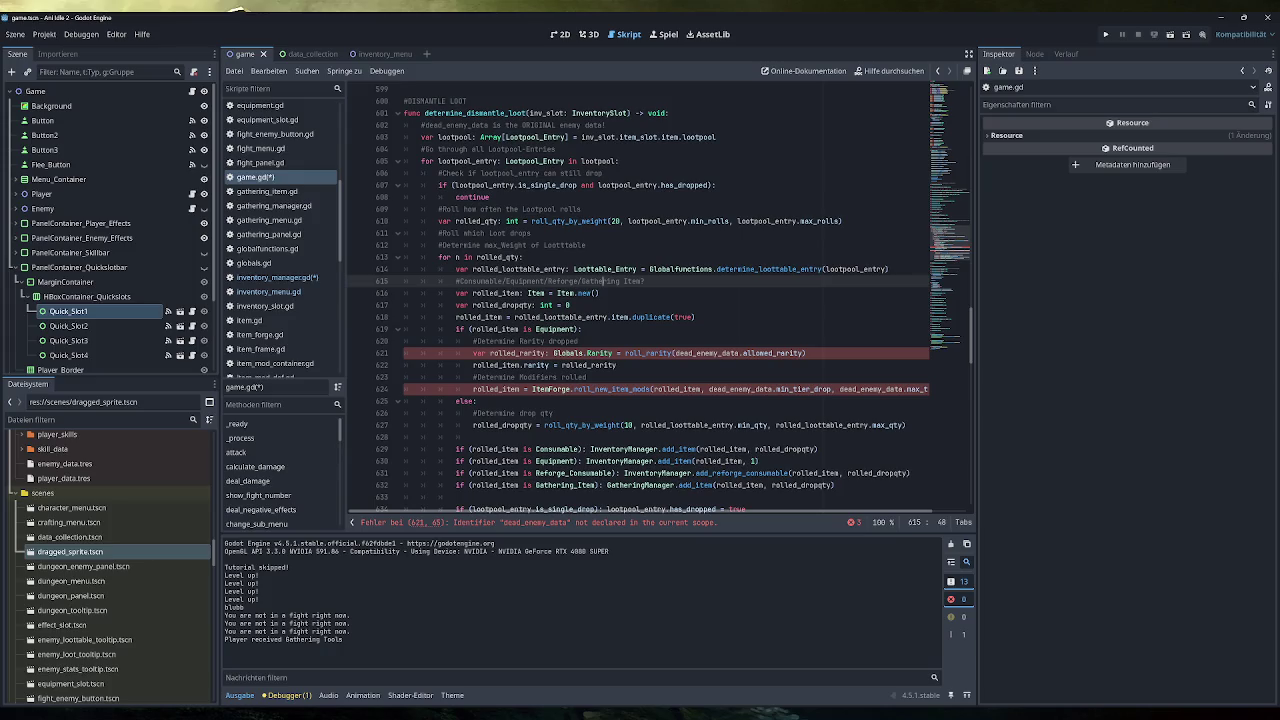
click(502, 305)
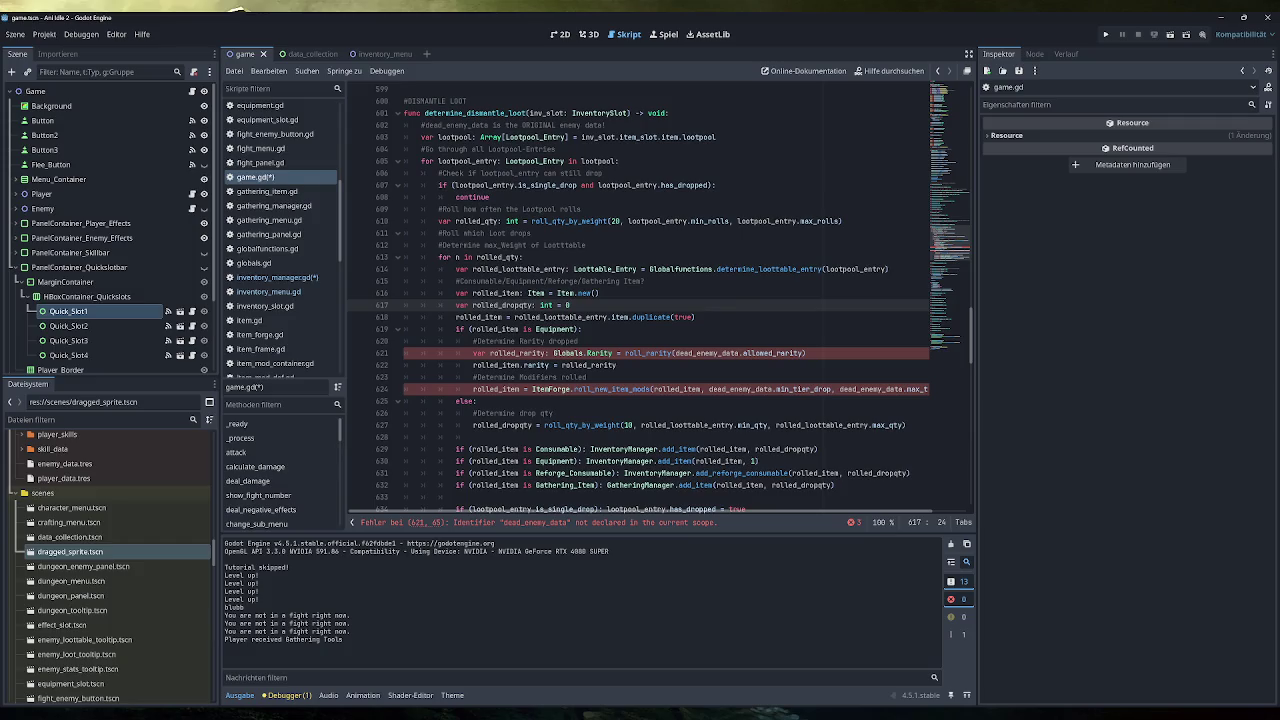
scroll(600, 330, down, 1)
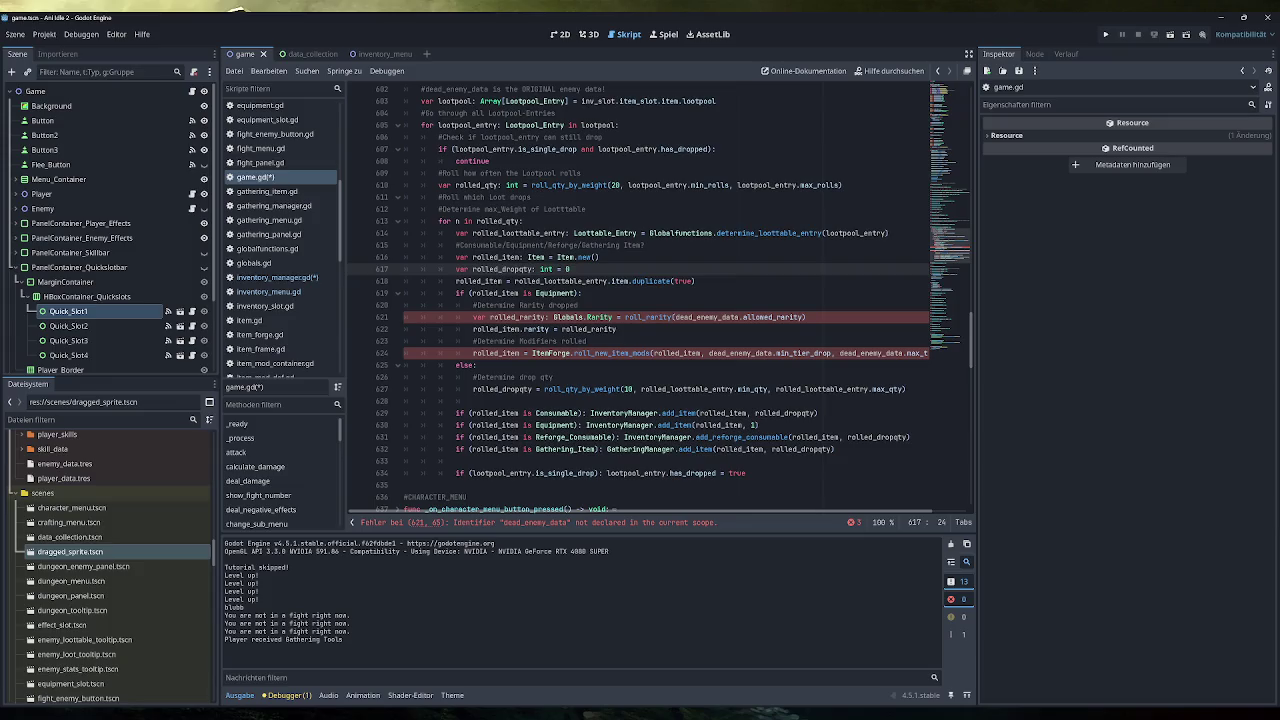
Replace the equipment rarity and modifier rolls with print("Dismantle Loot cannot be Equipment.") and return.
drag(687, 353, 473, 305)
key(BackSpace)
key(End)
key(shift+Home)
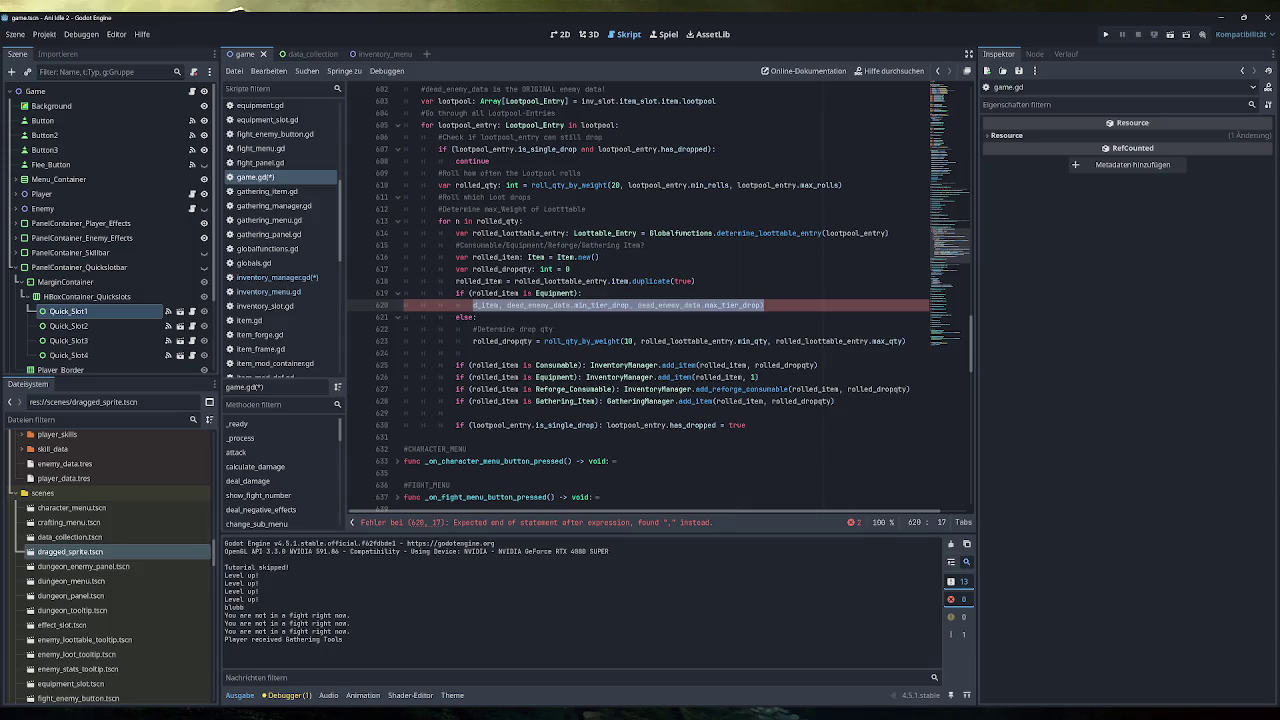
text(print(")
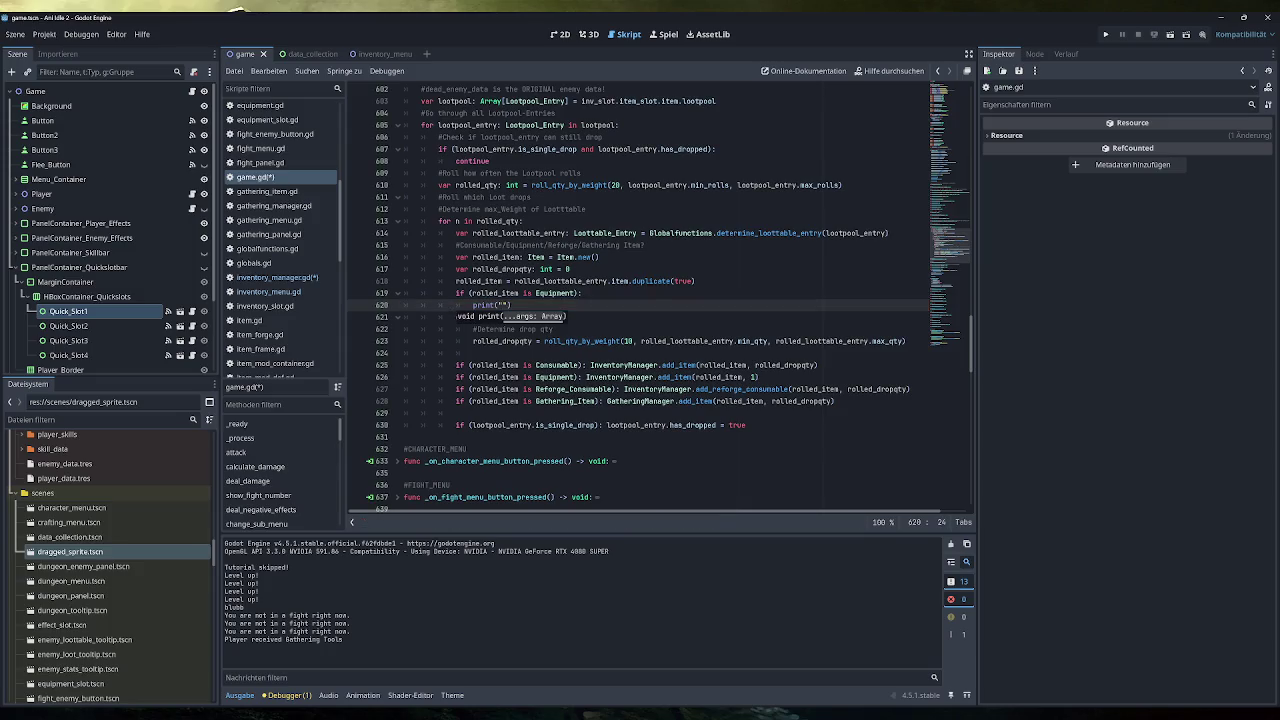
text(Dismantle )
text(Loot cannot be )
text(Equipment)
text(.)
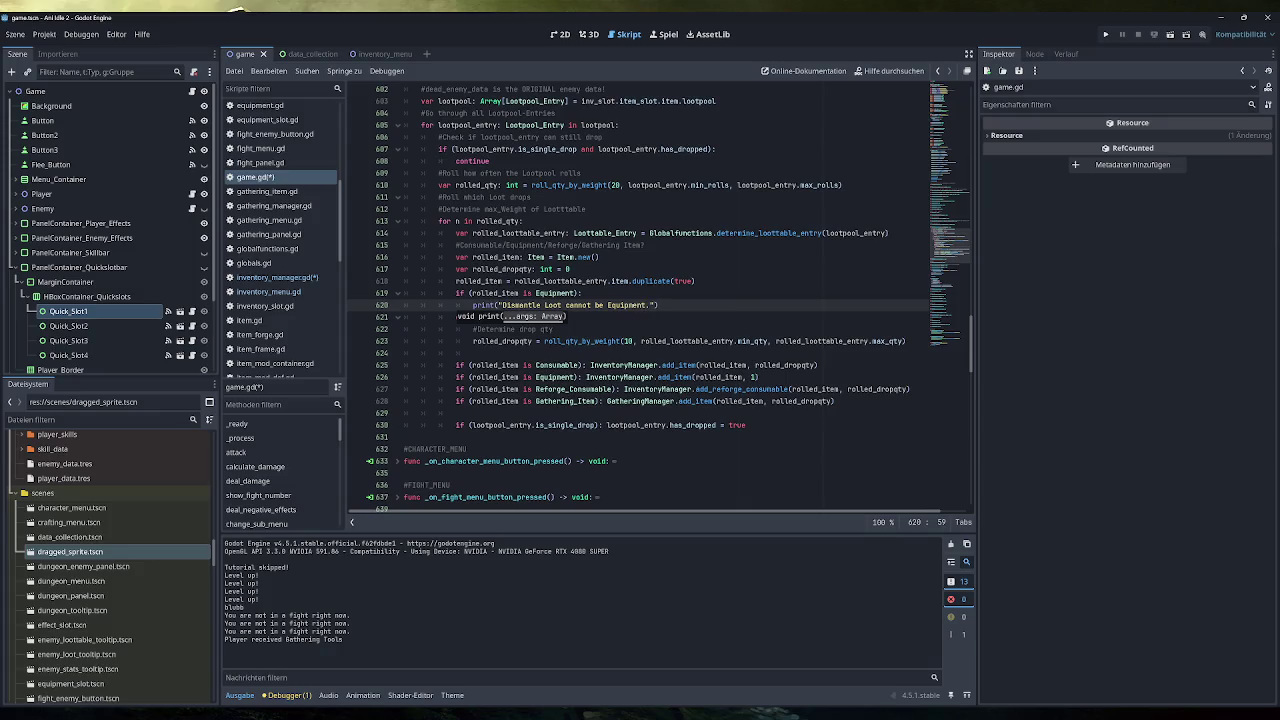
key(End)
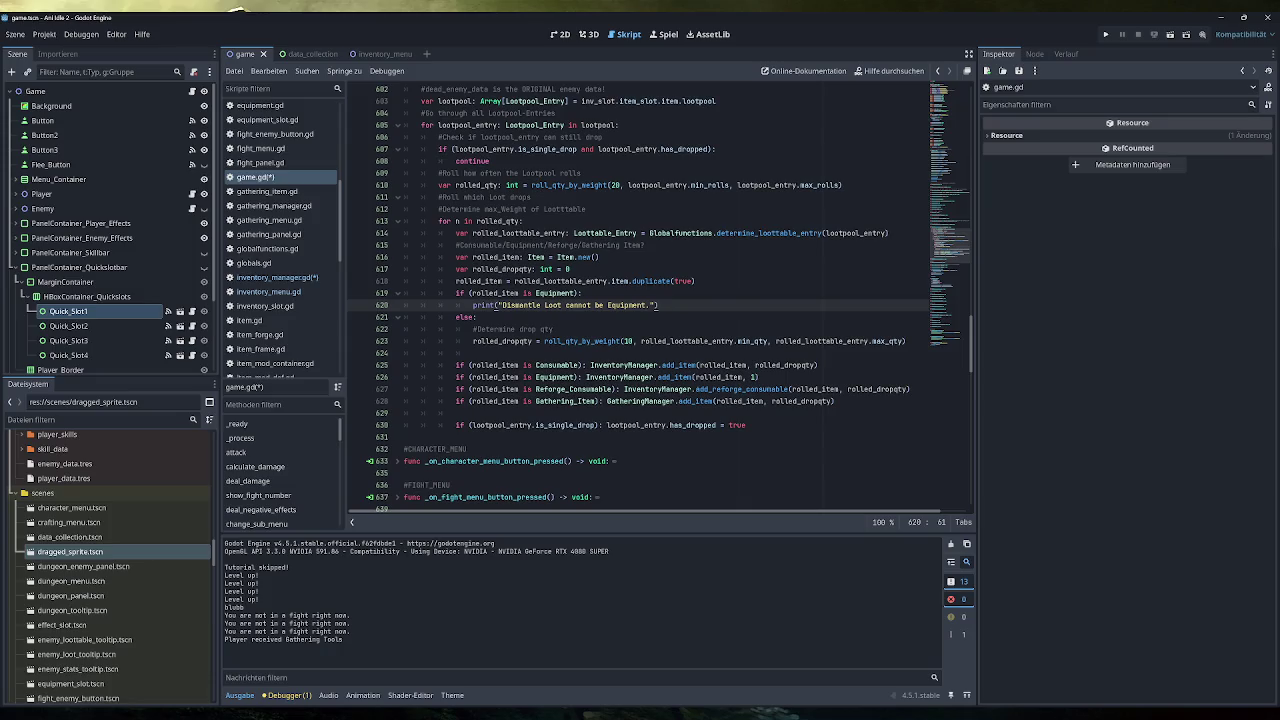
key(Return)
text(return)
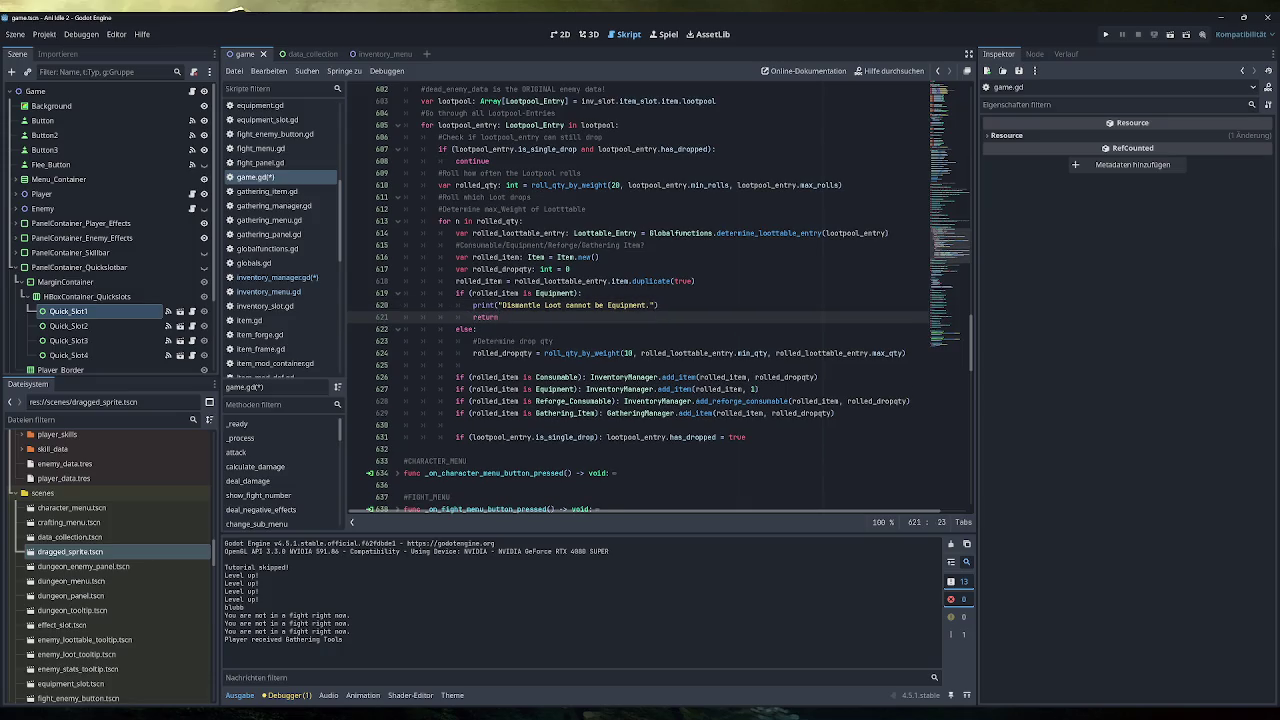
click(658, 305)
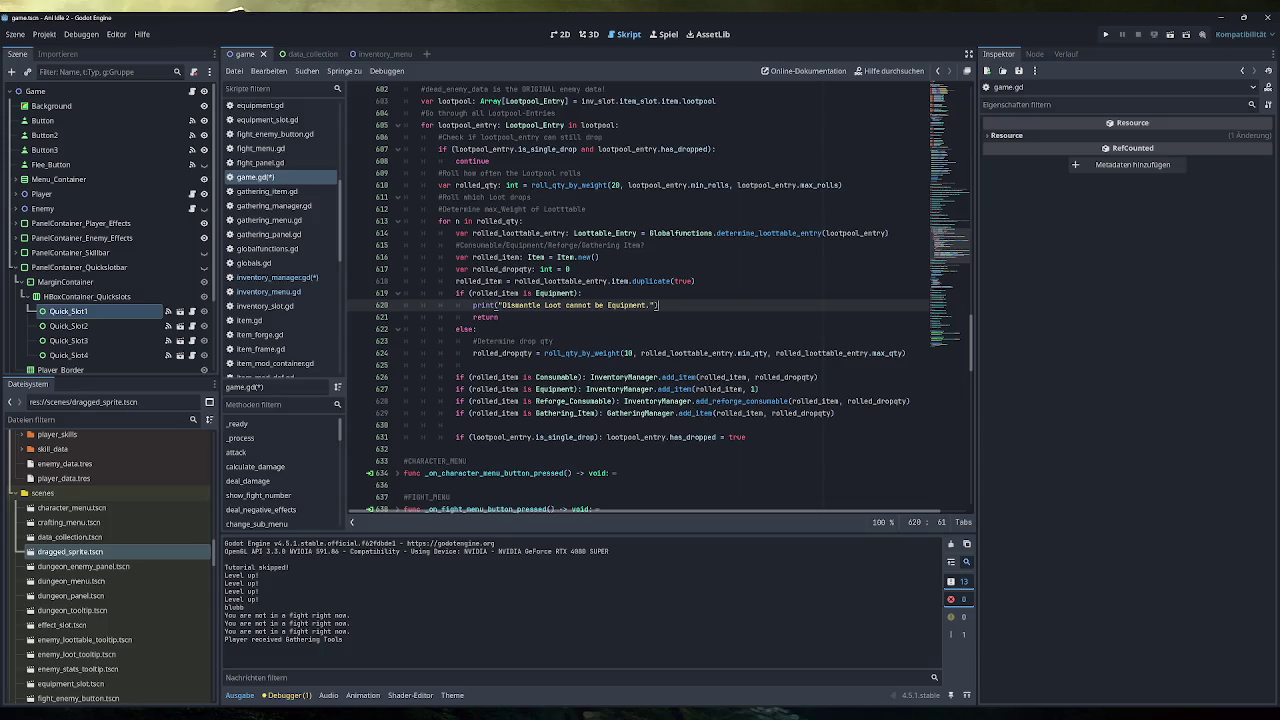
Delete the Equipment add_item line from the else branch, then switch to inventory_manager.gd.
click(477, 329)
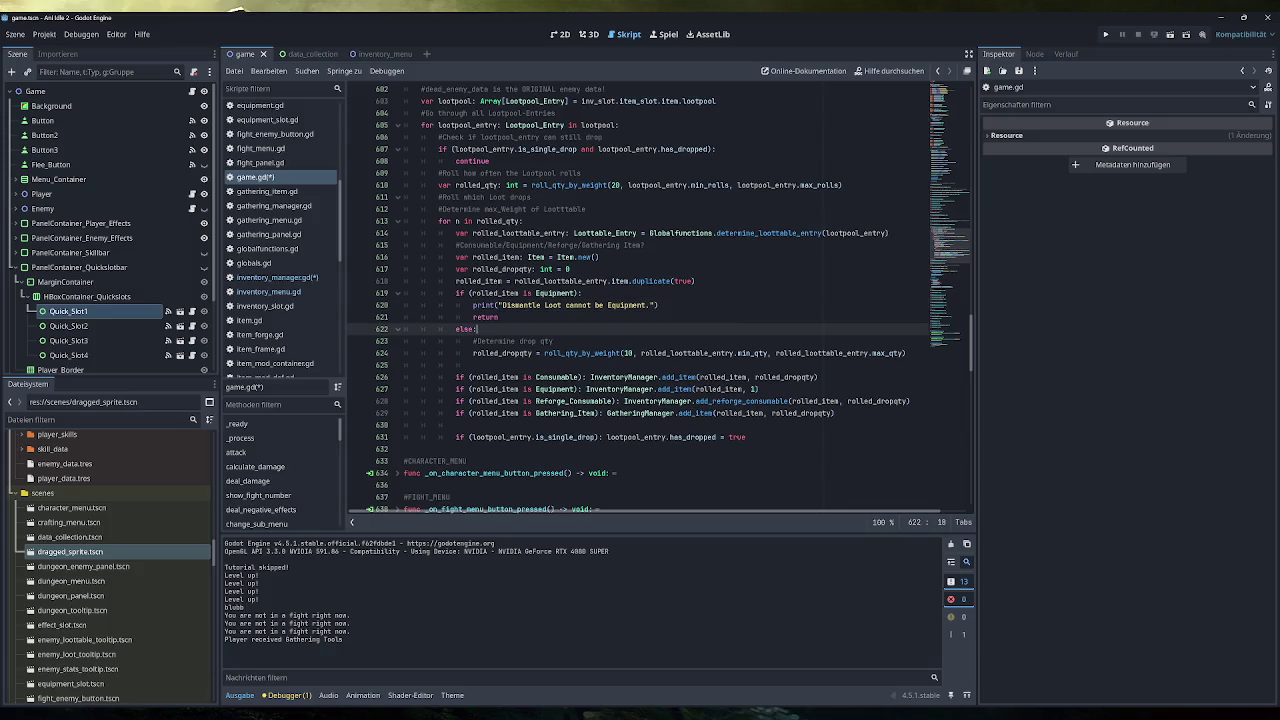
key(Down)
drag(519, 353, 731, 353)
click(577, 389)
click(760, 389)
key(shift+Home)
key(shift+Home)
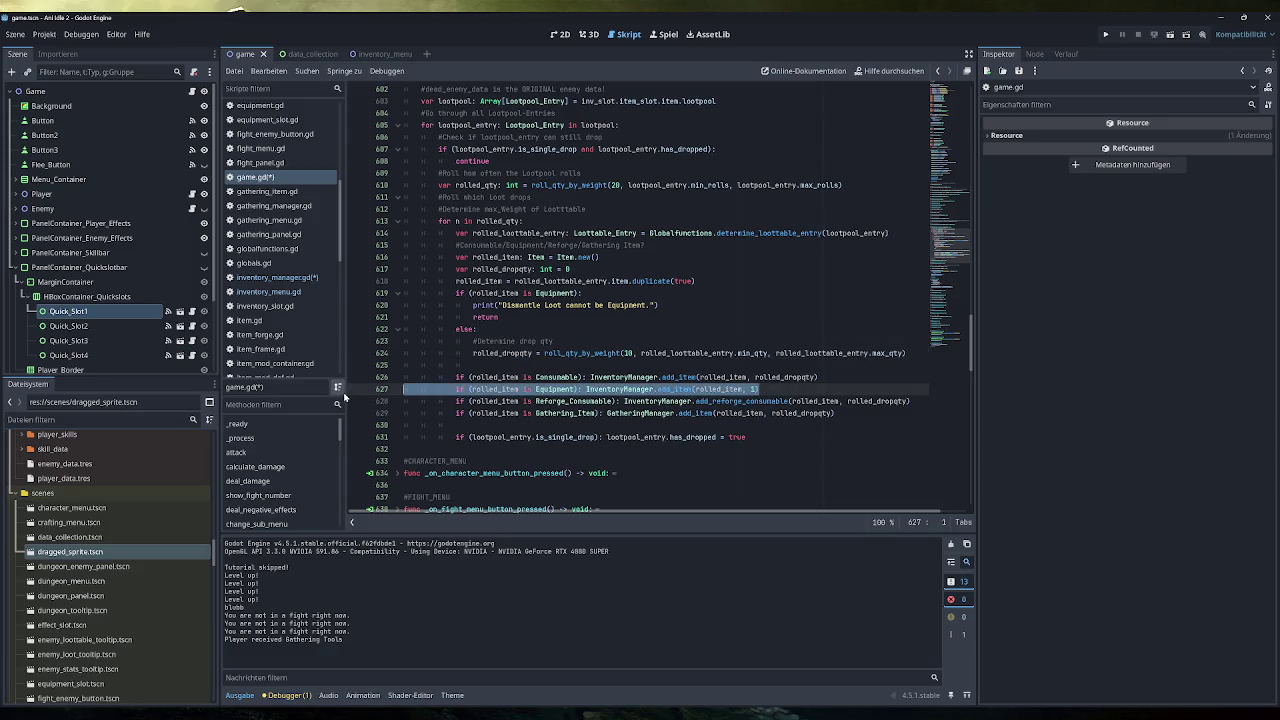
key(BackSpace)
key(BackSpace)
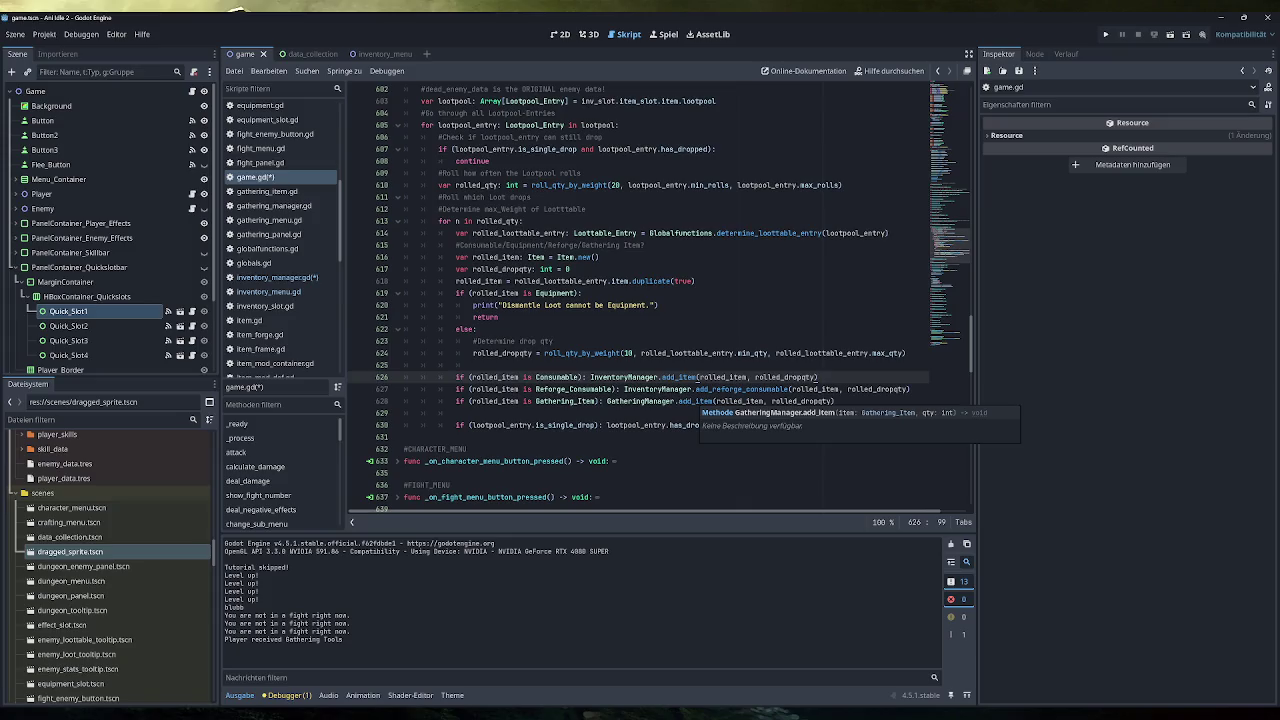
key(Down)
key(Down)
key(Down)
key(shift+Home)
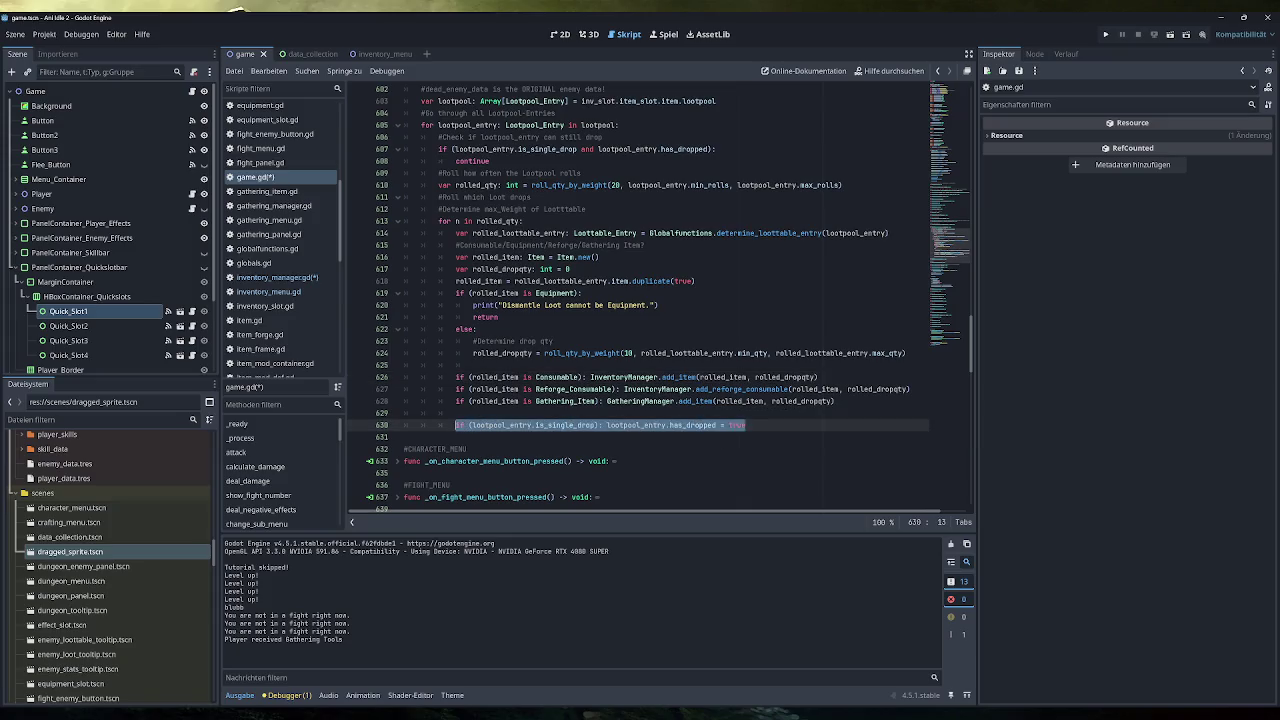
click(714, 425)
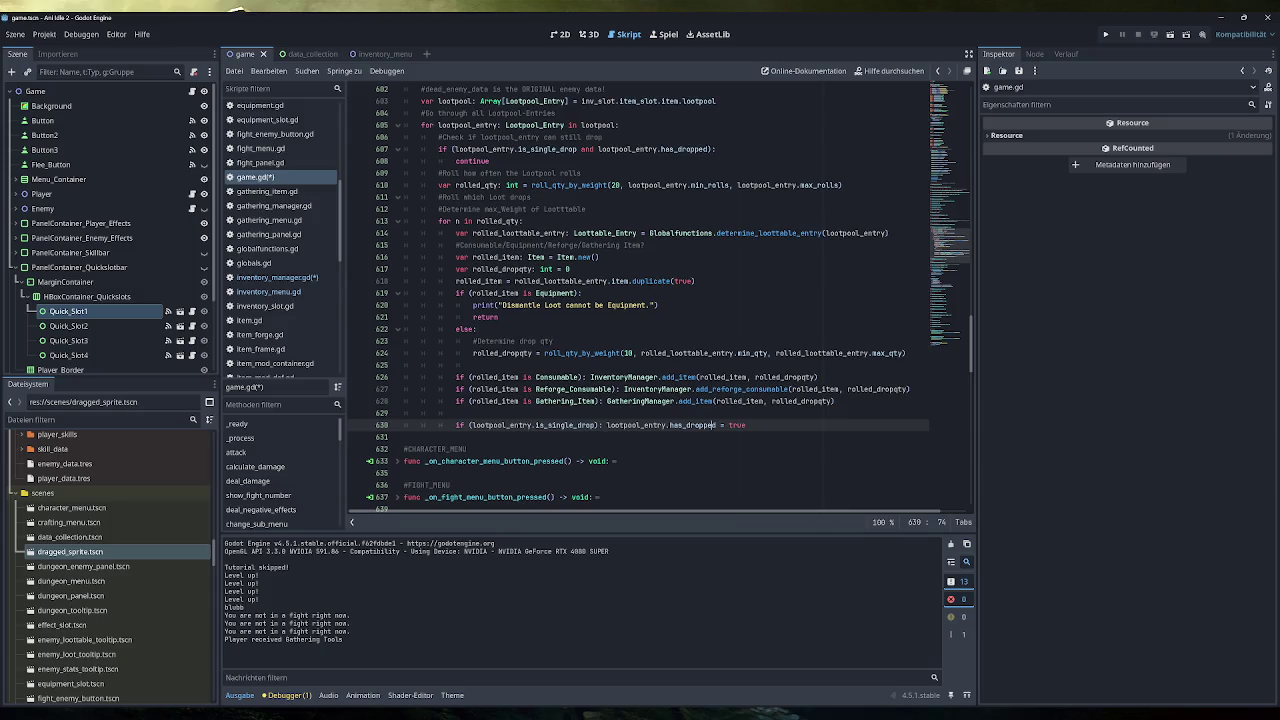
click(270, 277)
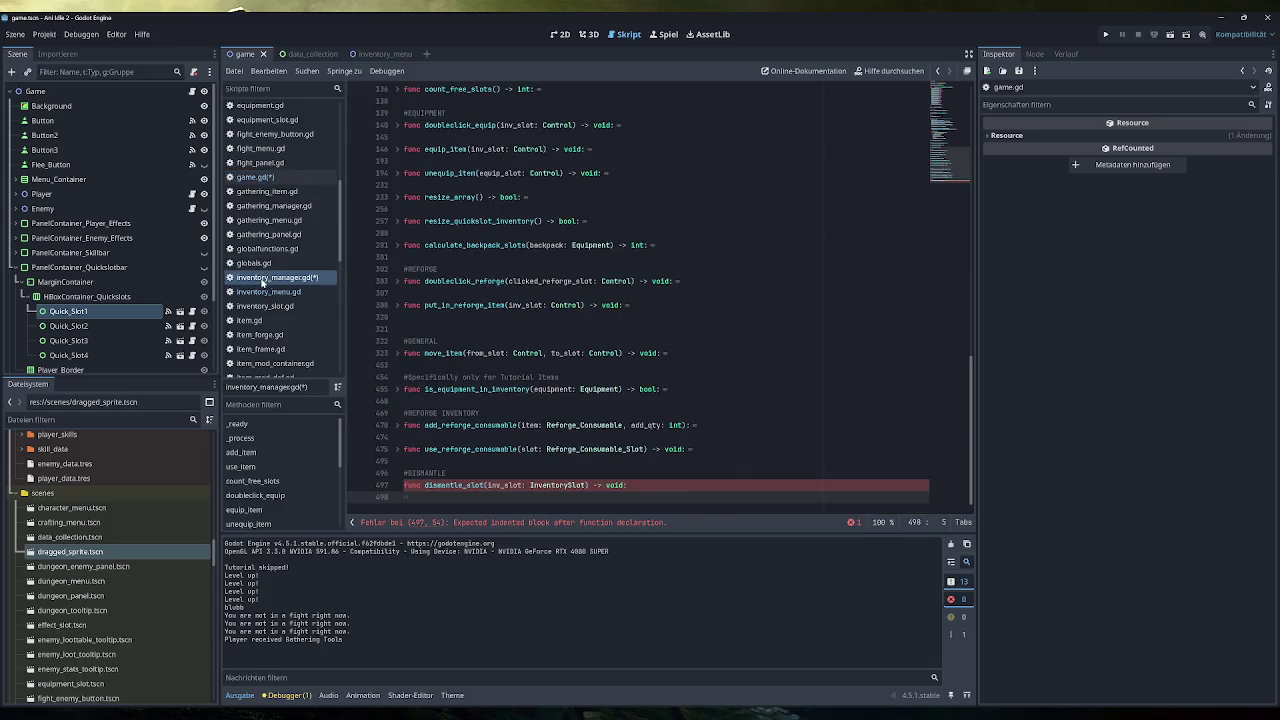
Expand and collapse the use_item function in inventory_manager.gd to inspect it.
scroll(650, 300, up, 3)
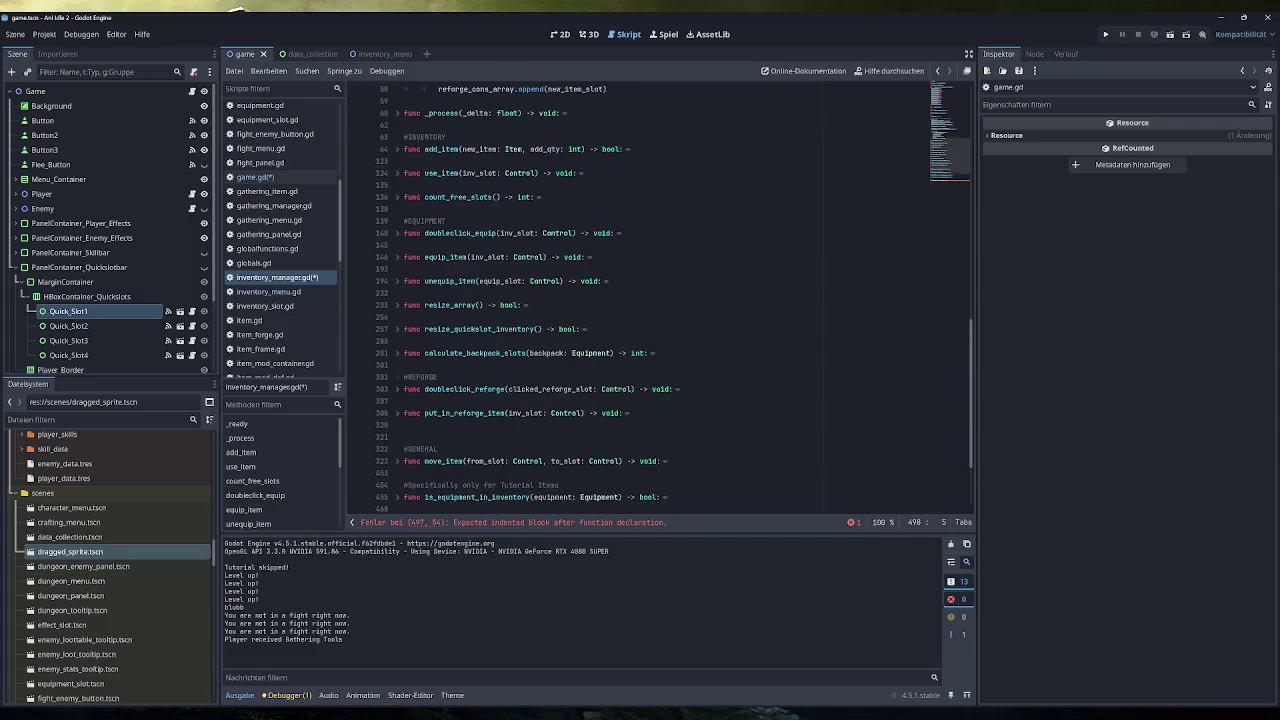
scroll(650, 300, up, 2)
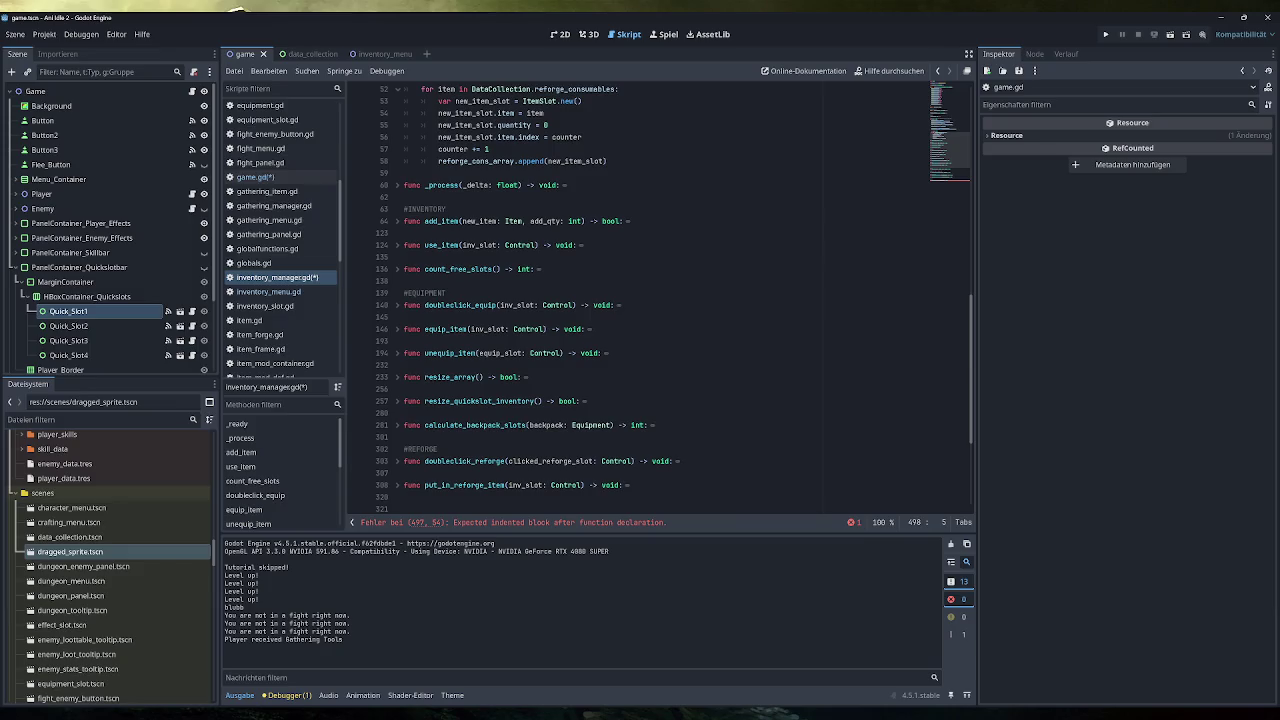
scroll(400, 249, down, 2)
scroll(400, 249, up, 2)
click(398, 245)
click(398, 245)
click(398, 245)
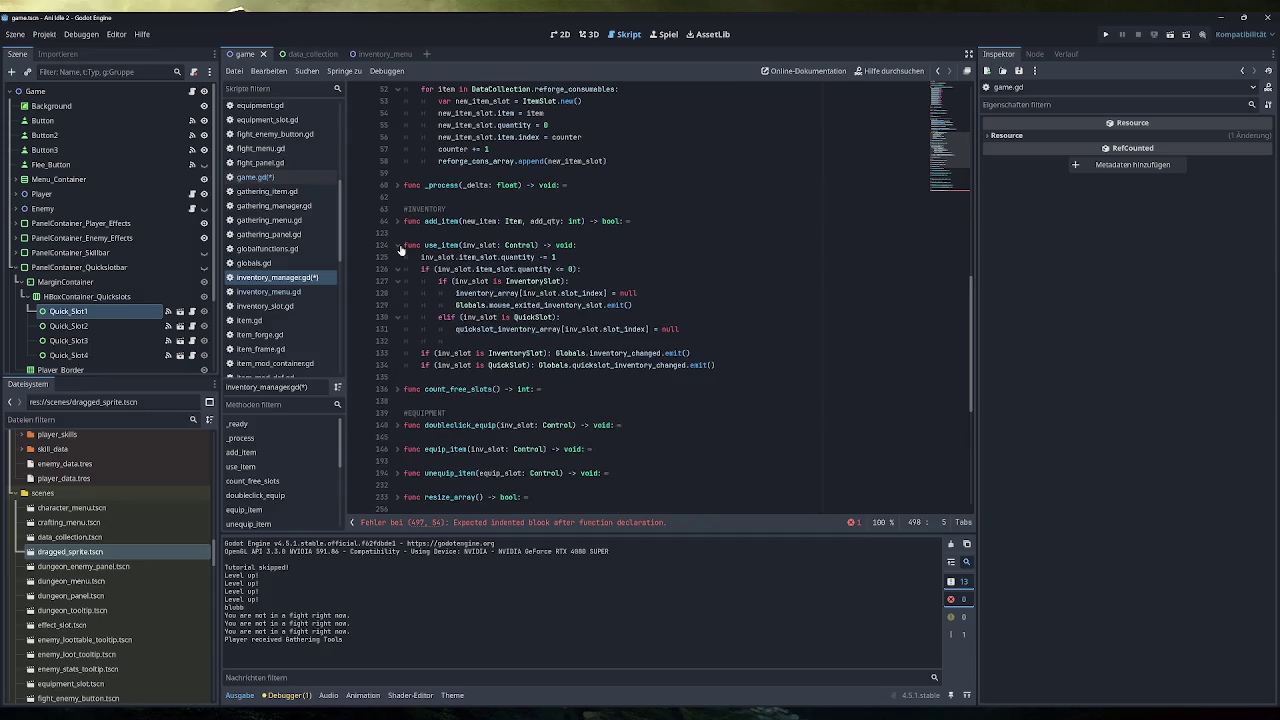
click(398, 245)
click(398, 245)
Review use_item's quantity decrement, slot clearing, mouse-exited emit and QuickSlot handling lines.
drag(556, 257, 420, 257)
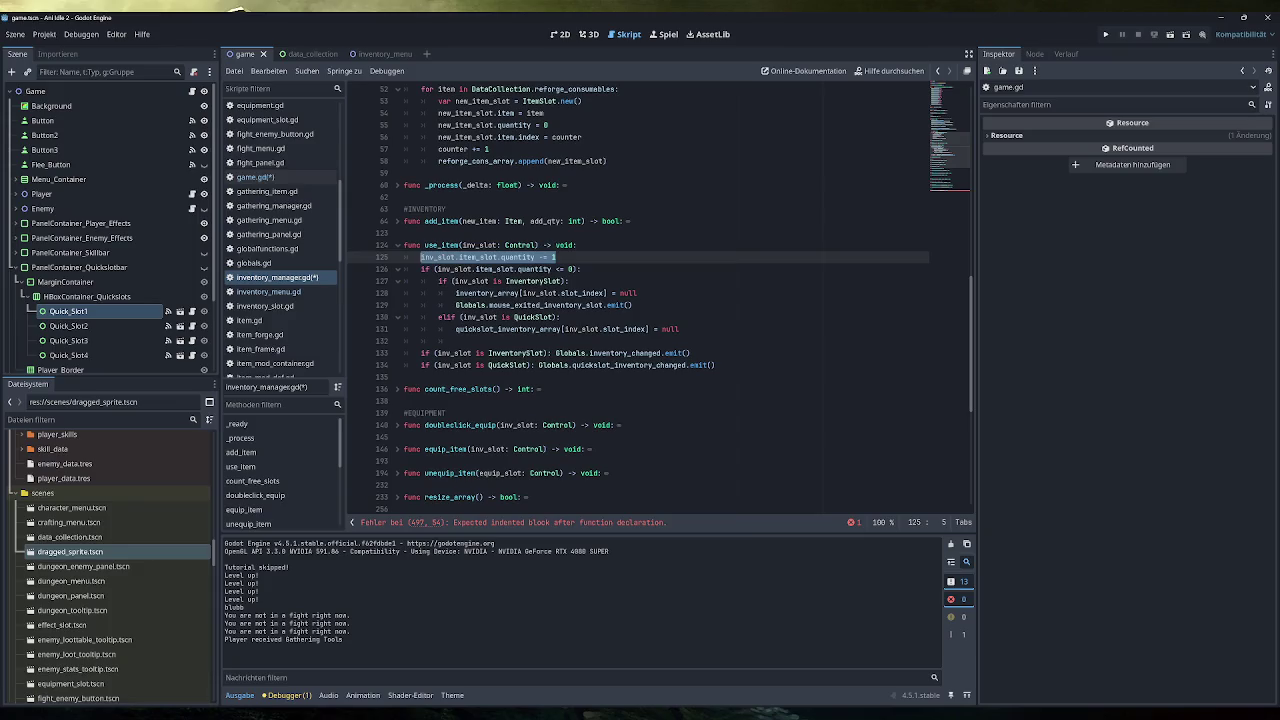
drag(637, 293, 456, 293)
drag(632, 305, 457, 305)
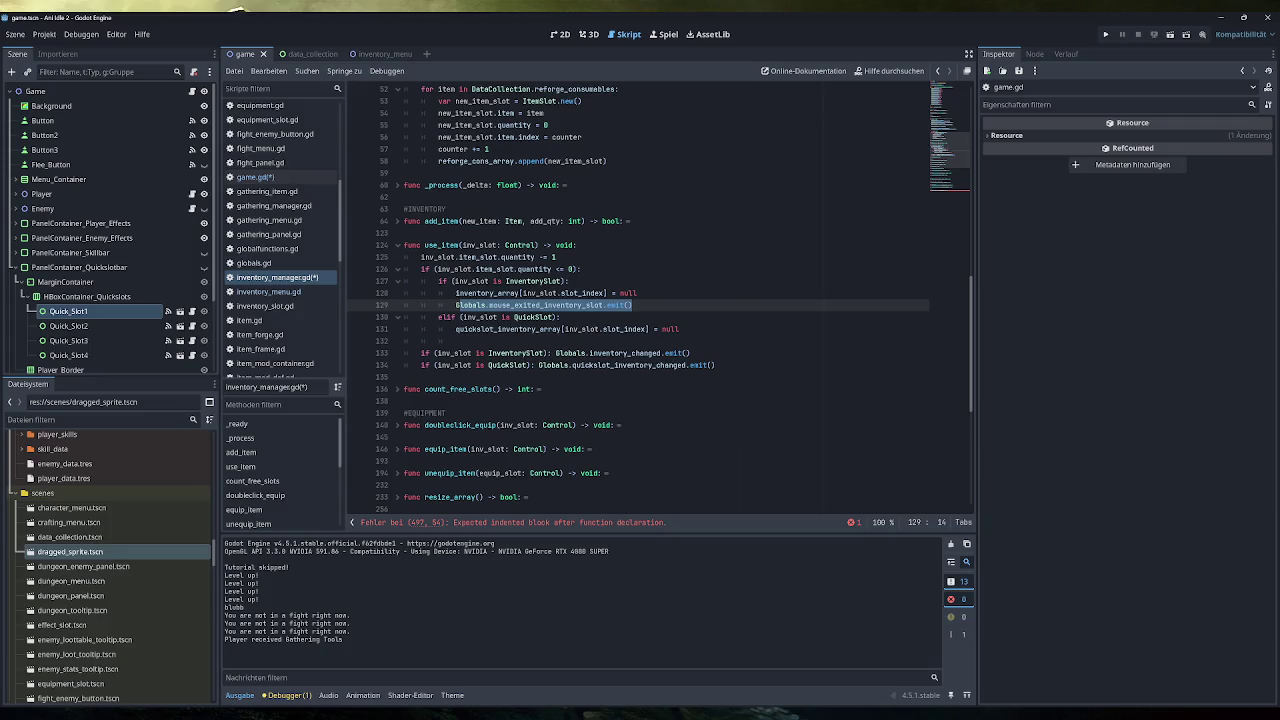
drag(560, 317, 438, 317)
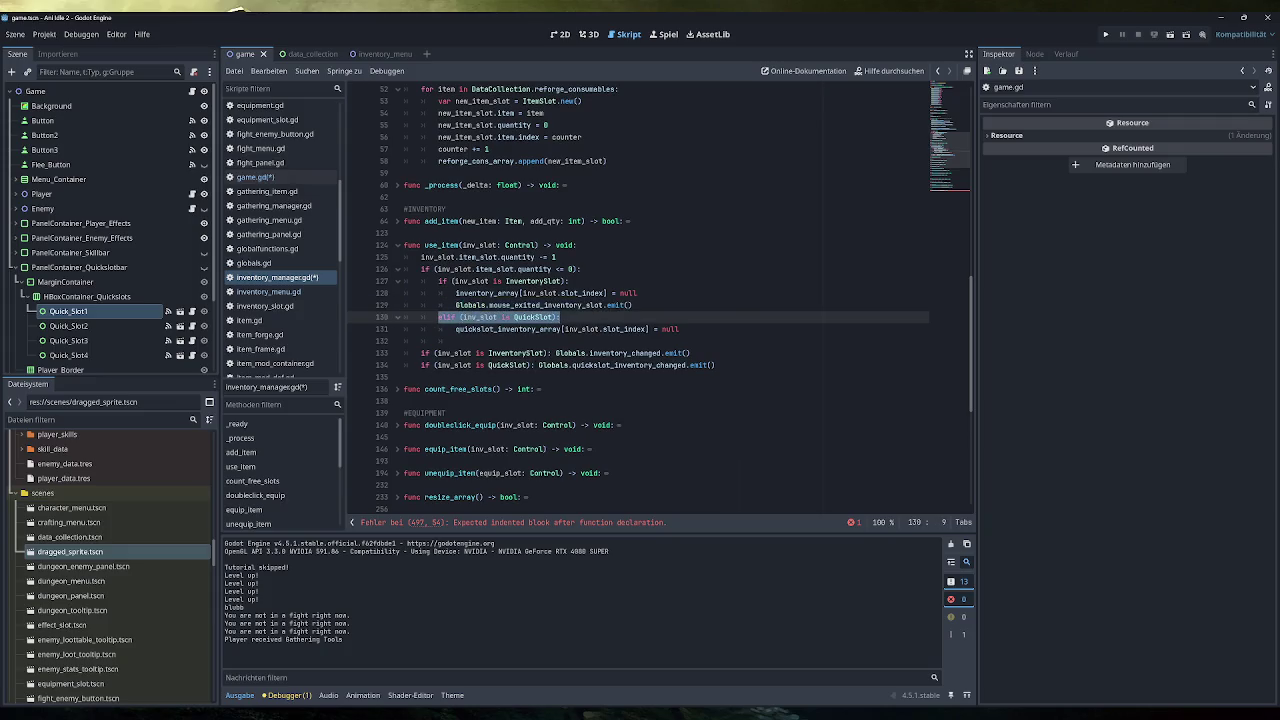
drag(679, 329, 455, 329)
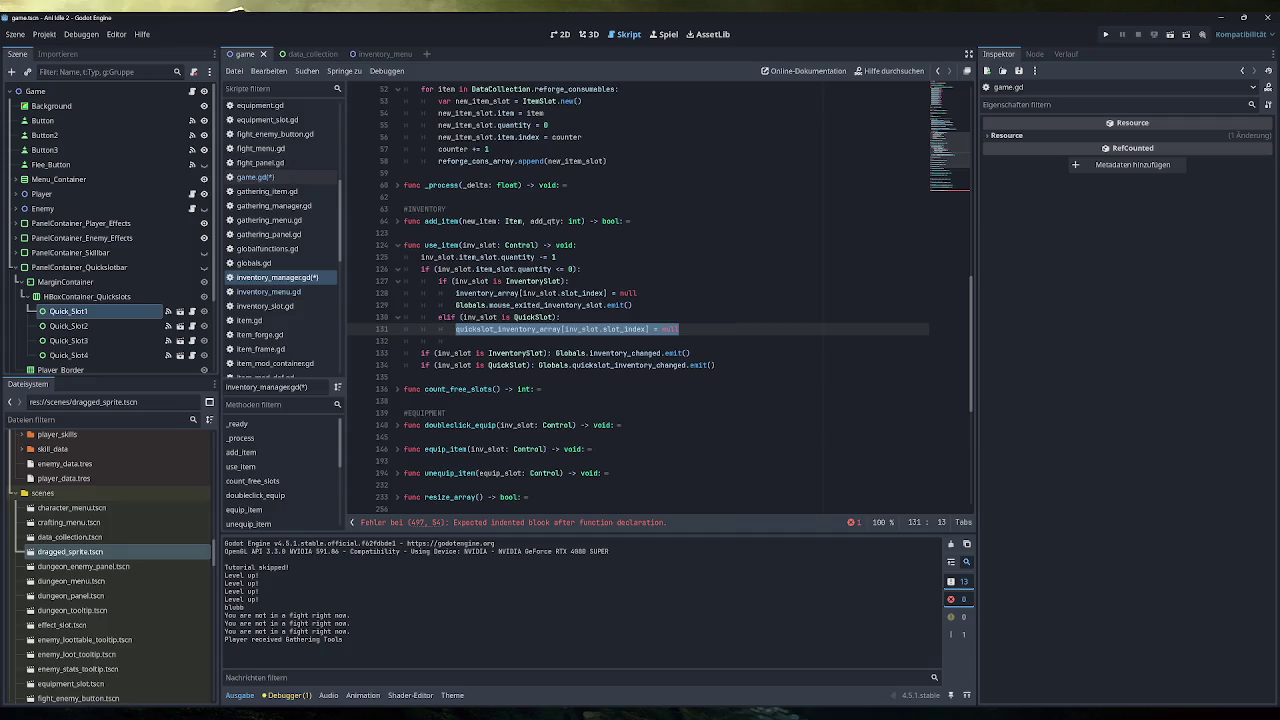
drag(690, 353, 490, 353)
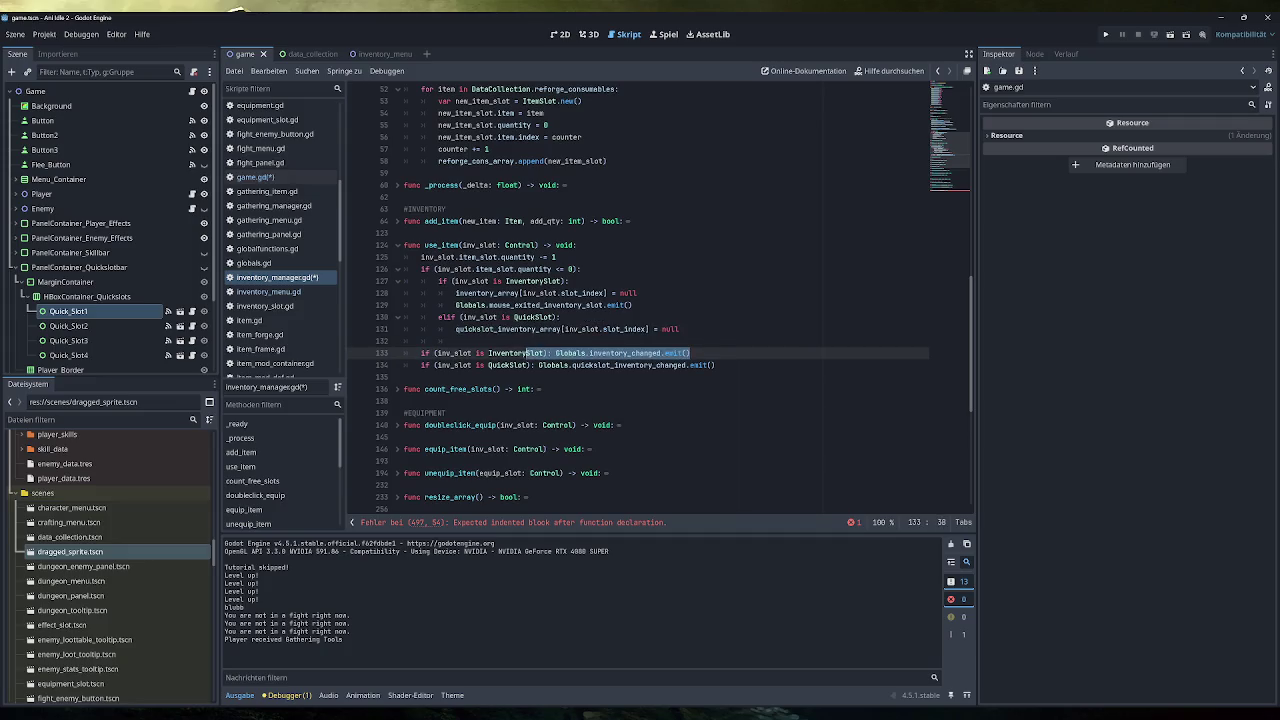
drag(716, 365, 490, 365)
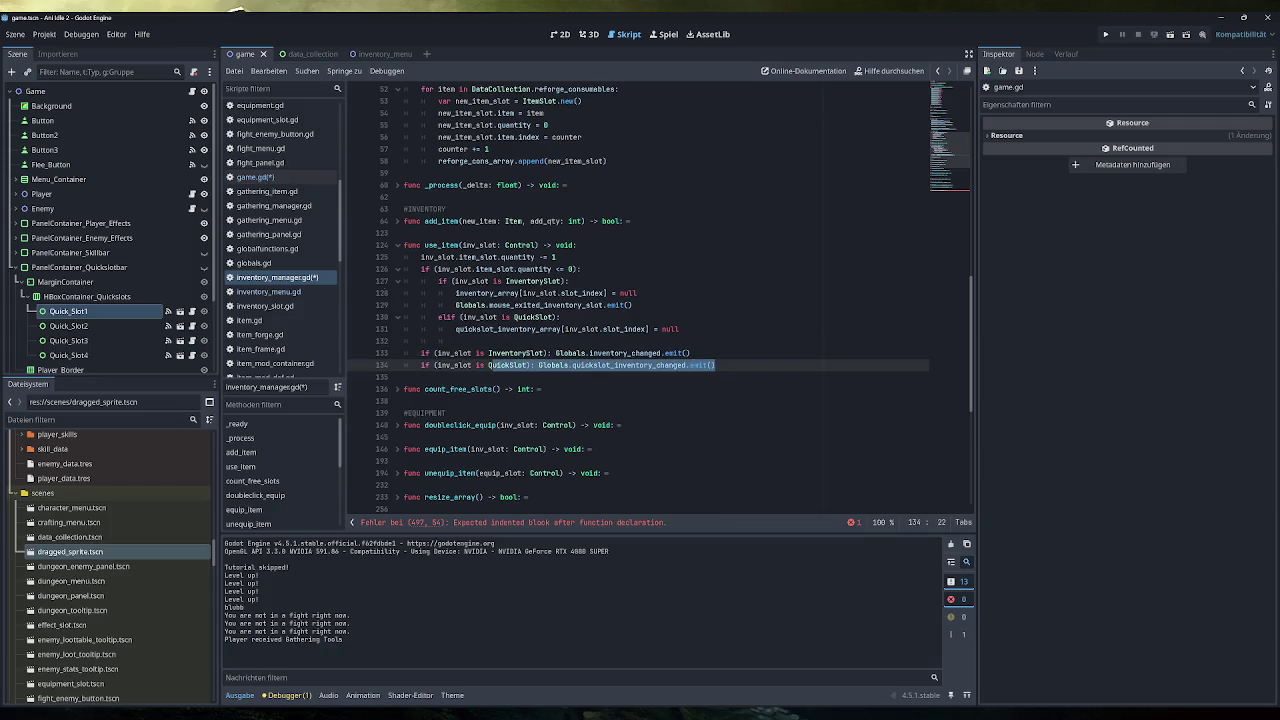
Glance at inventory_menu.gd, then return to game.gd's determine_dismantle_loot.
click(290, 292)
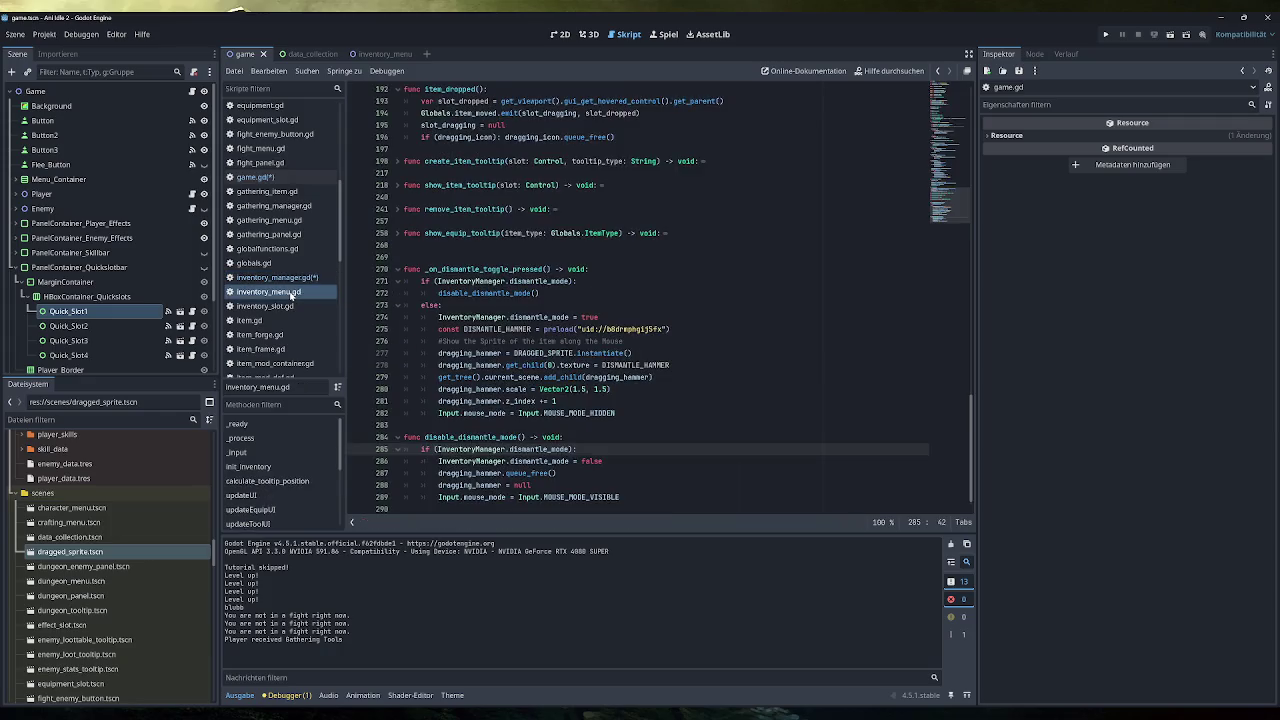
click(260, 177)
scroll(715, 425, up, 5)
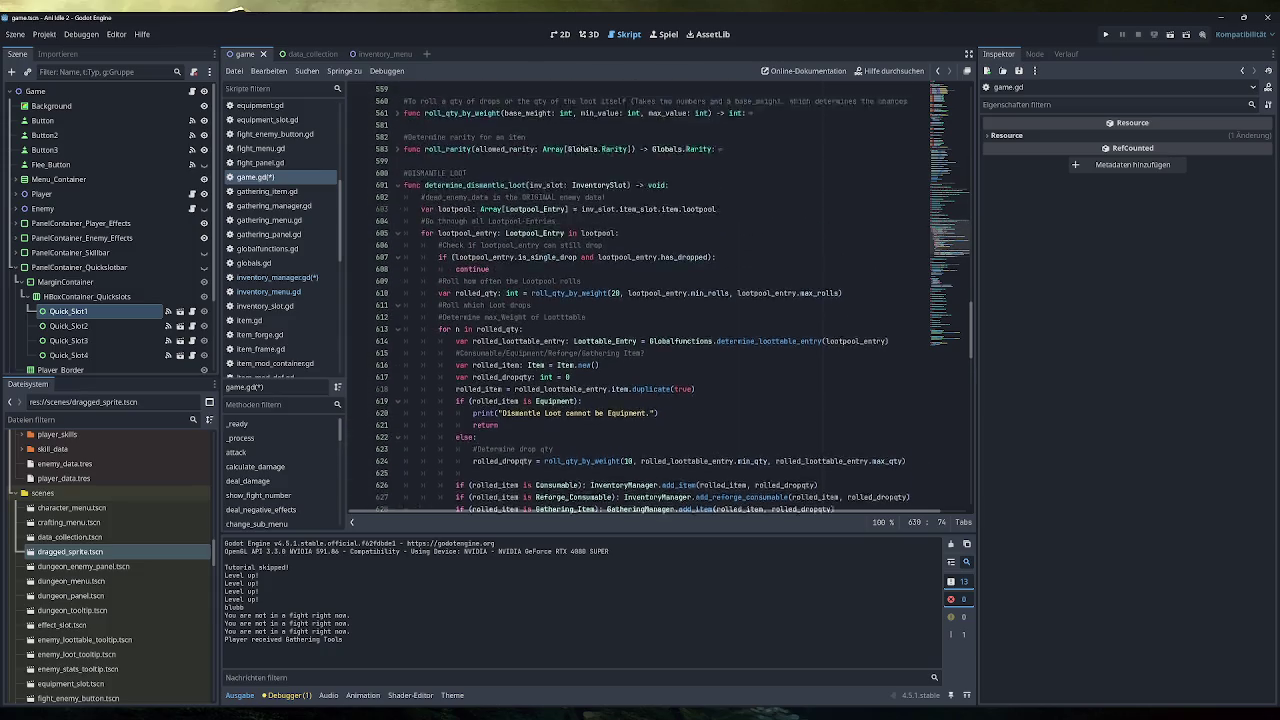
Add InventoryManager.use_item(inv_slot) below the has_dropped line and save game.gd.
scroll(715, 425, down, 5)
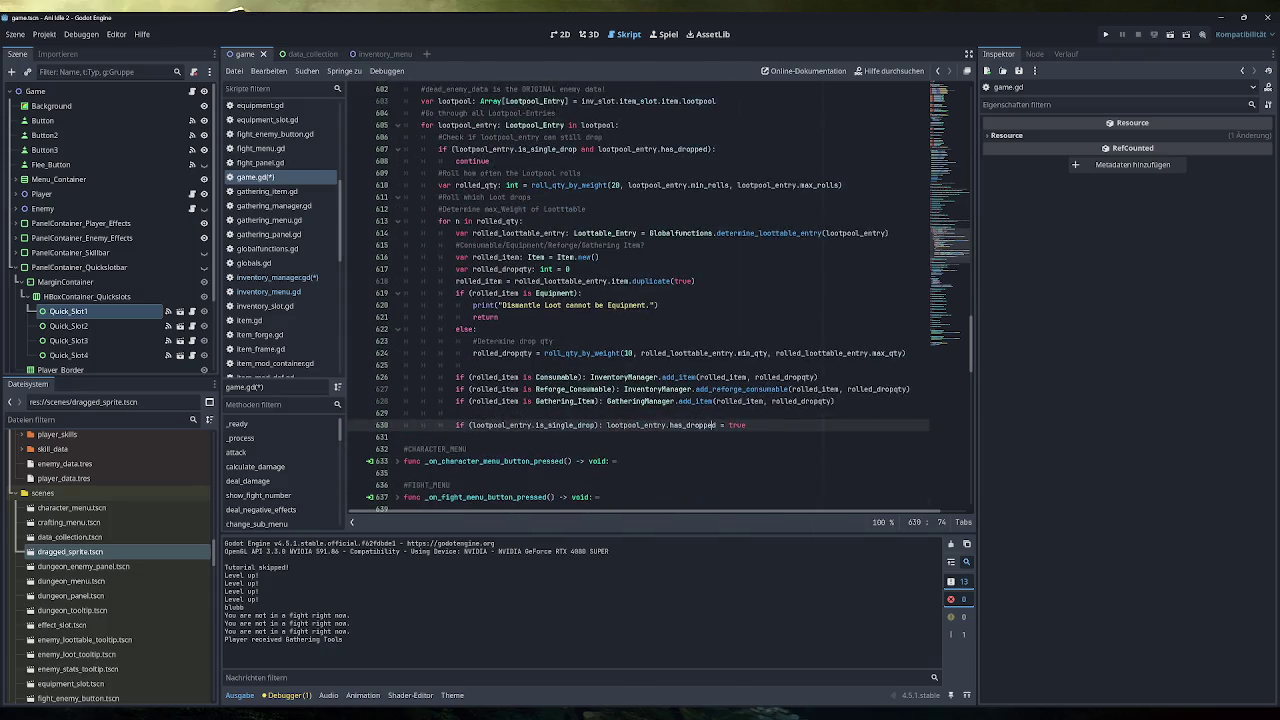
click(746, 425)
key(Return)
text(Inven)
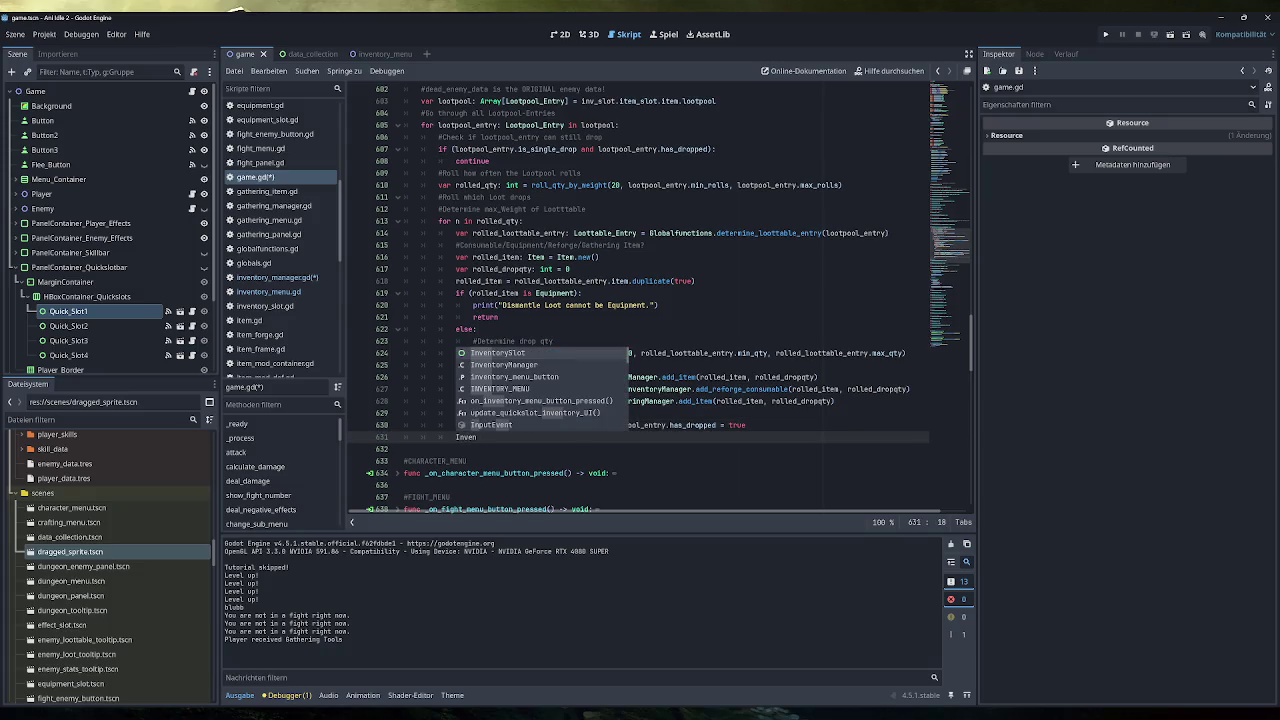
key(Down)
key(Return)
text(.use)
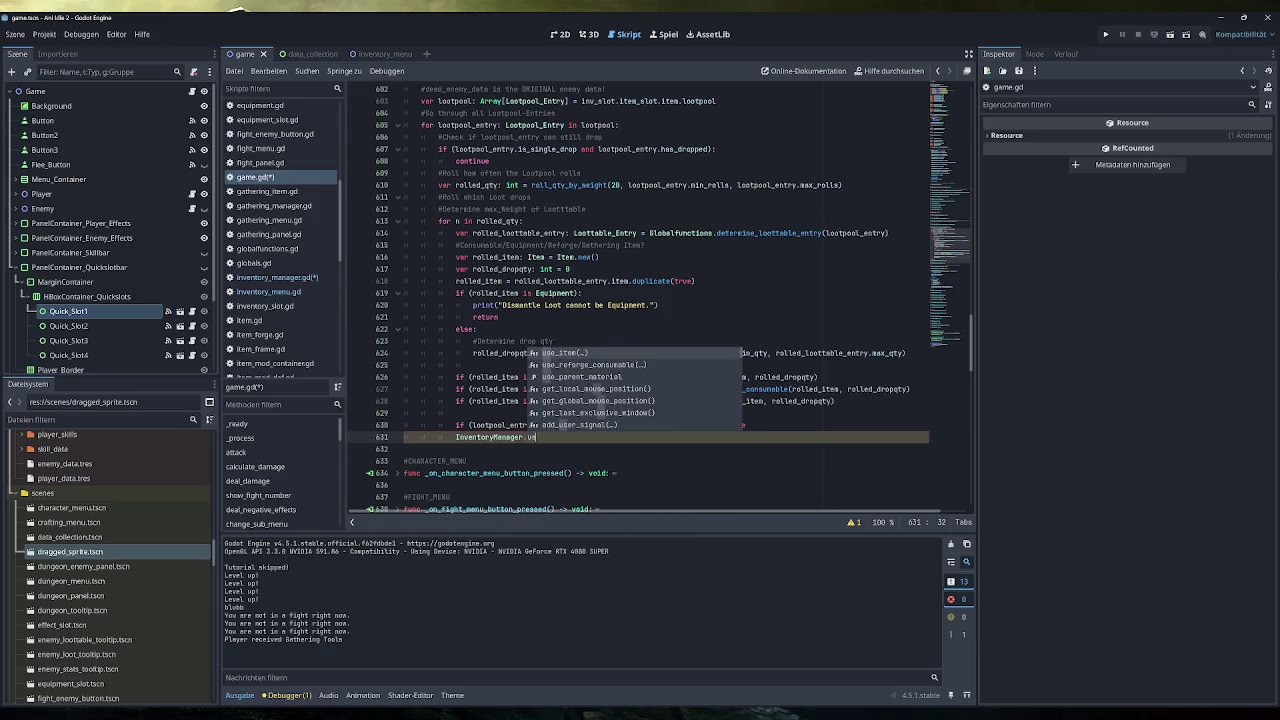
key(Return)
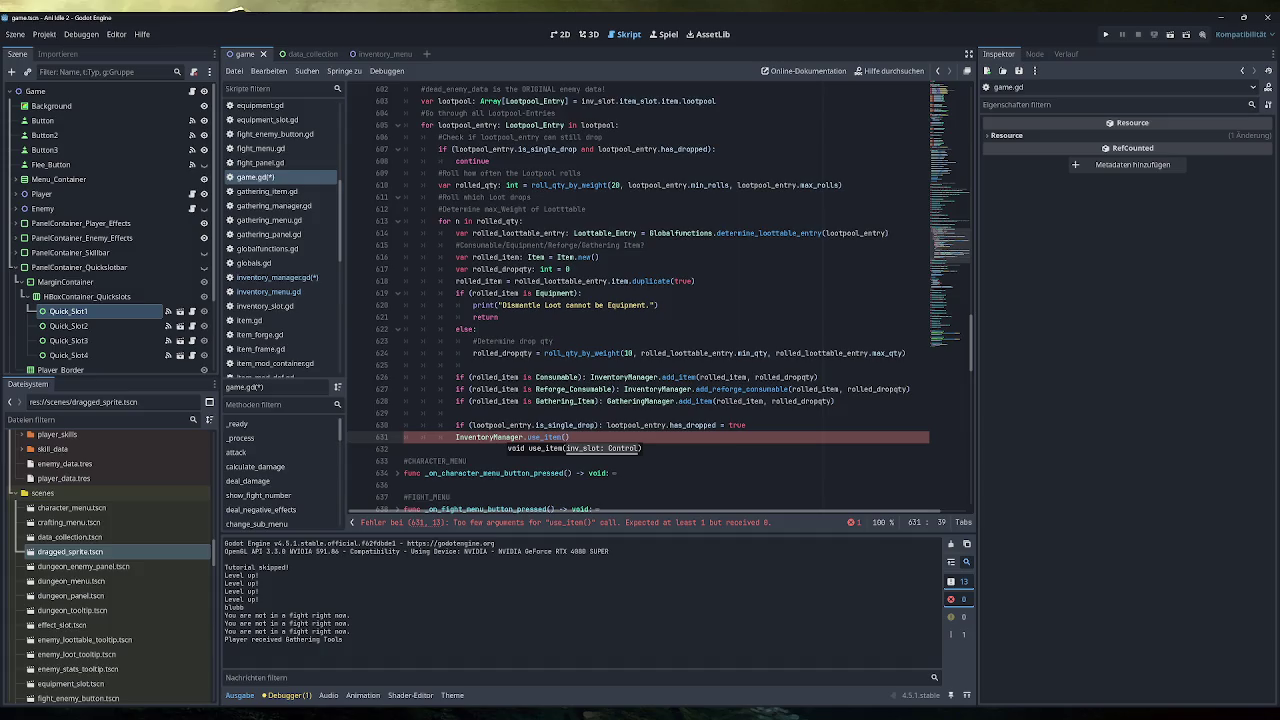
text(inv)
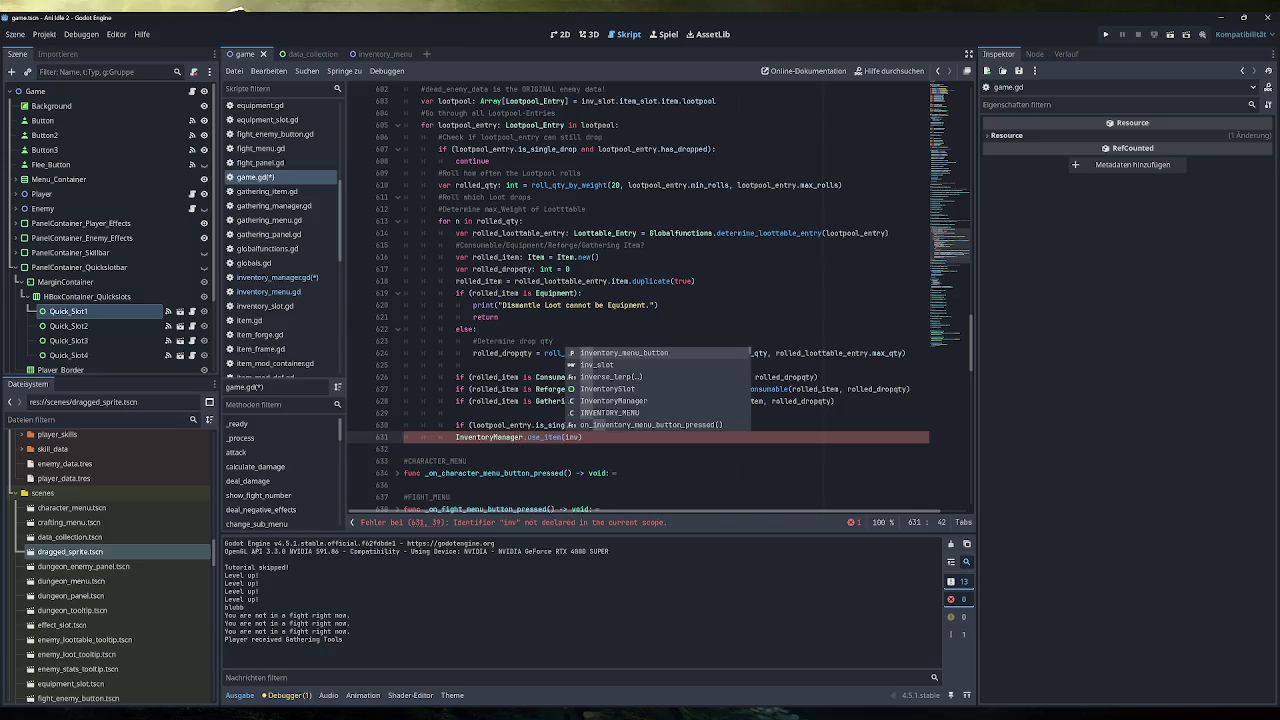
key(Down)
key(Return)
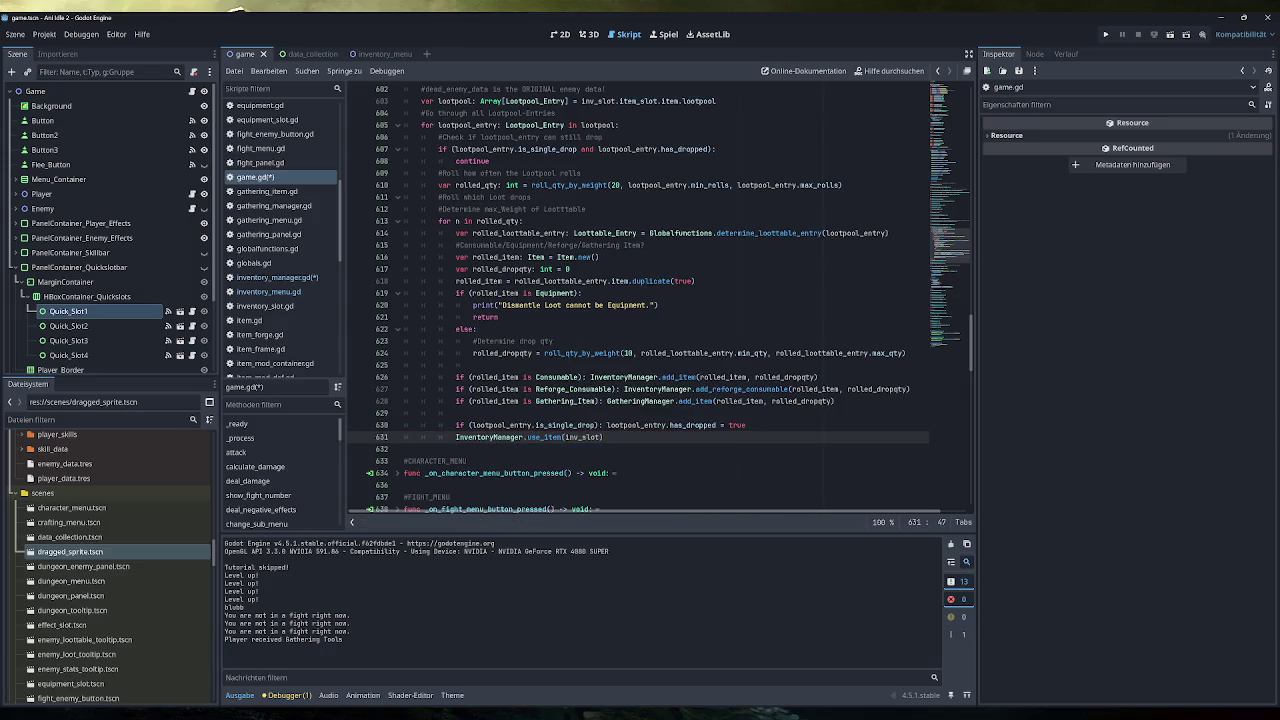
key(ctrl+s)
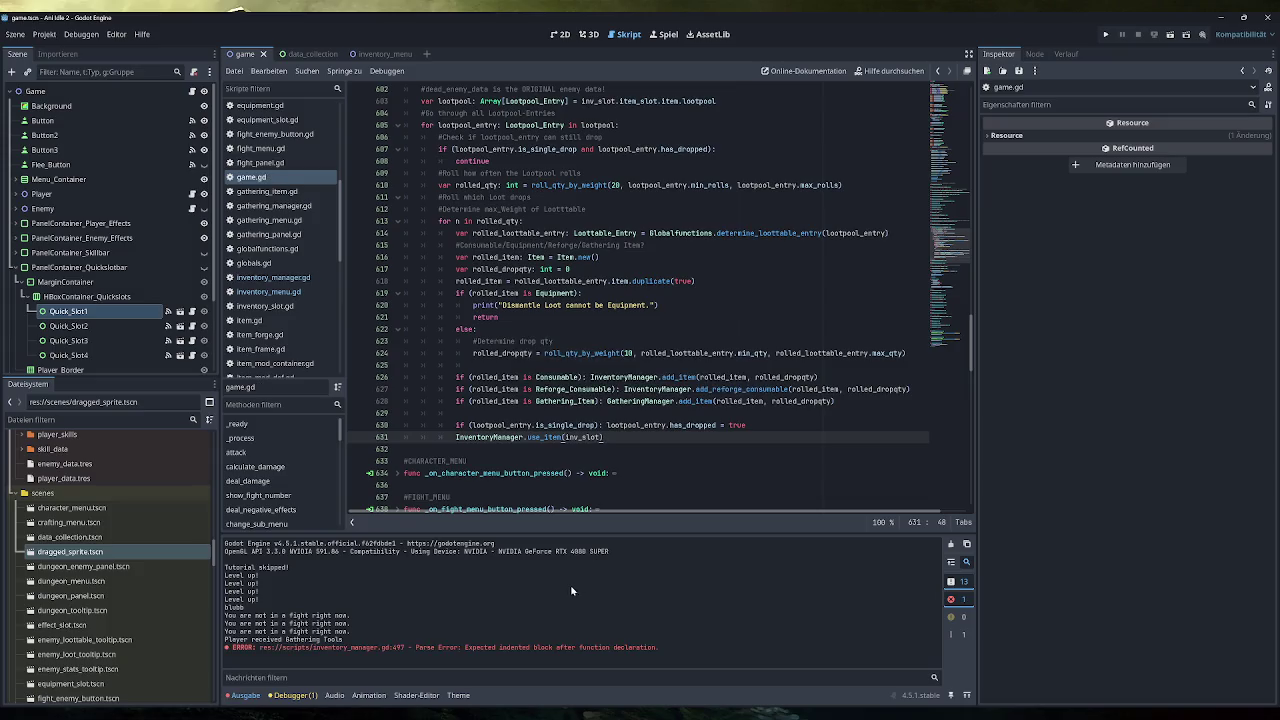
Delete the empty dismantle_slot stub from inventory_manager.gd and save it.
scroll(660, 300, up, 1)
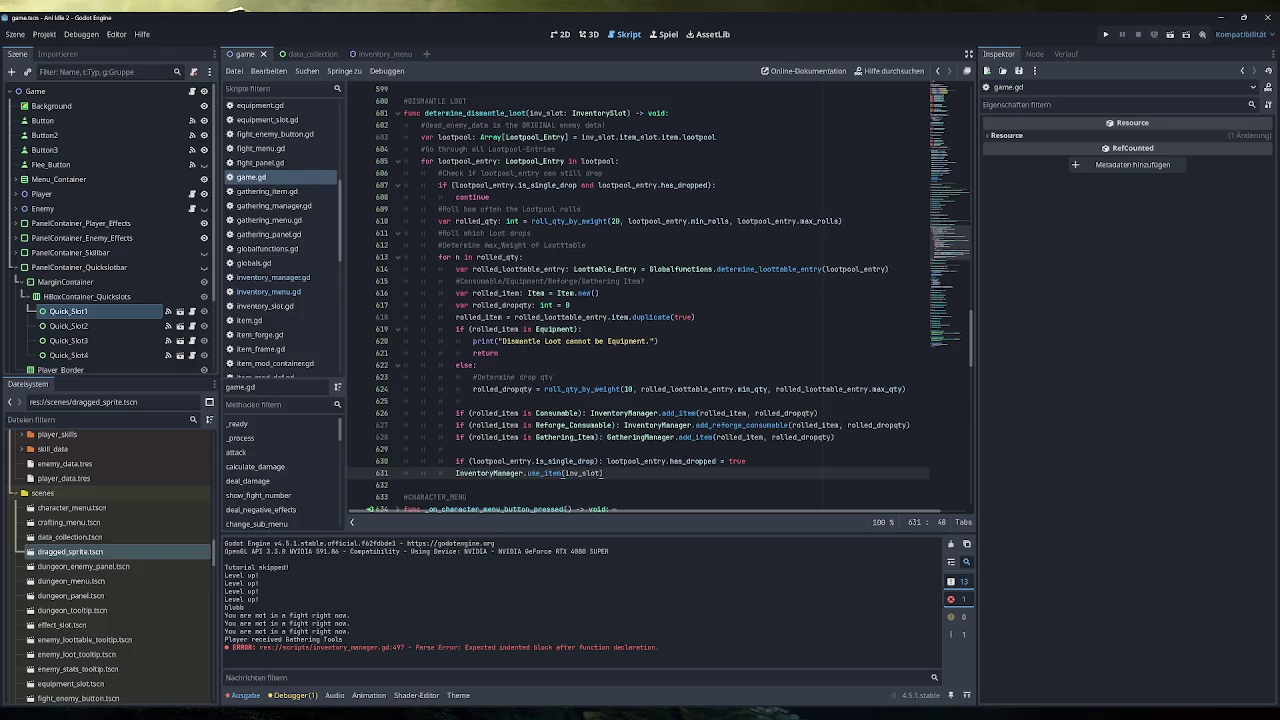
click(272, 277)
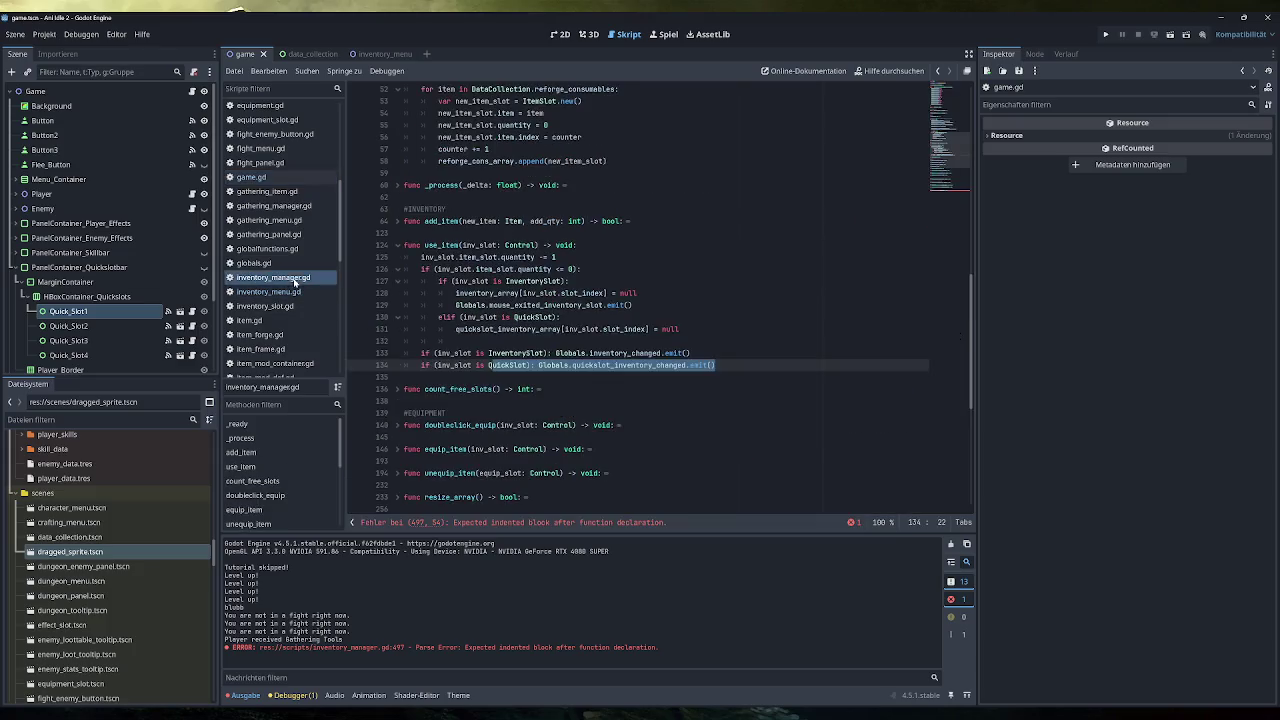
scroll(660, 300, down, 3)
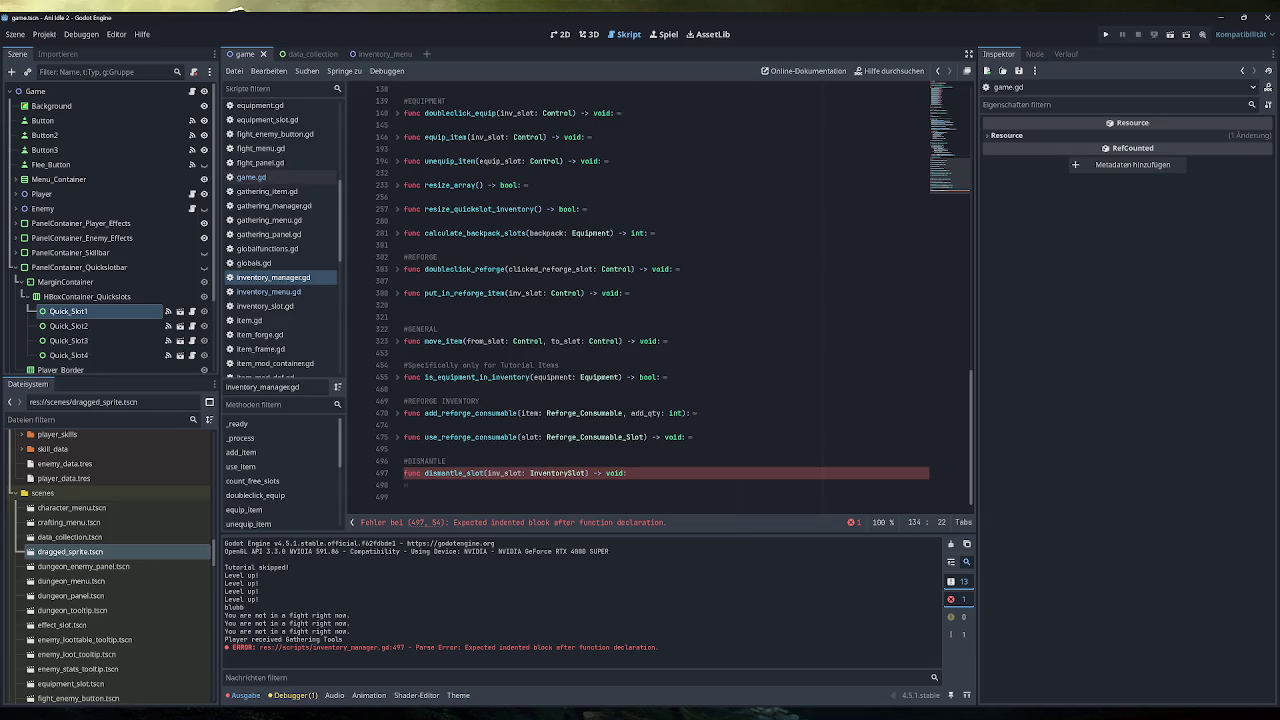
drag(421, 485, 404, 461)
key(BackSpace)
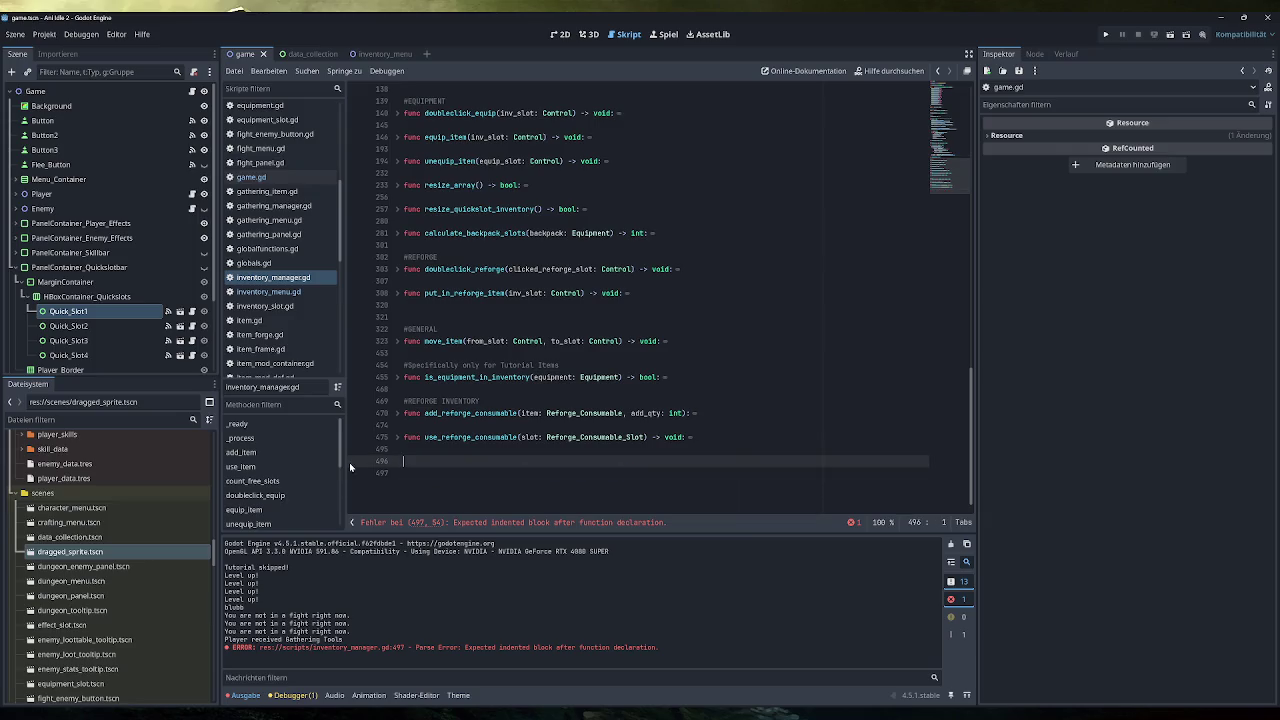
scroll(390, 470, up, 1)
click(397, 473)
click(395, 463)
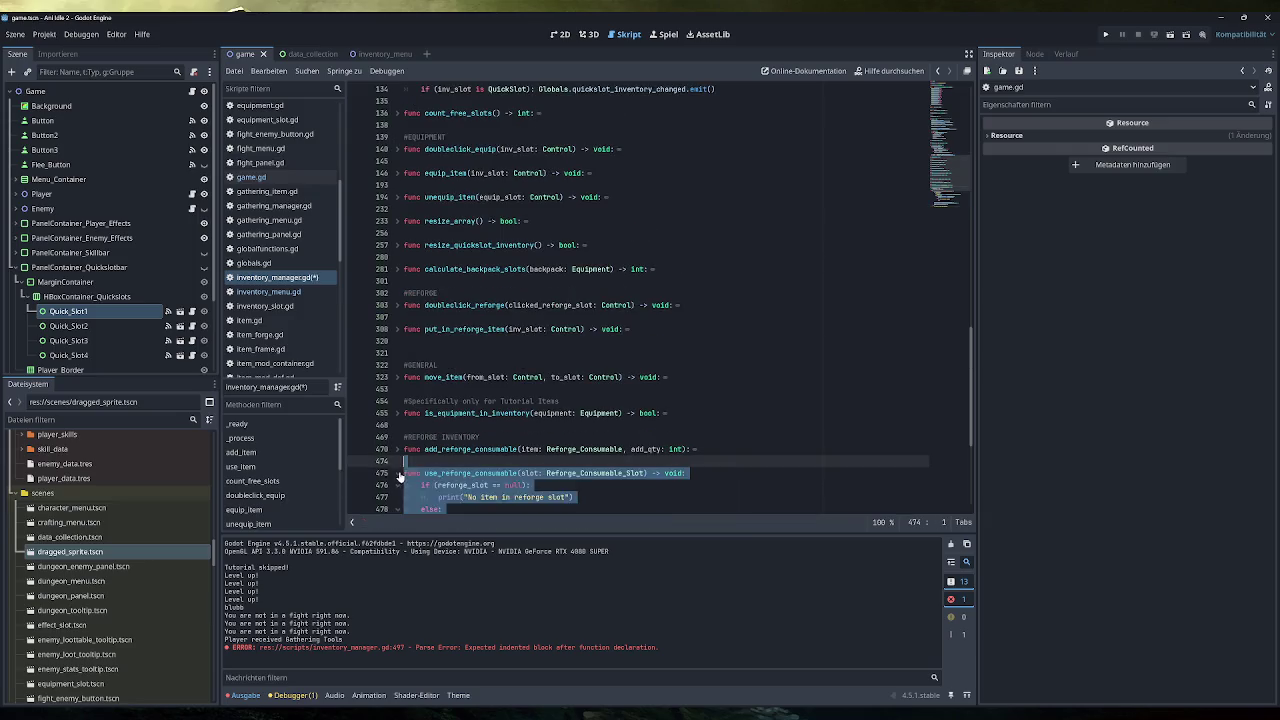
scroll(390, 465, up, 9)
click(620, 305)
key(ctrl+s)
Clear the output log, return to game.gd and run the project.
click(951, 543)
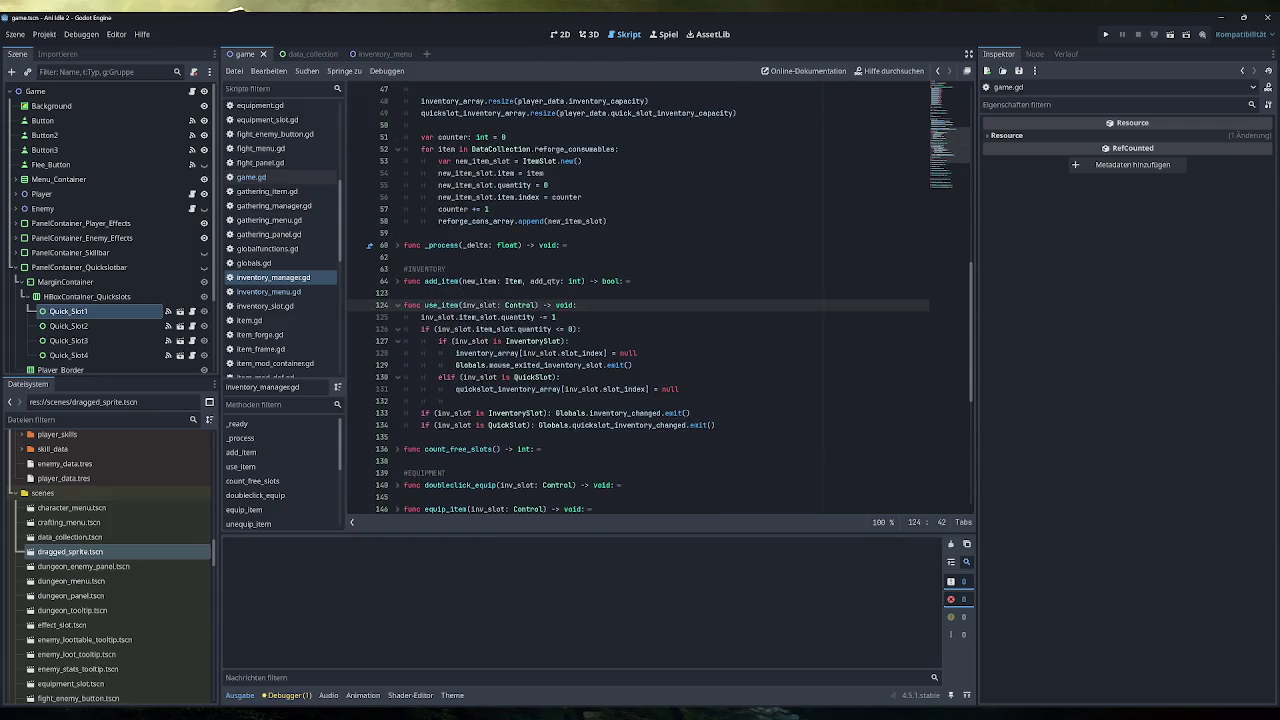
click(250, 177)
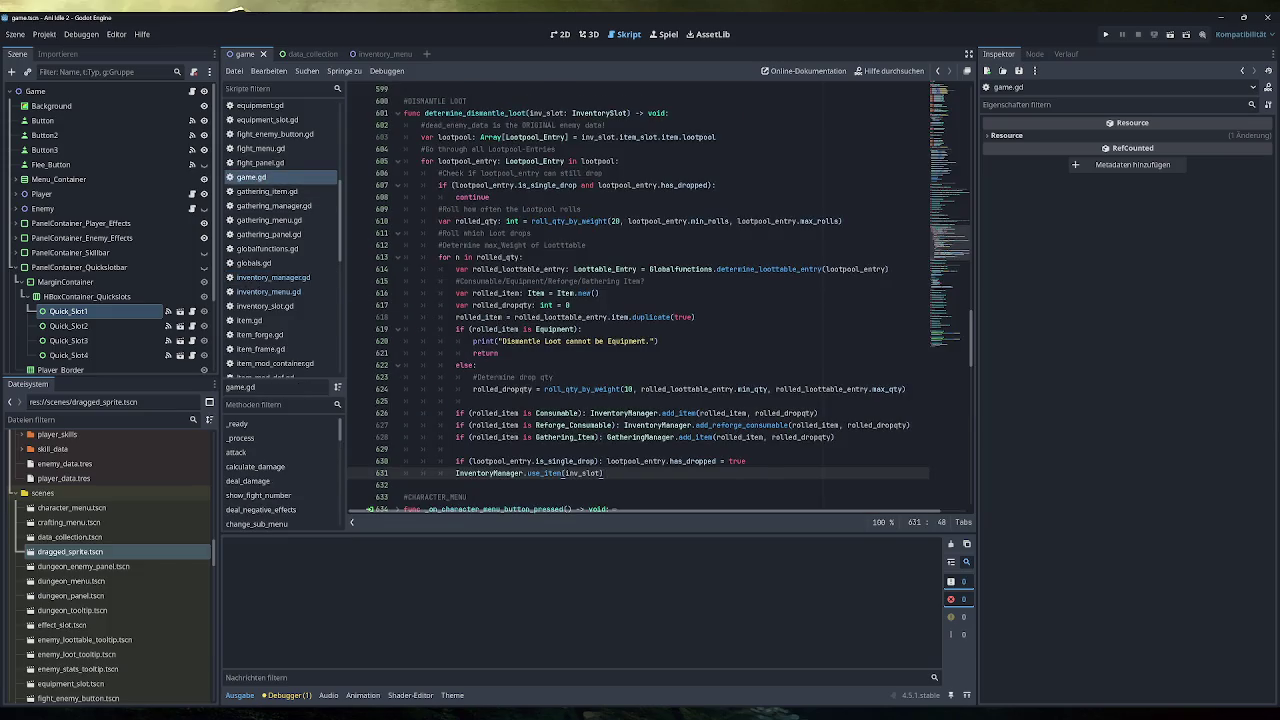
click(1105, 34)
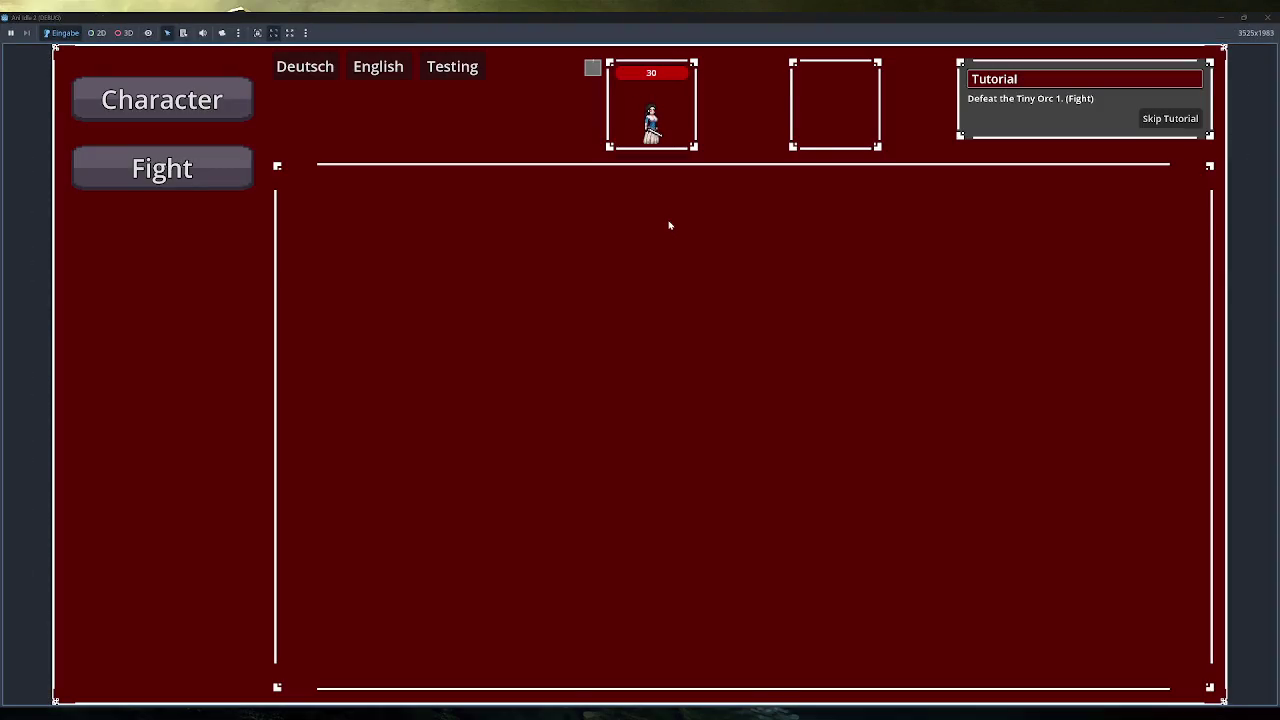
In the running game, open Fight, skip the tutorial, open Inventory and dismantle the Training Sword.
click(196, 167)
click(1173, 119)
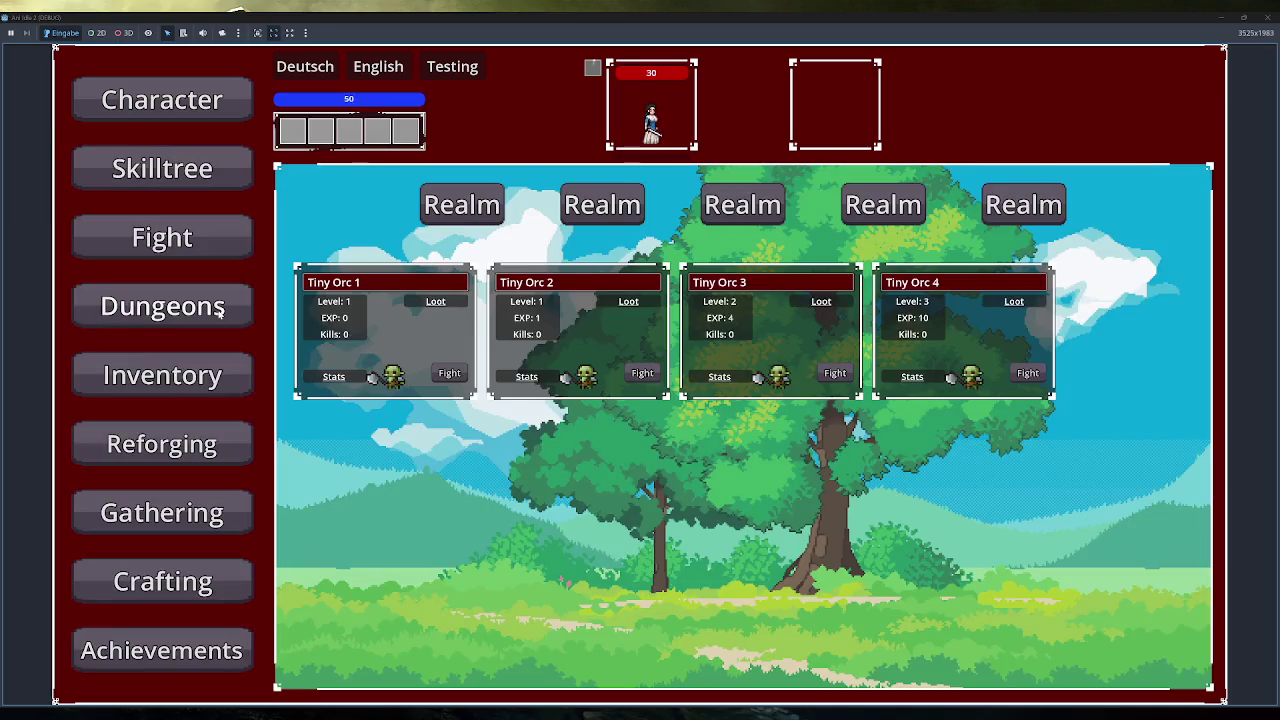
click(216, 378)
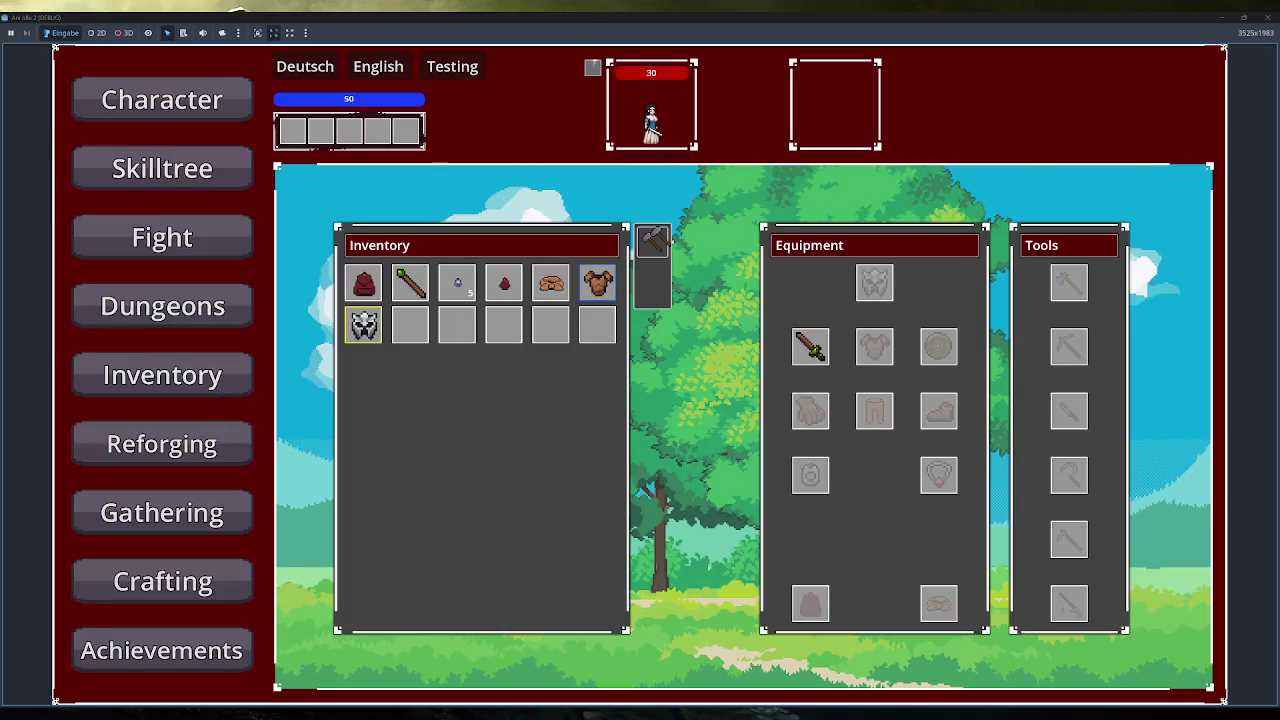
drag(810, 345, 552, 325)
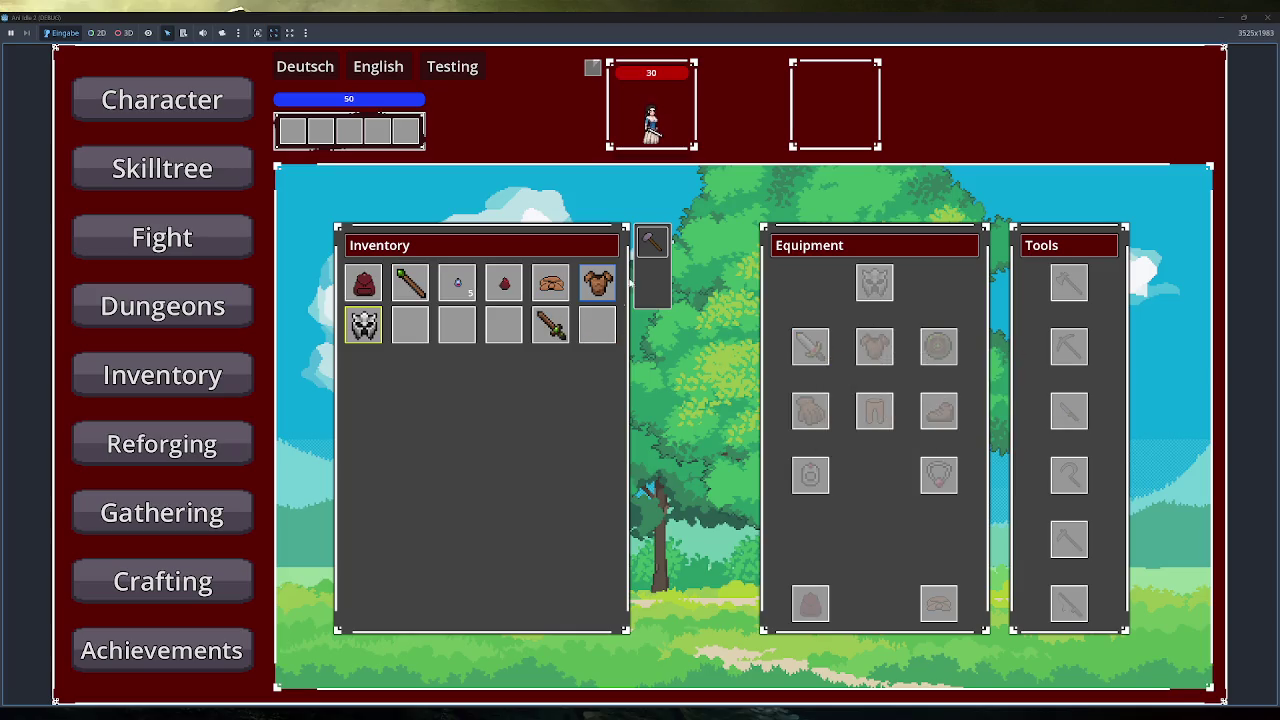
right_click(552, 325)
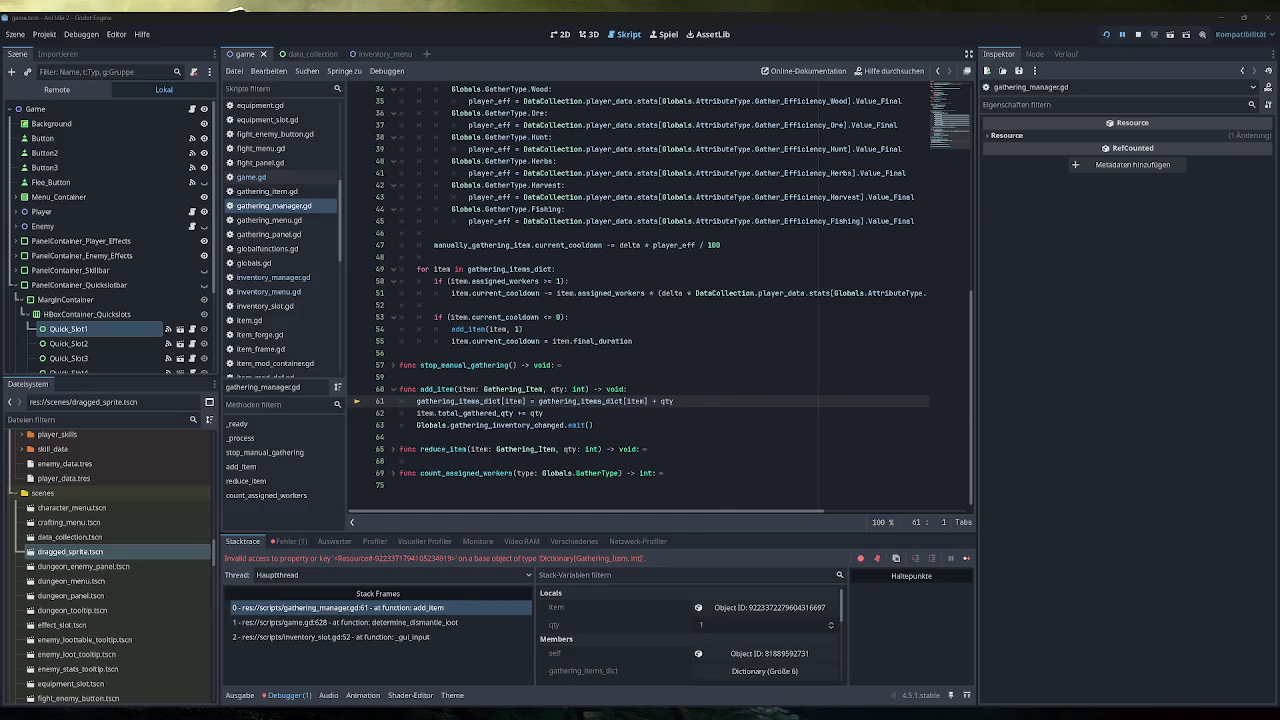
Inspect the item variable used with gathering_items_dict on line 61, then stop debugging.
click(594, 425)
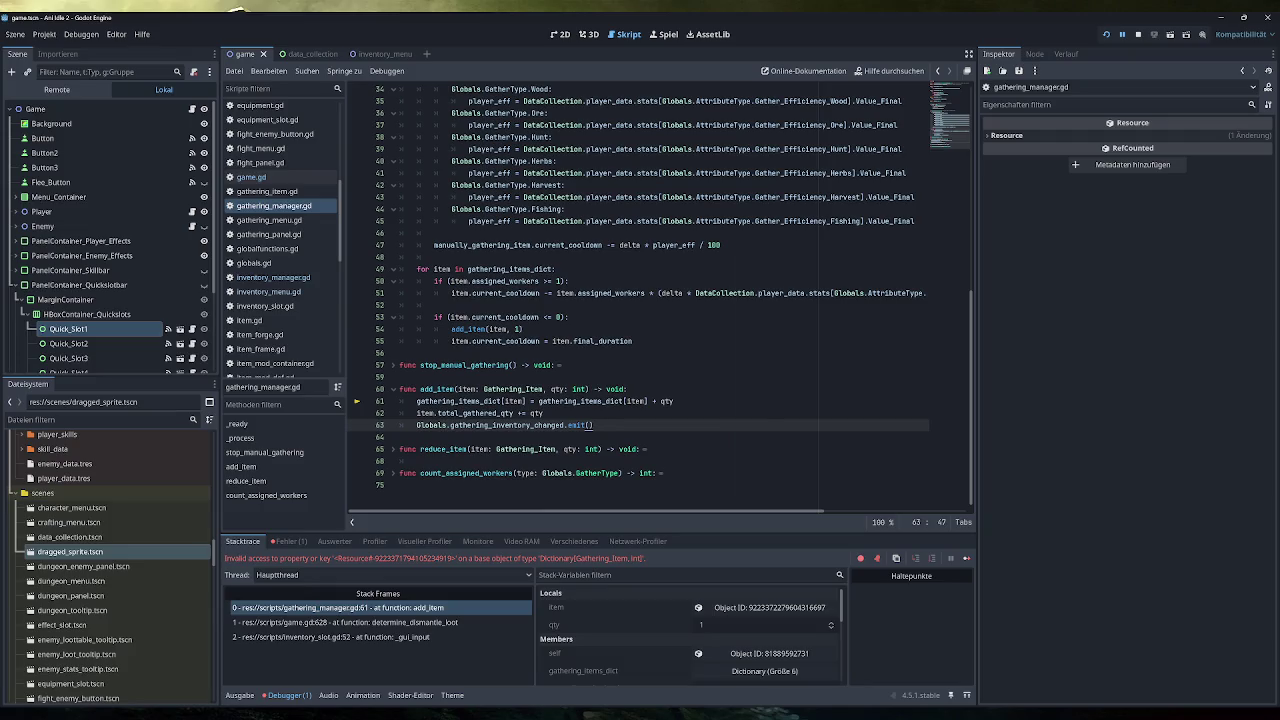
mouse_move(440, 401)
mouse_move(512, 401)
double_click(513, 401)
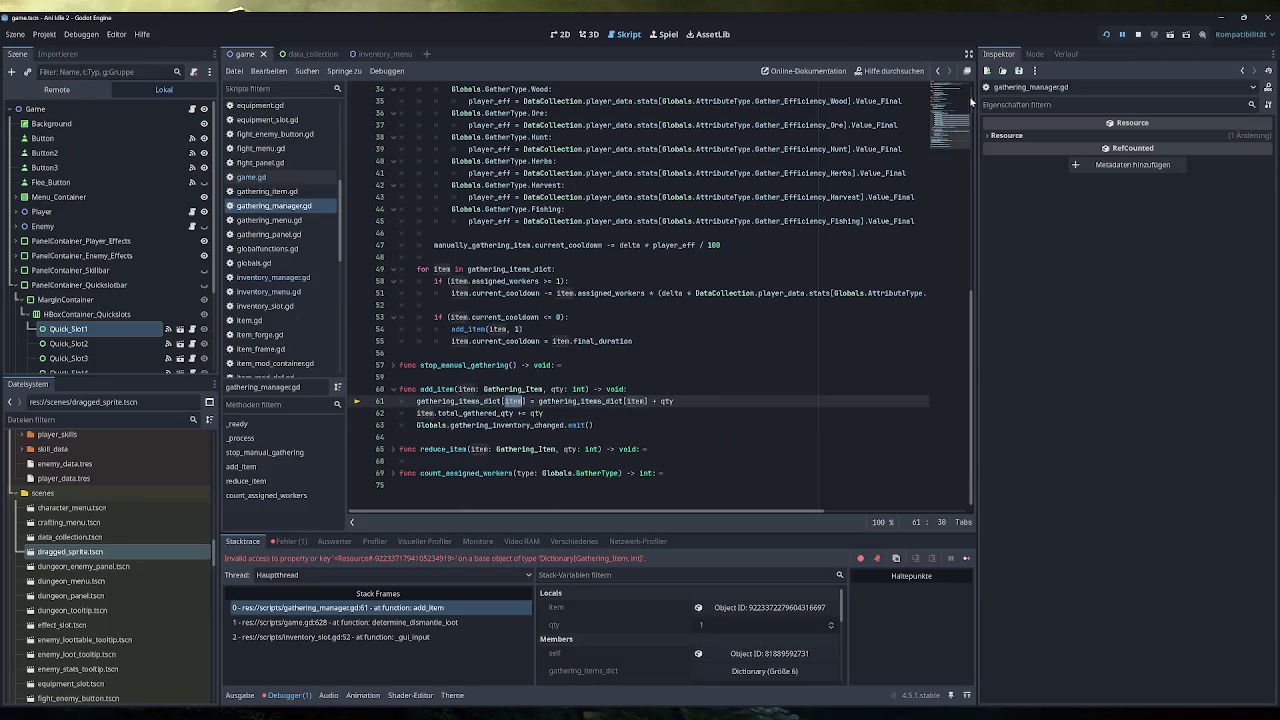
click(1138, 34)
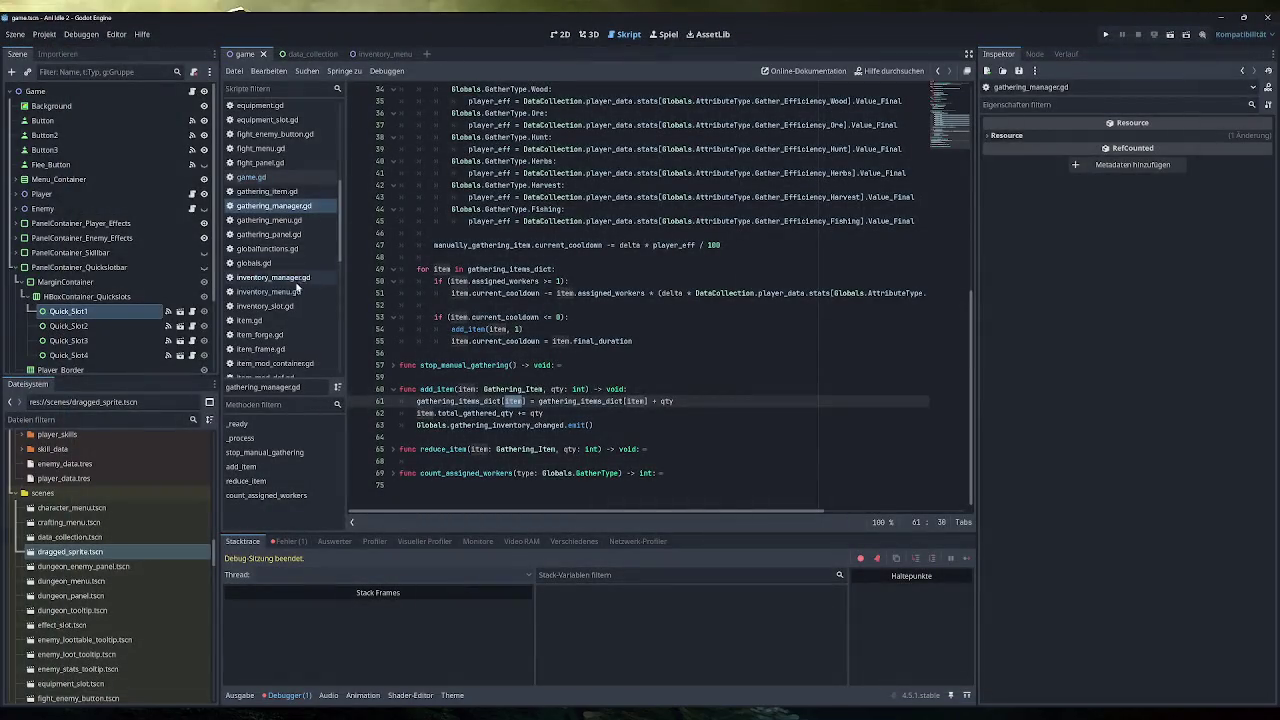
click(295, 280)
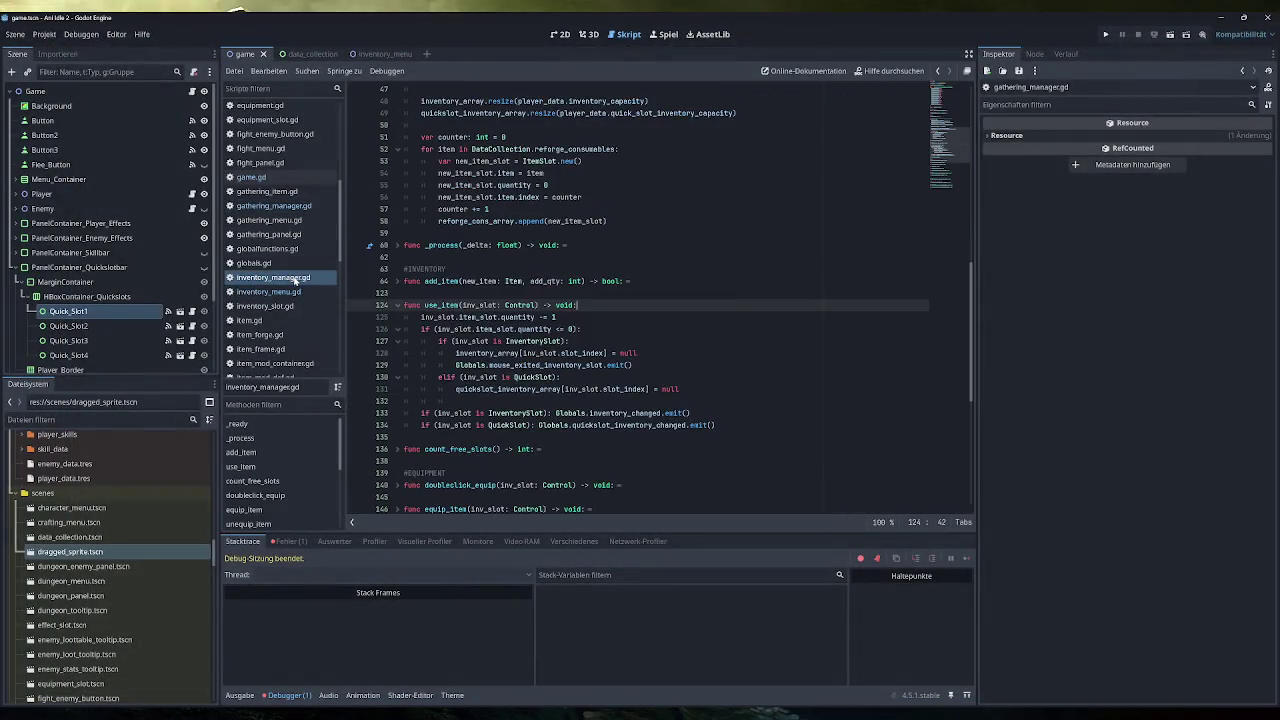
click(270, 220)
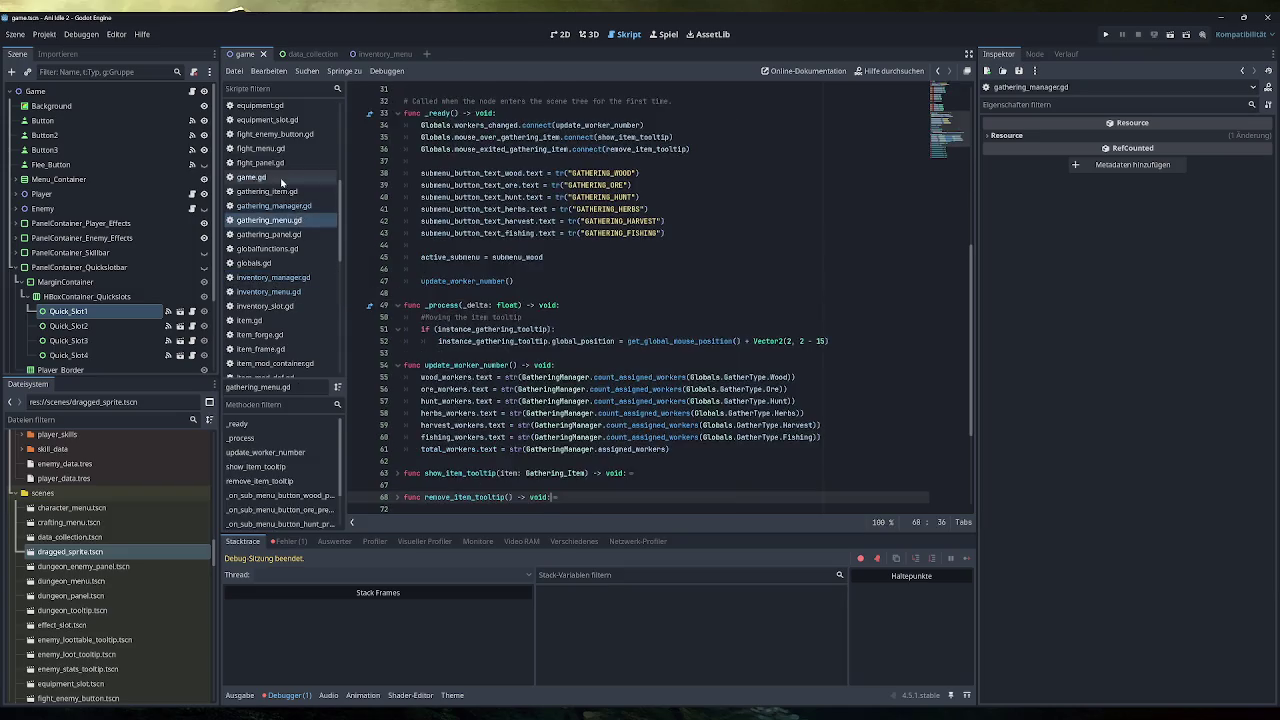
click(283, 179)
drag(695, 317, 455, 317)
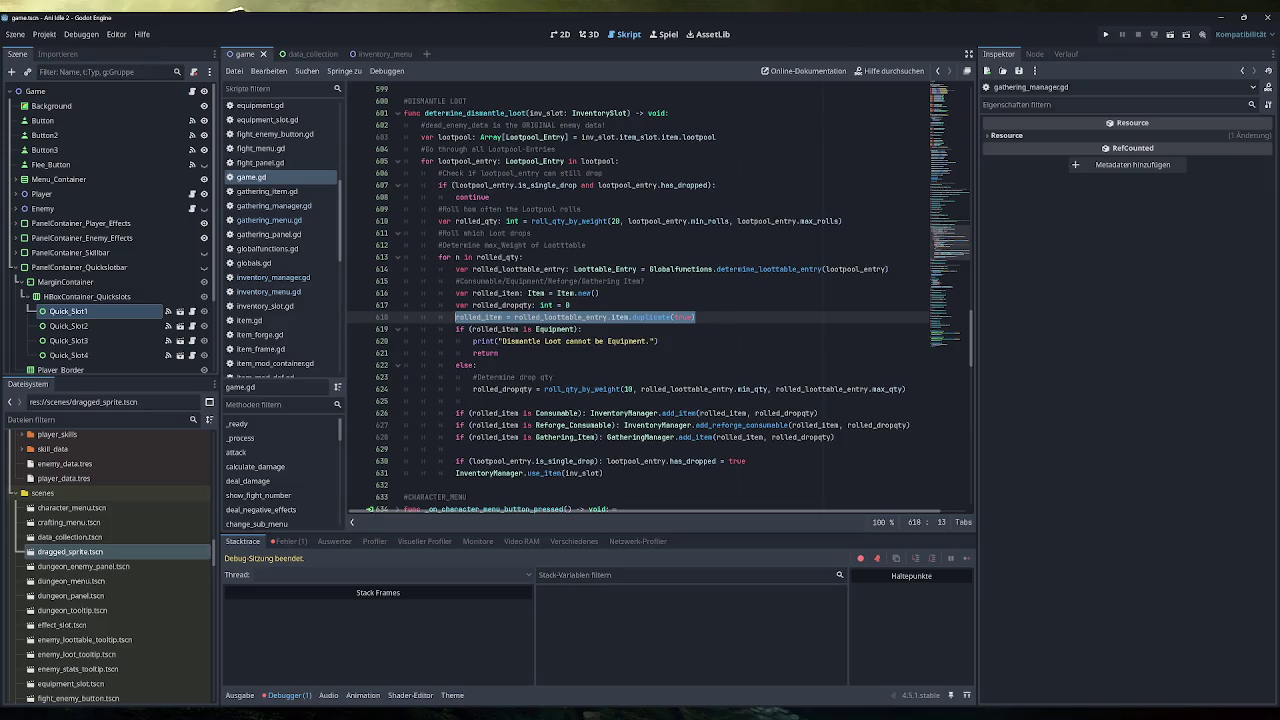
drag(836, 437, 608, 437)
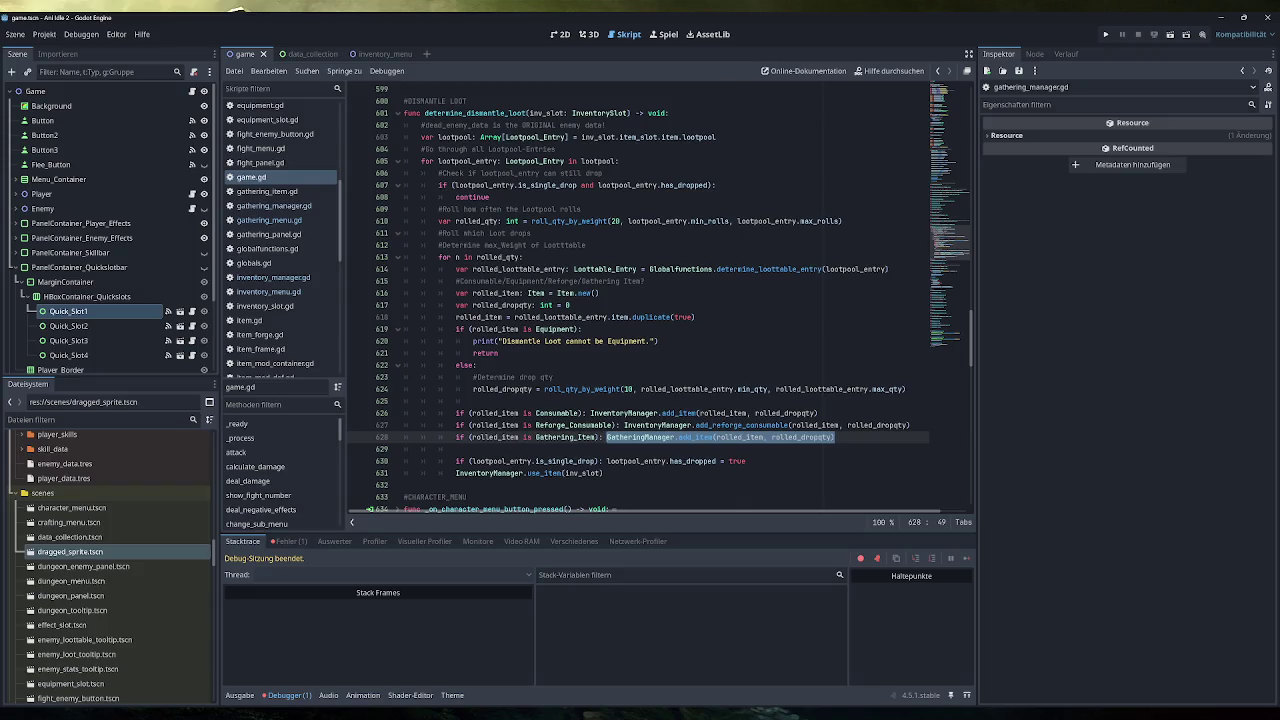
ctrl+click(695, 437)
double_click(514, 401)
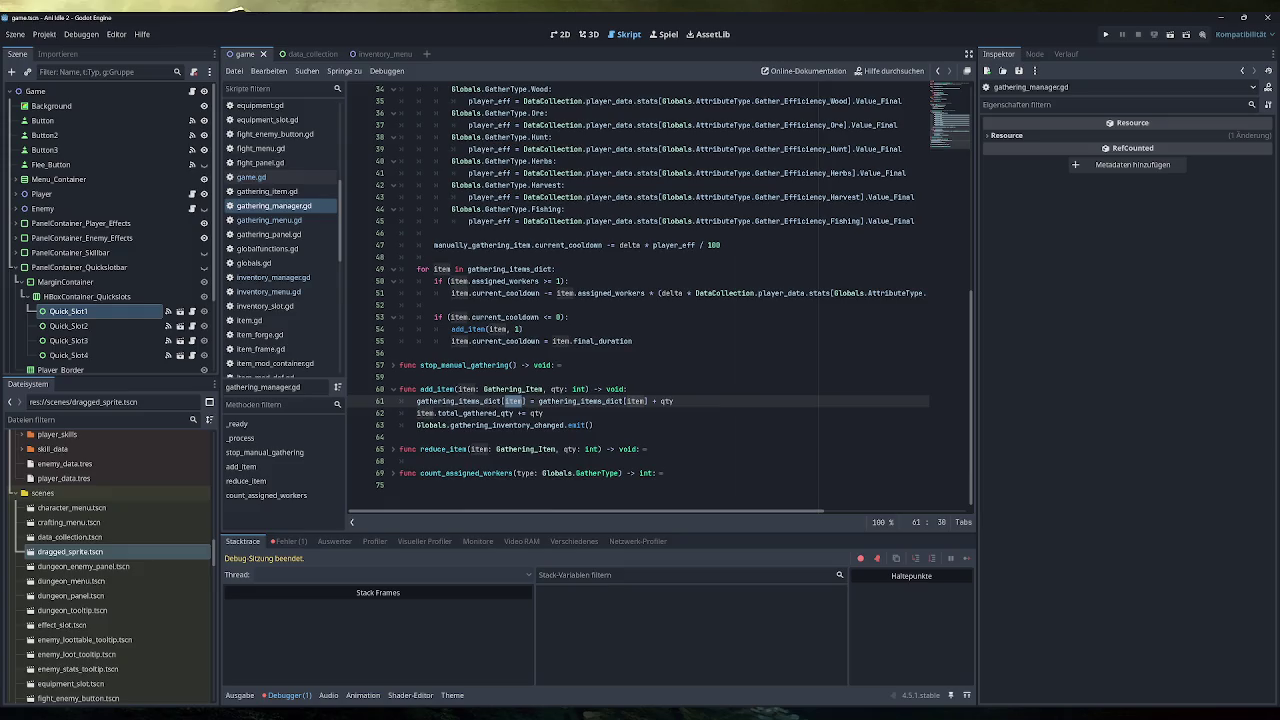
scroll(105, 565, up, 5)
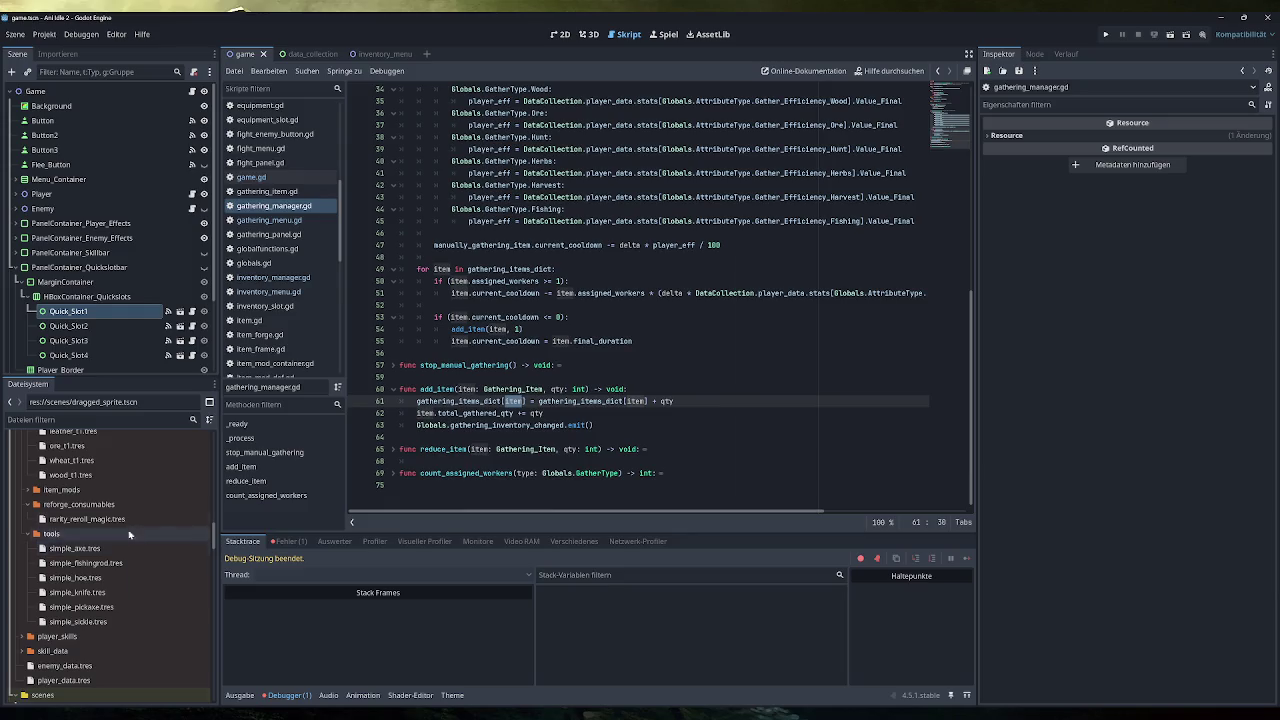
click(251, 177)
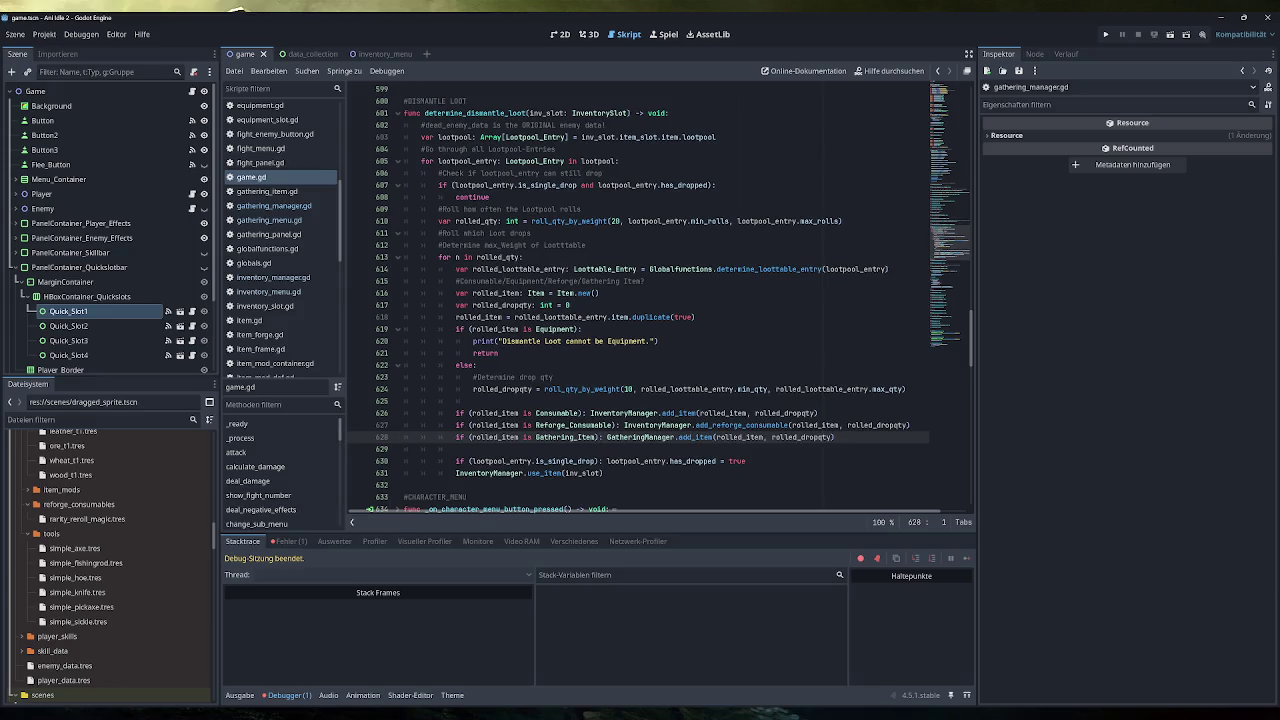
Unfold determine_loot in game.gd and review the item duplication on line 542.
scroll(660, 300, up, 15)
scroll(660, 300, up, 3)
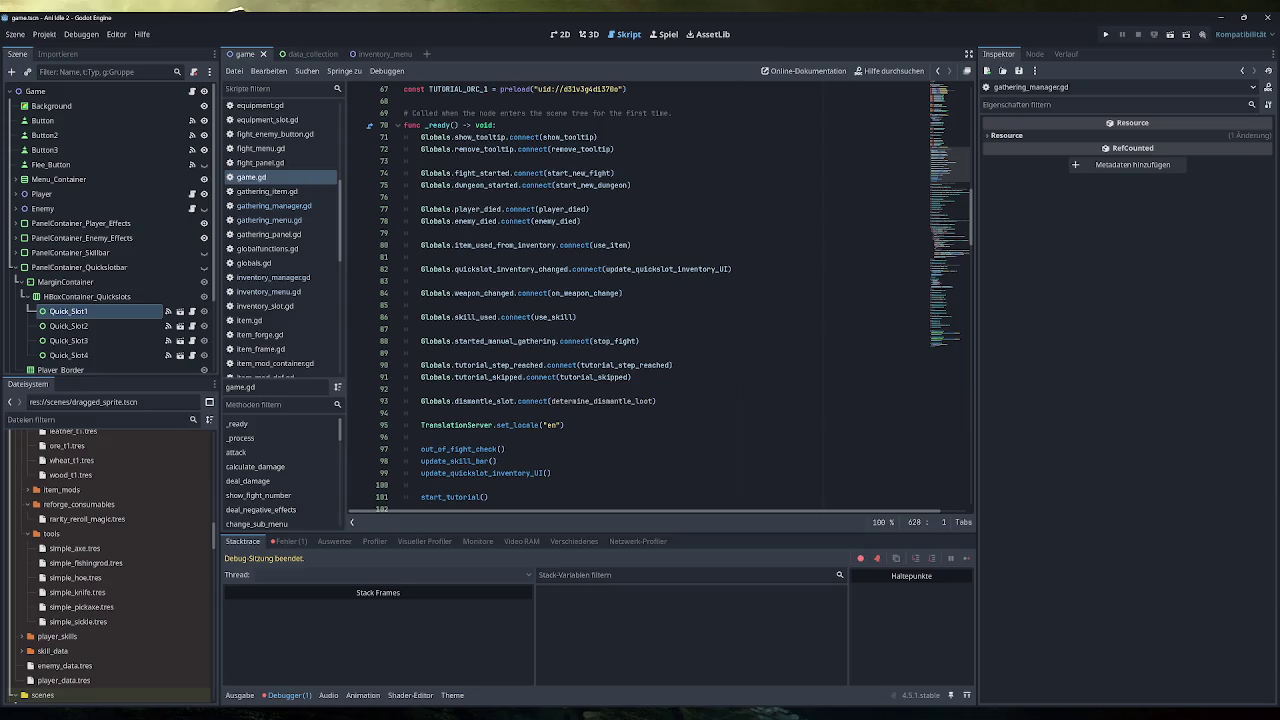
scroll(674, 300, down, 20)
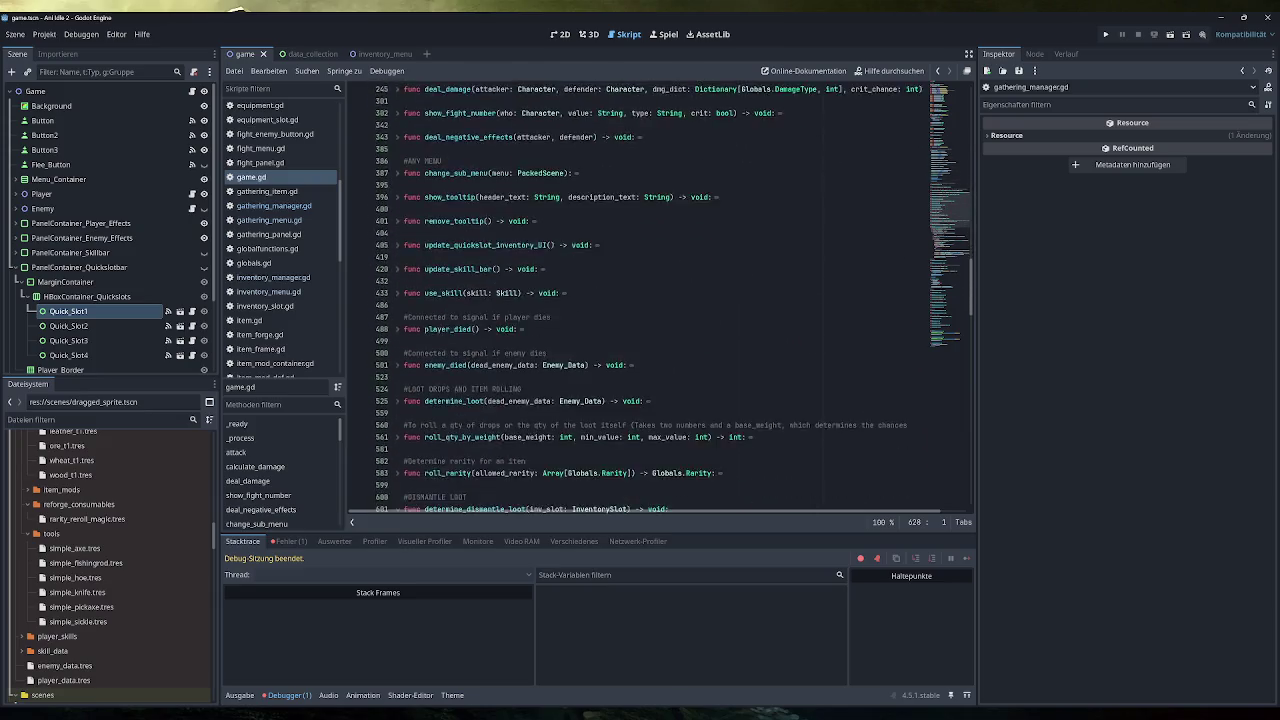
scroll(397, 224, up, 2)
click(397, 221)
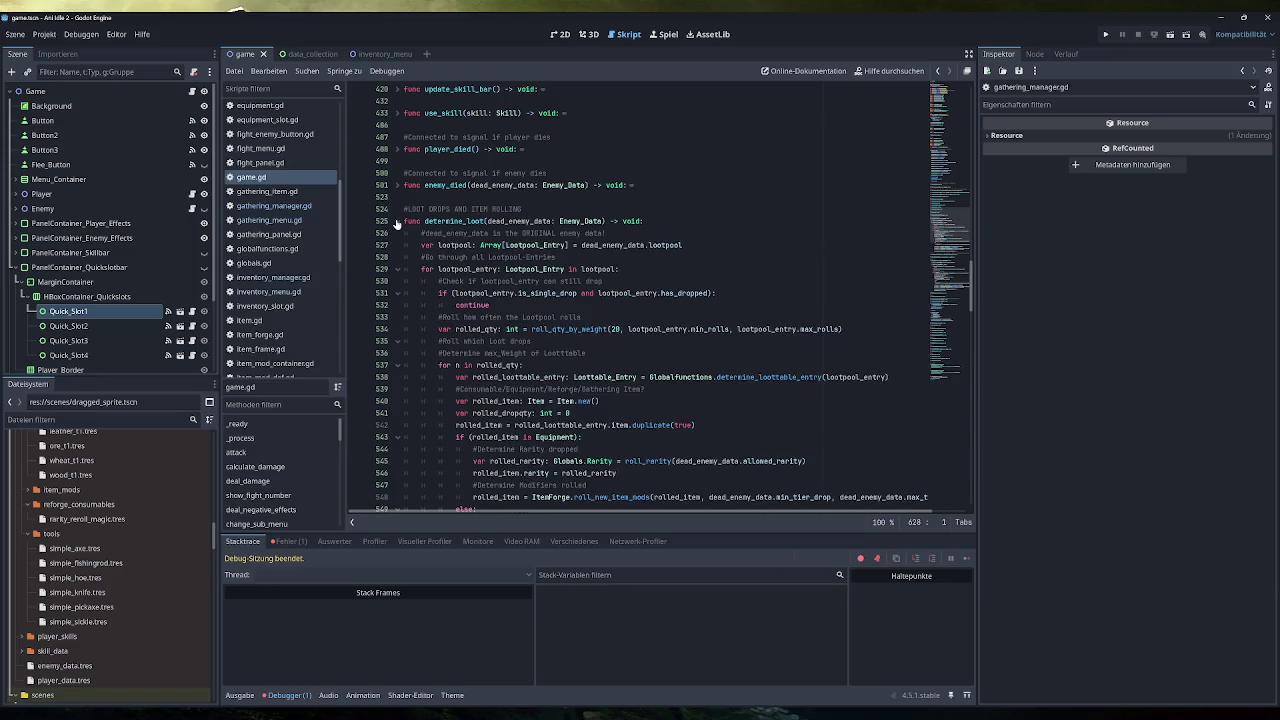
scroll(660, 300, down, 4)
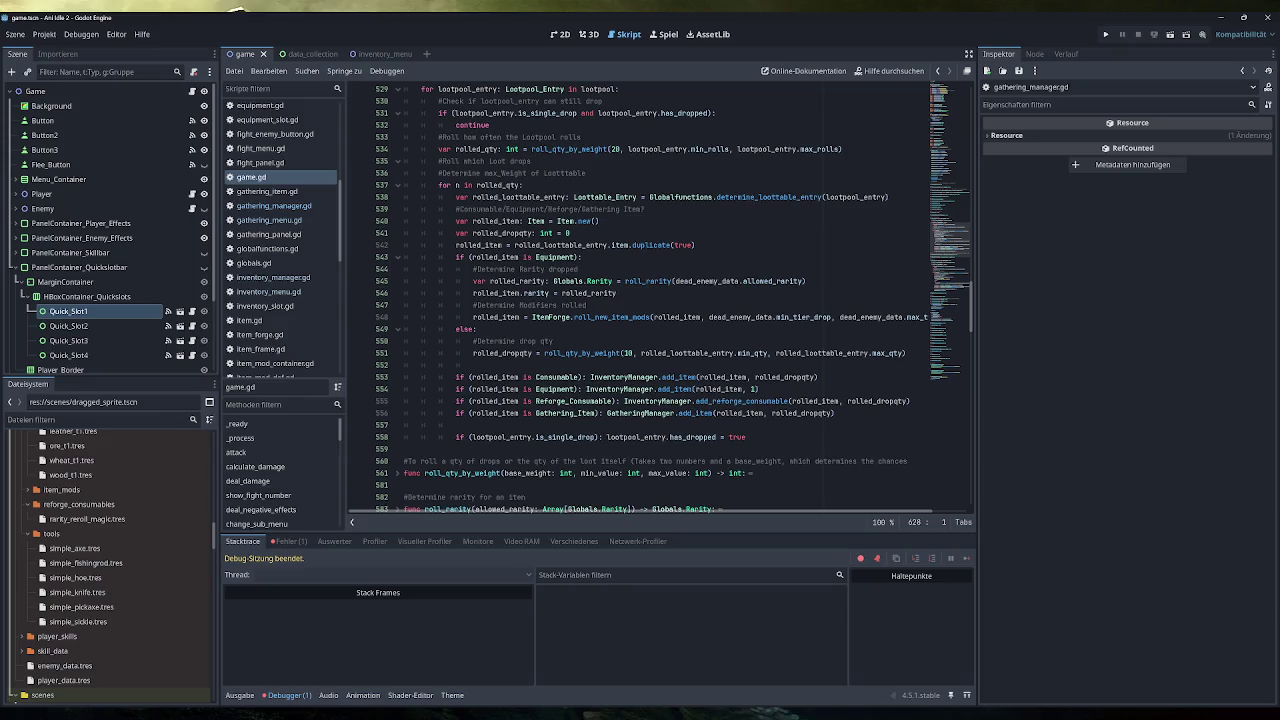
click(694, 245)
key(shift+Home)
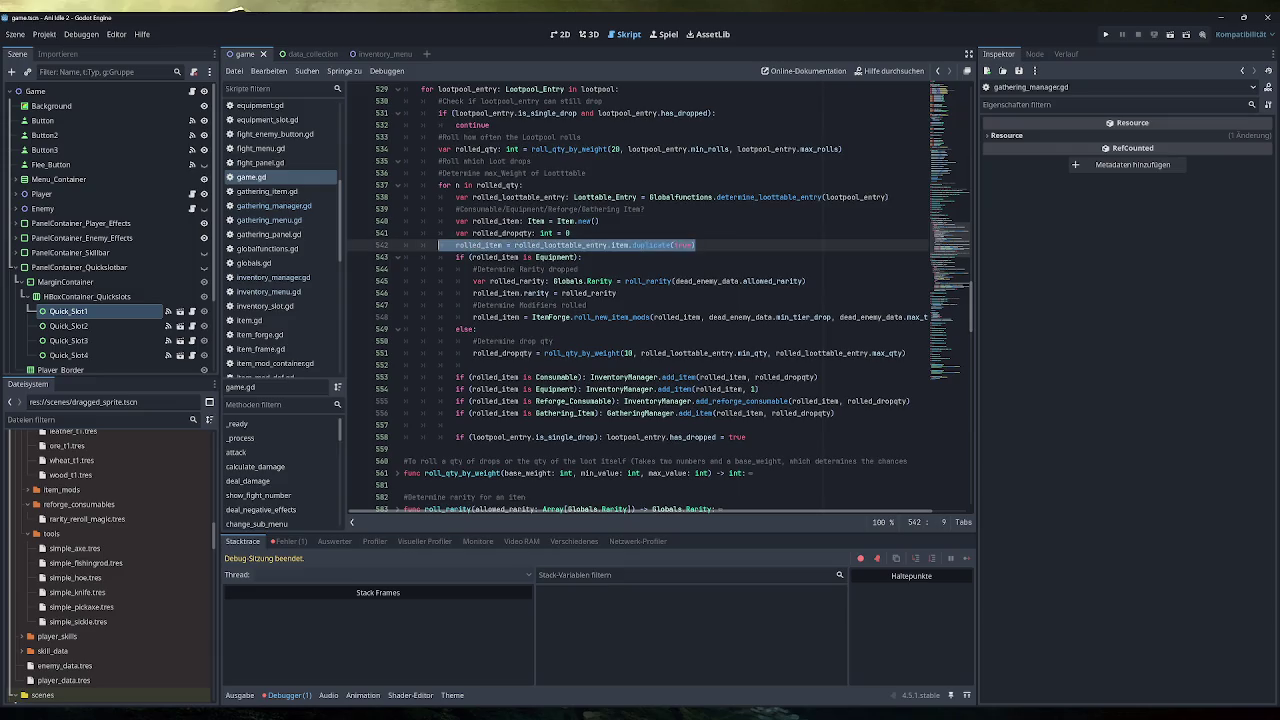
click(543, 245)
scroll(543, 245, up, 1)
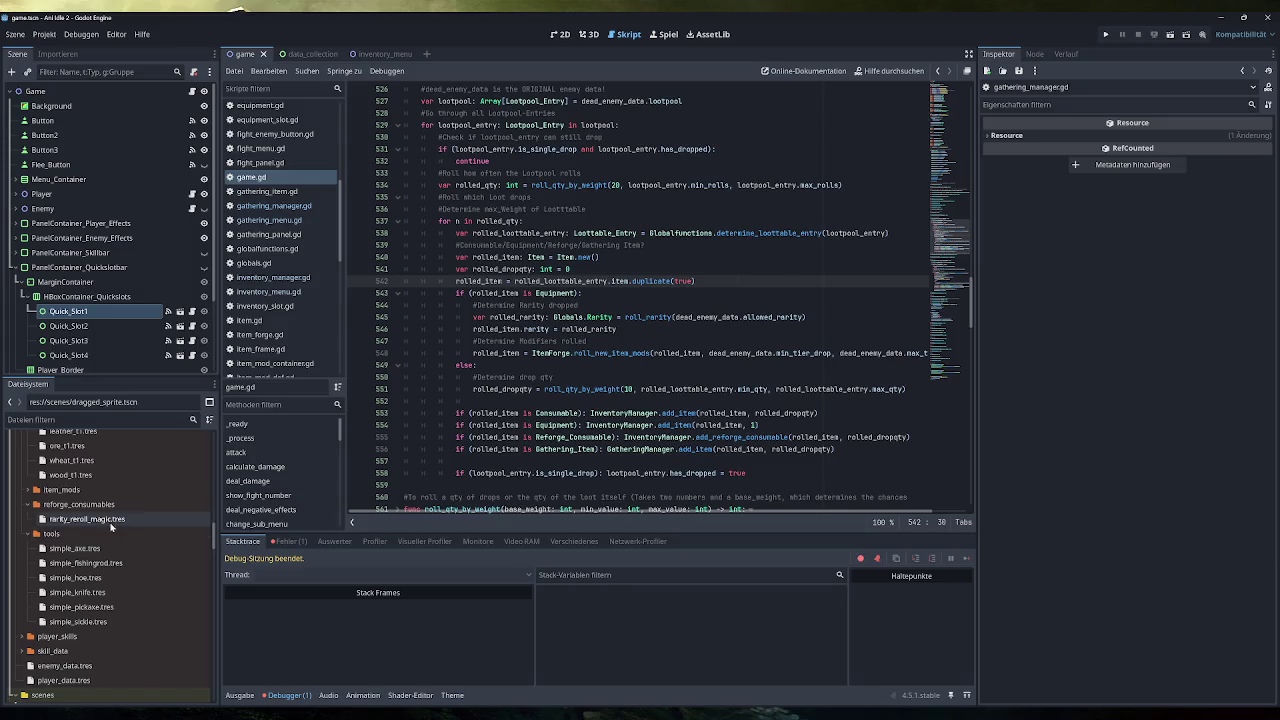
Jump to the end of game.gd and locate the enemies resources in FileSystem.
click(949, 373)
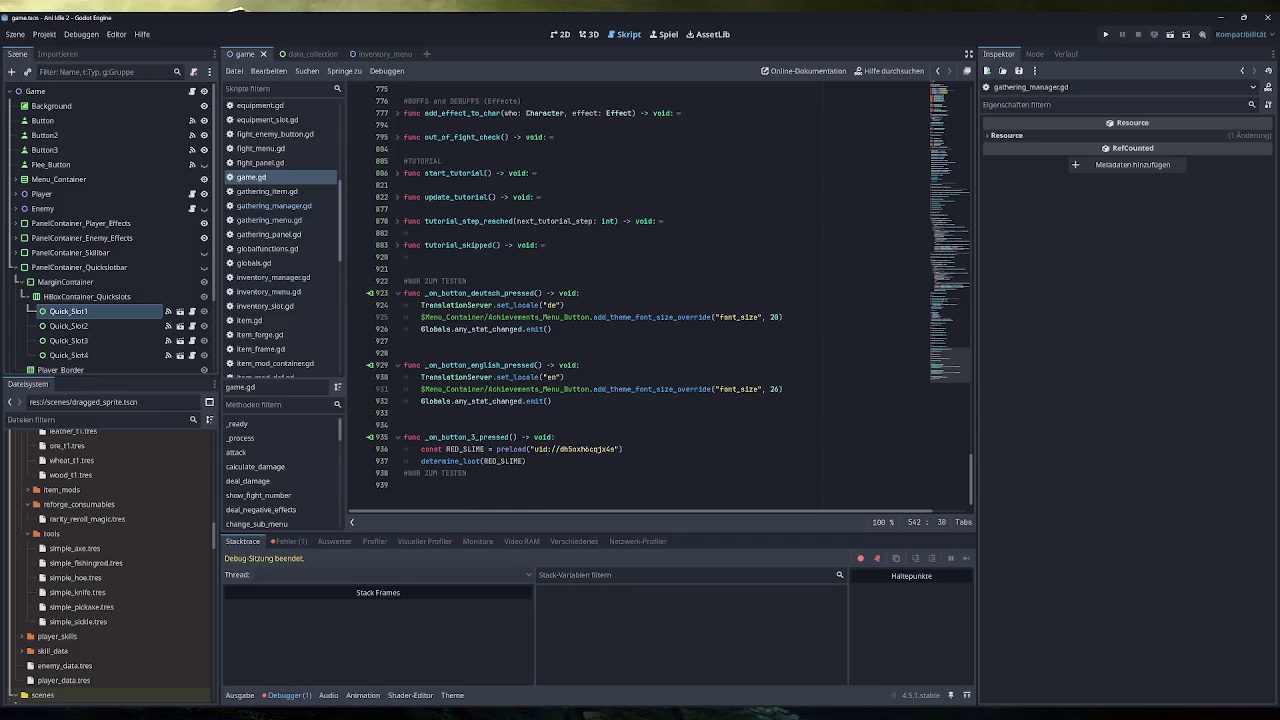
scroll(97, 566, up, 8)
scroll(97, 566, up, 7)
click(101, 545)
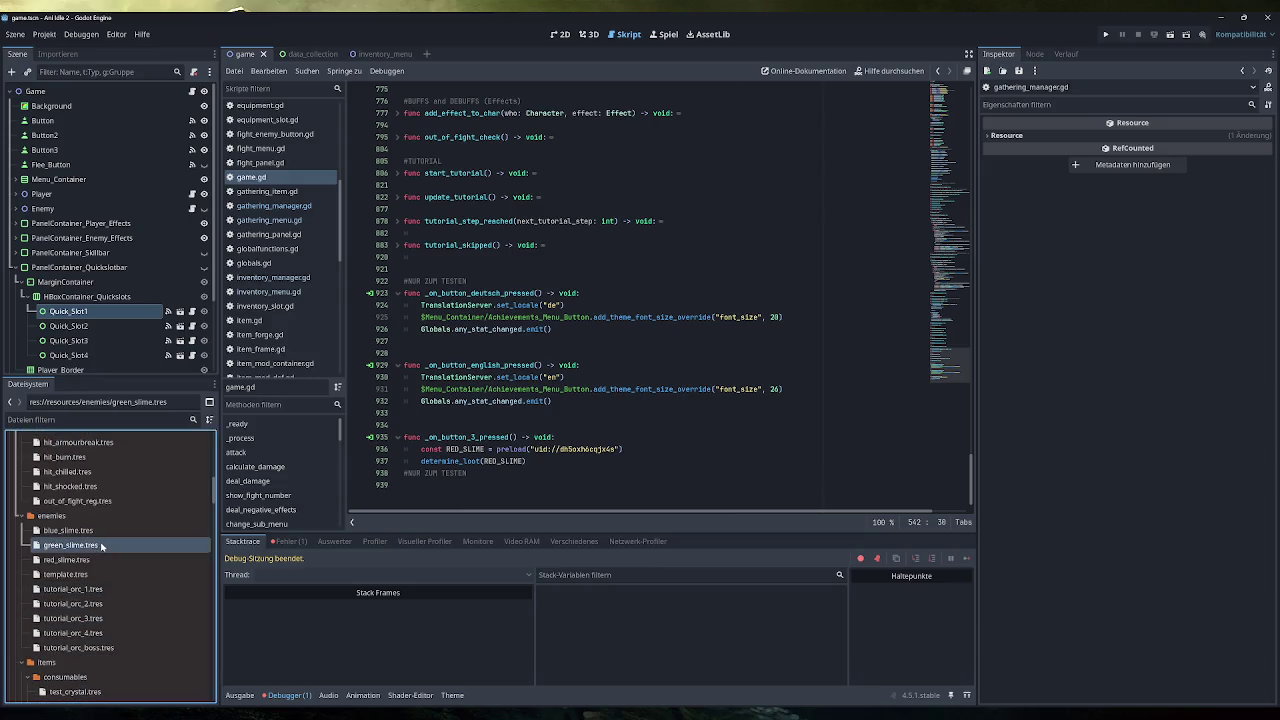
Open red_slime.tres and expand its loot table to entry 0: test_belt3.tres, weight 80.
click(101, 559)
click(1218, 424)
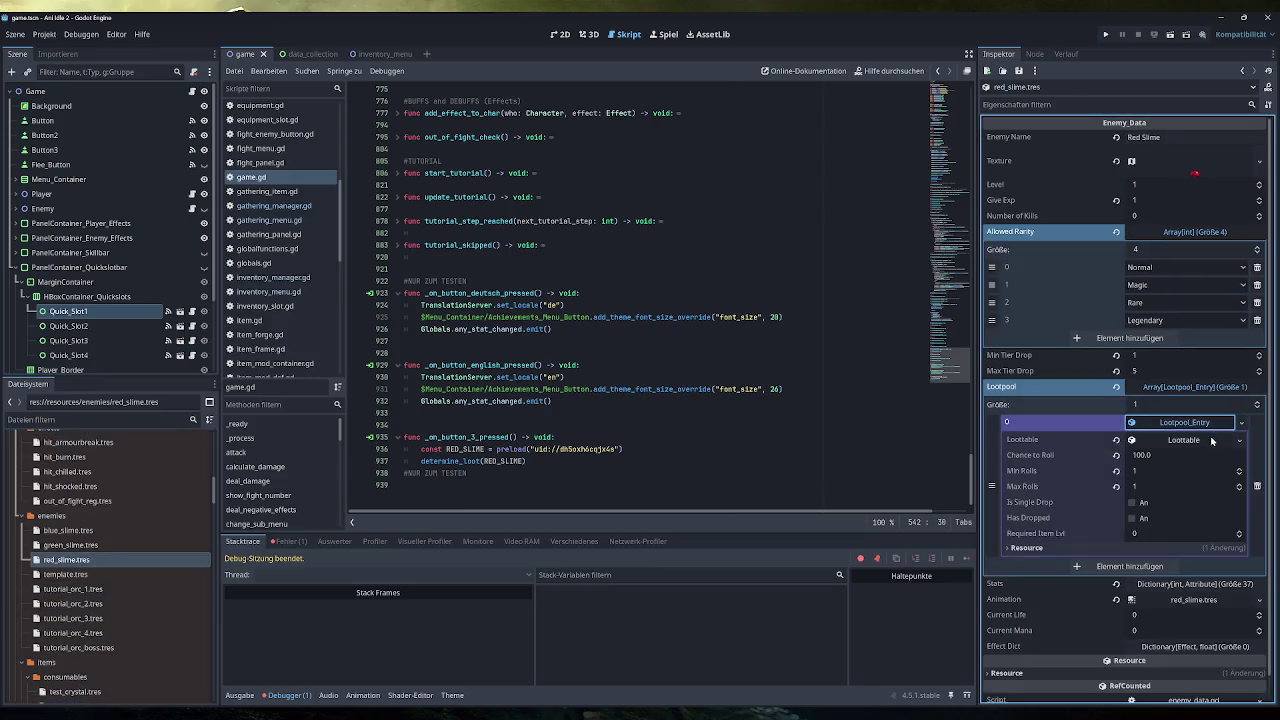
click(1196, 442)
click(1190, 458)
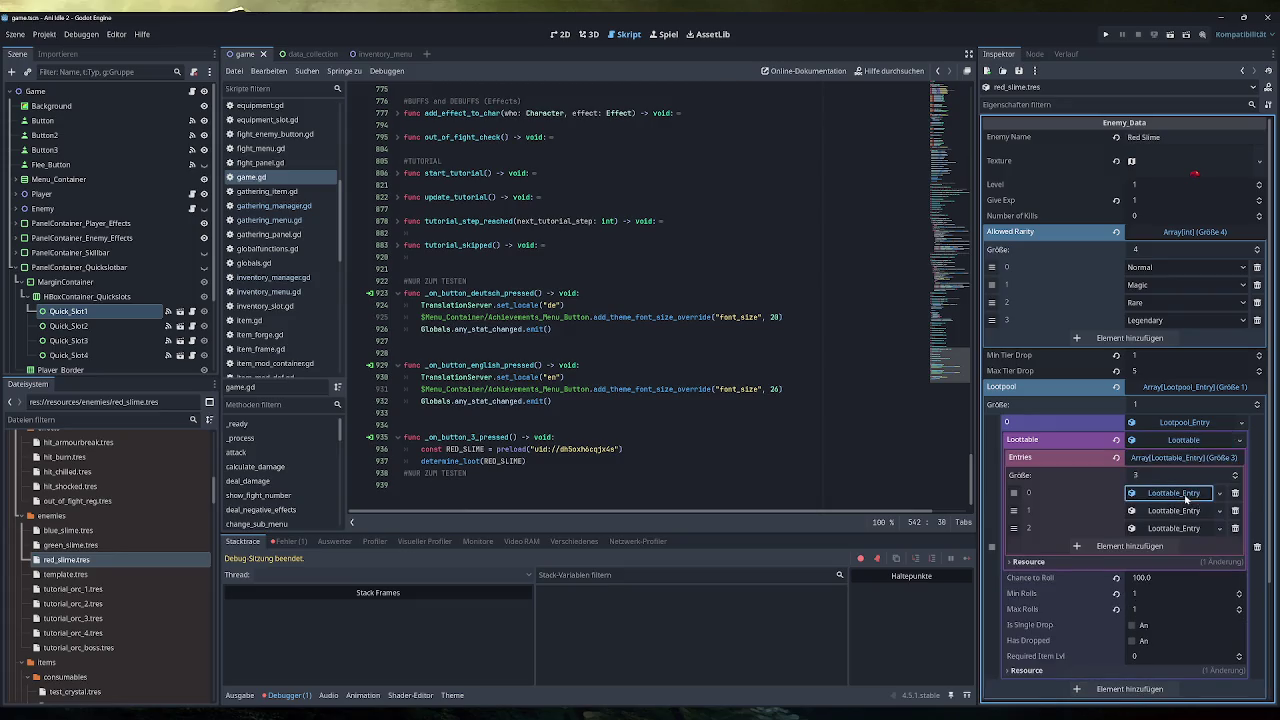
click(1185, 495)
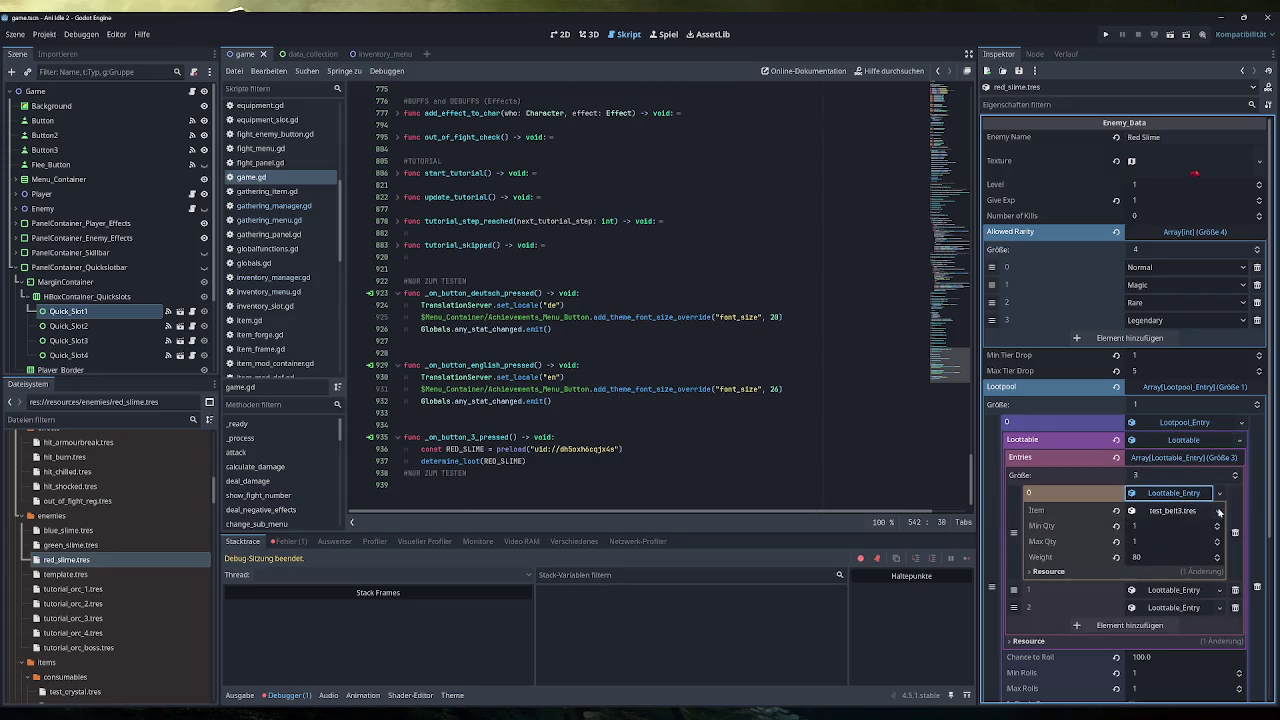
scroll(120, 537, up, 5)
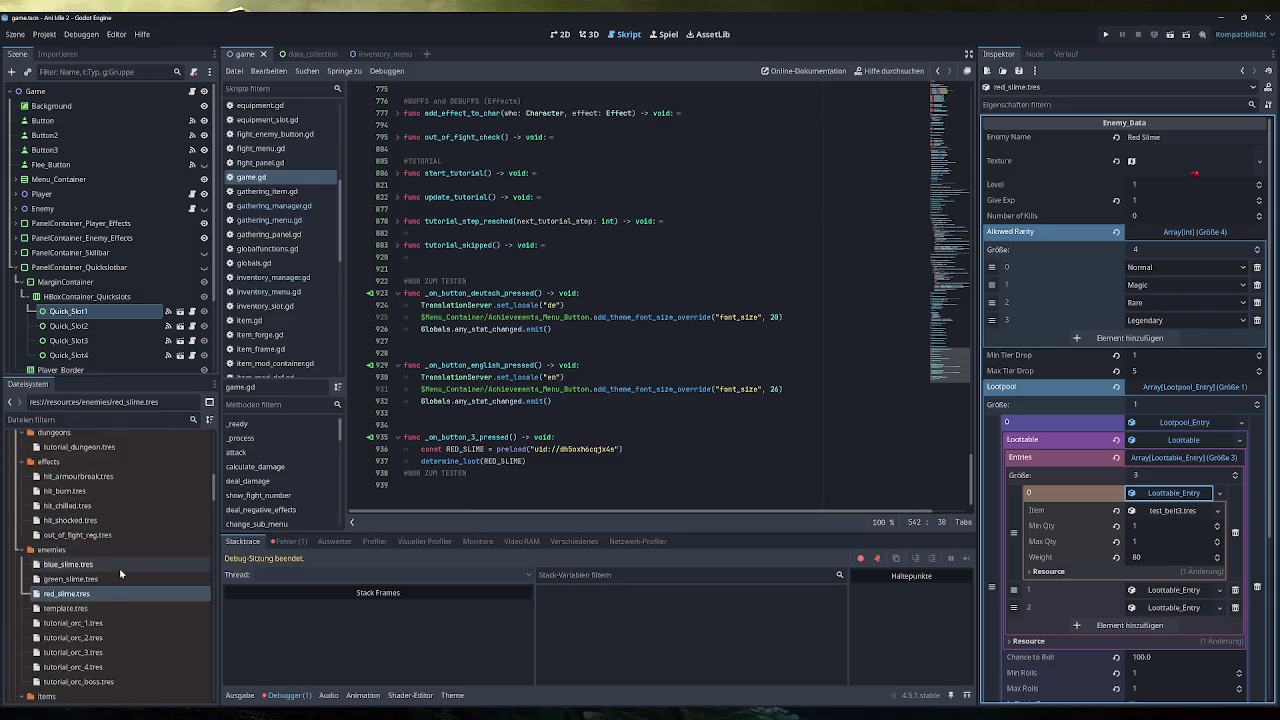
scroll(120, 560, down, 6)
scroll(120, 563, up, 2)
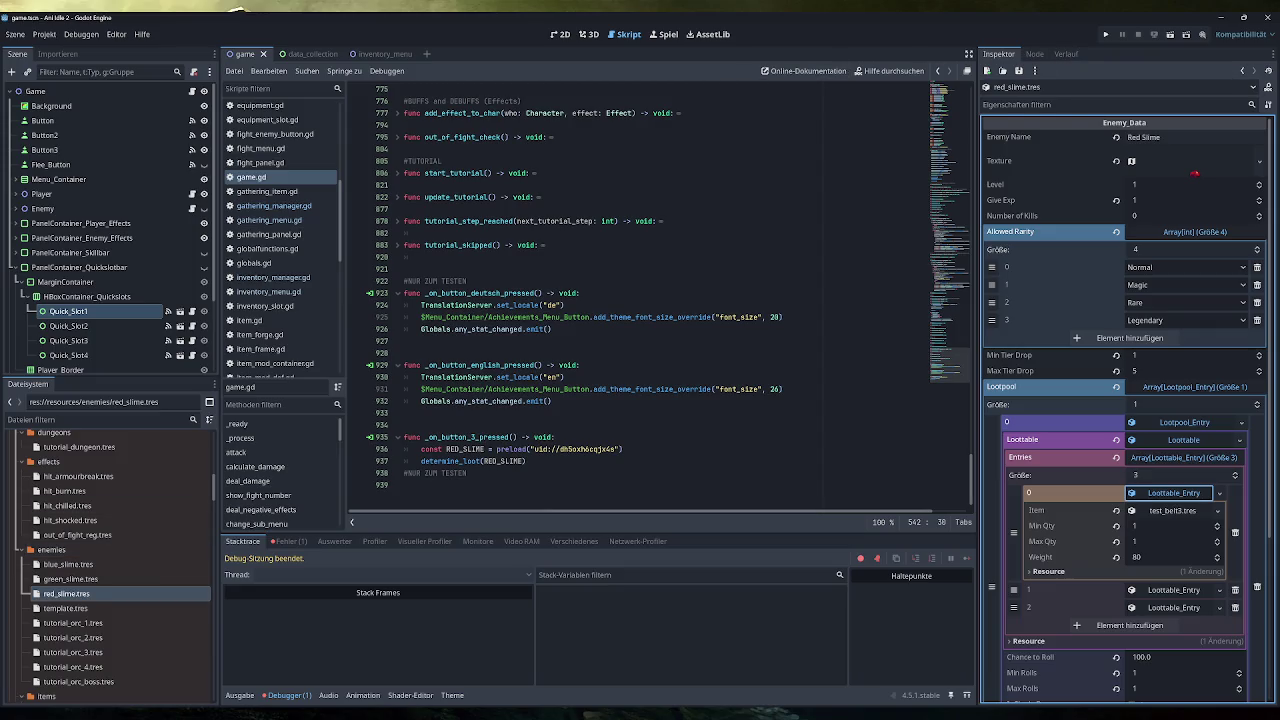
scroll(297, 289, down, 3)
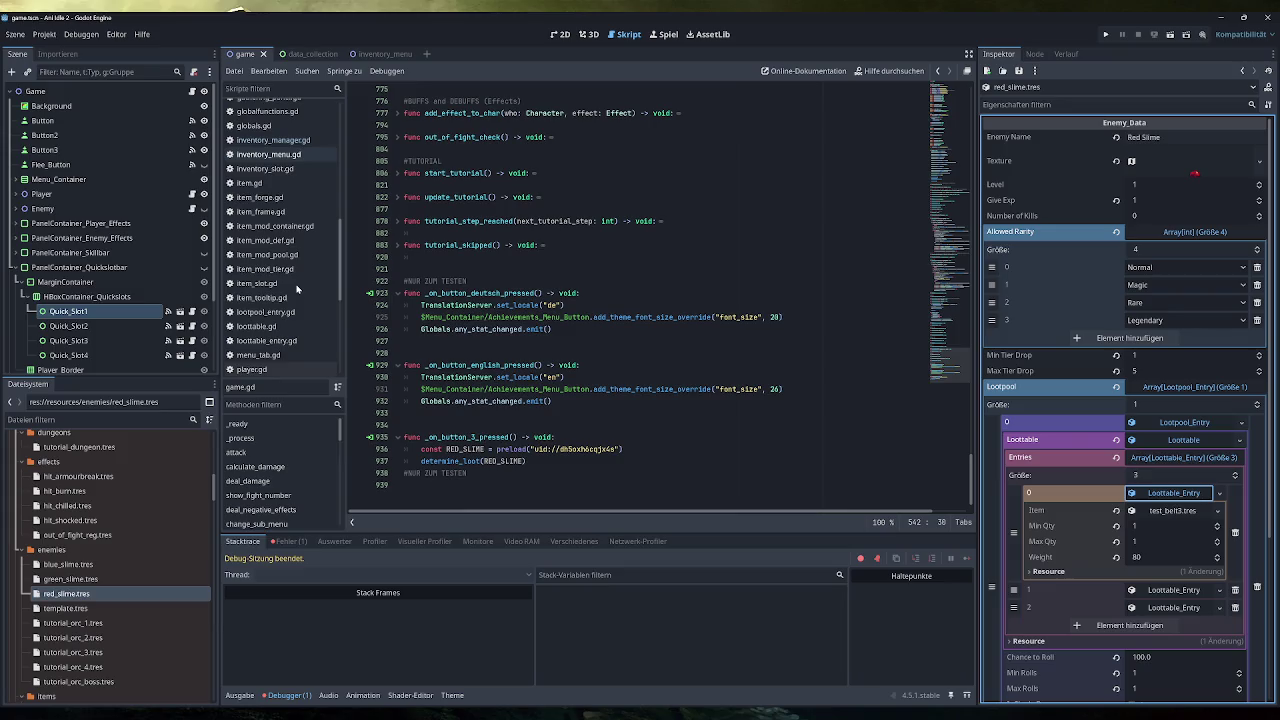
Review the add_item function in inventory_manager.gd, then fold it again.
scroll(297, 289, up, 2)
click(291, 208)
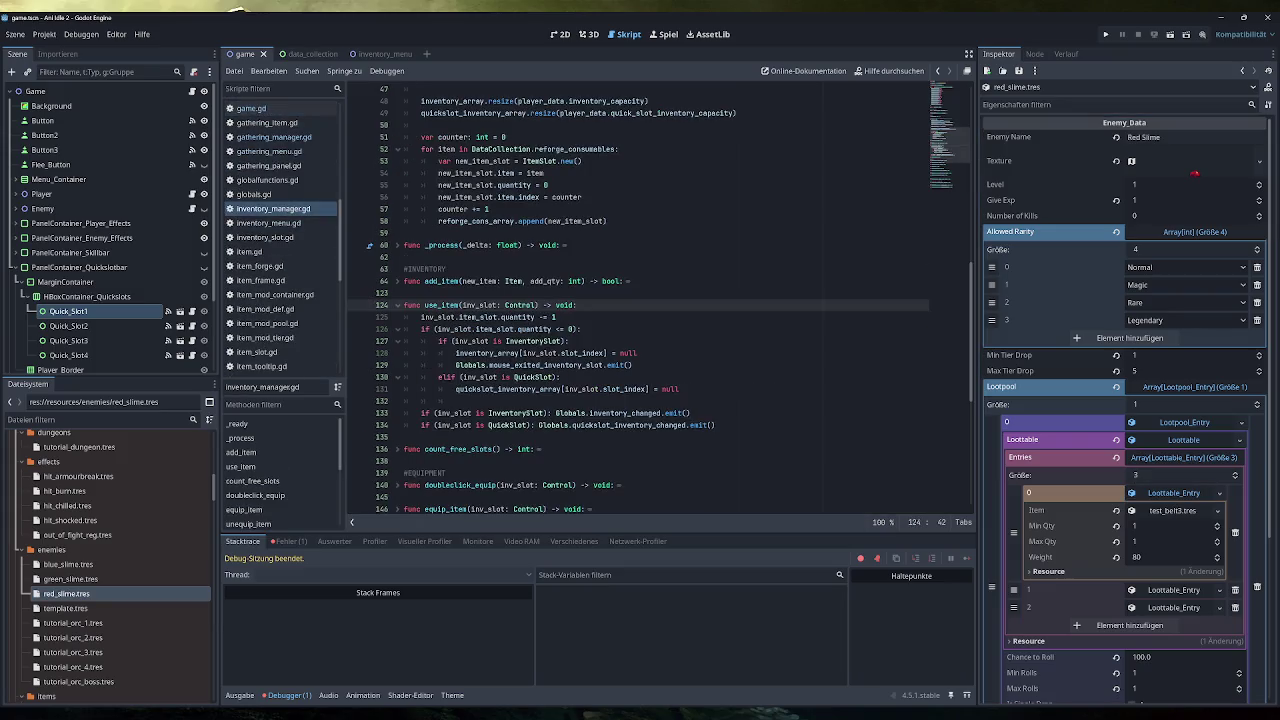
click(398, 281)
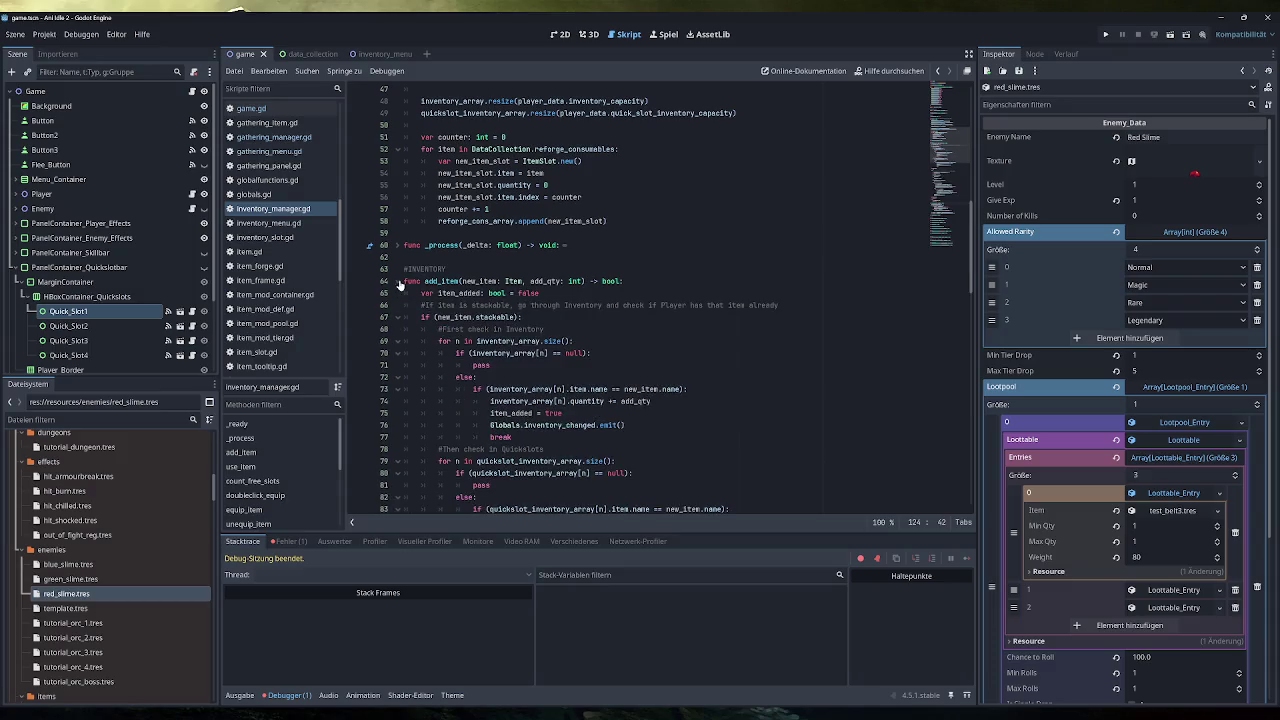
scroll(400, 285, down, 4)
scroll(545, 365, down, 6)
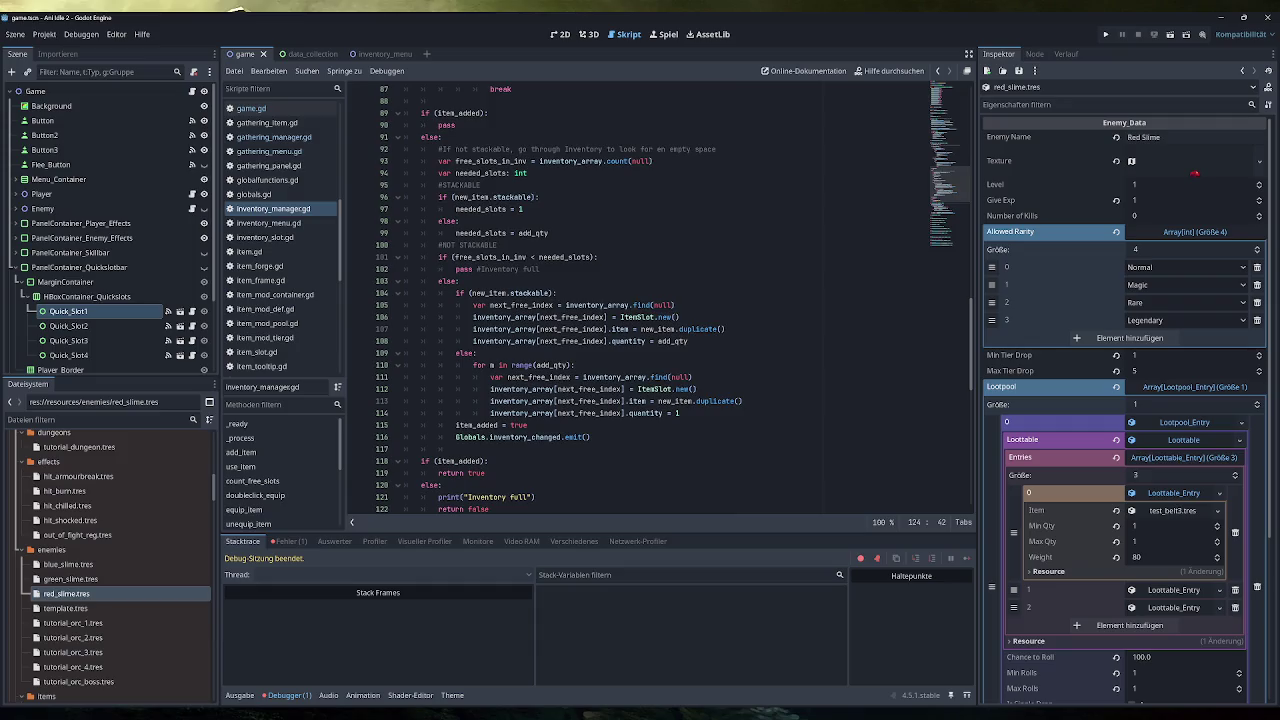
scroll(545, 365, up, 7)
scroll(640, 300, down, 7)
scroll(400, 300, up, 11)
click(397, 209)
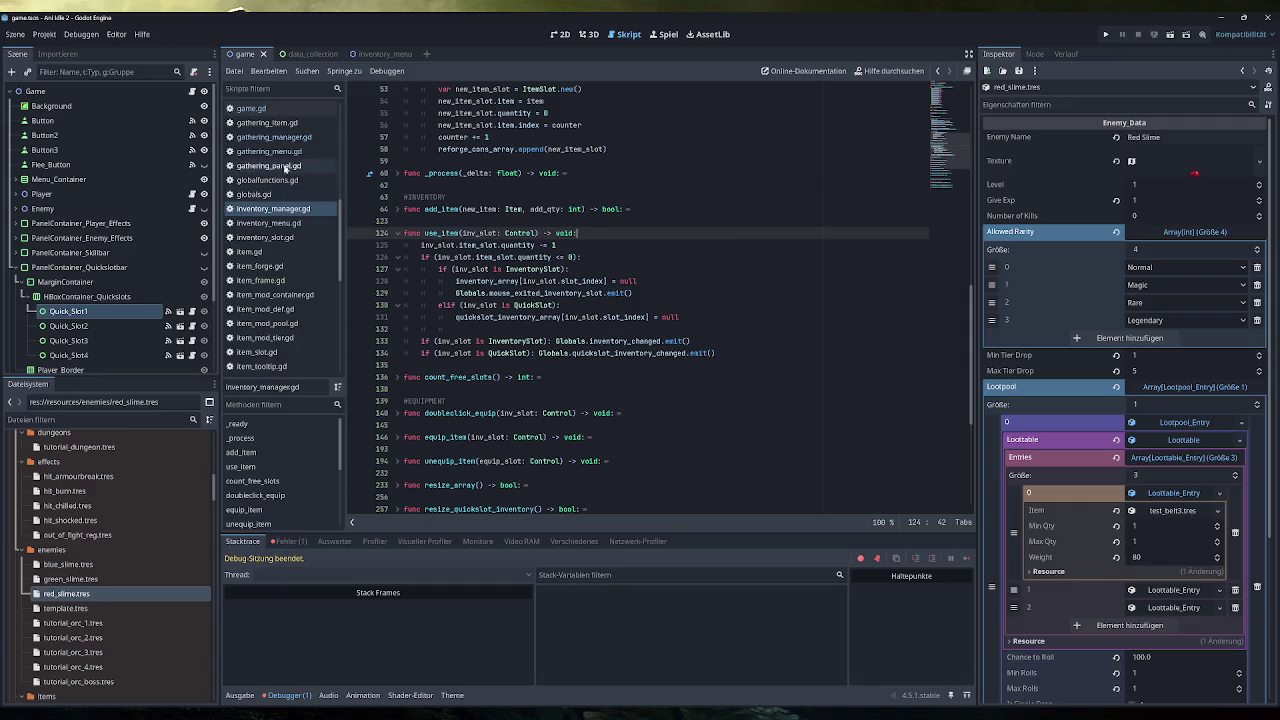
click(258, 108)
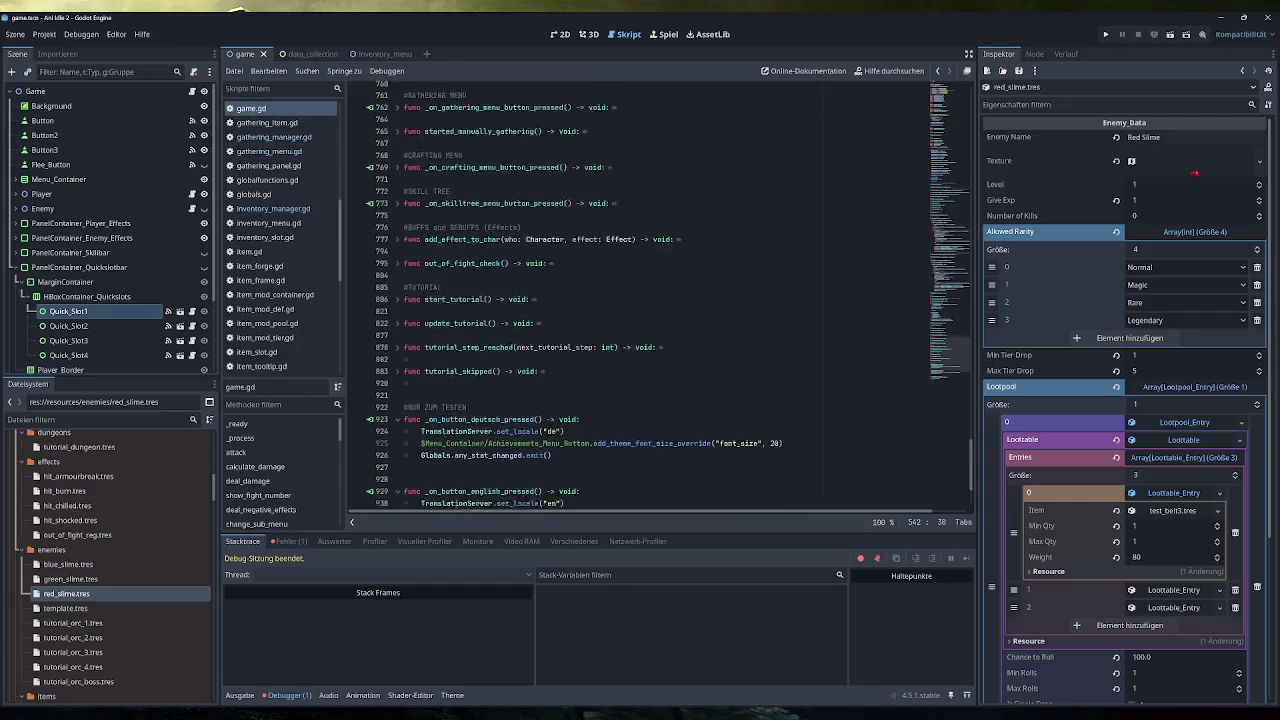
Copy the consumable-matching loop from add_reforge_consumable and go to add_item in gathering_manager.gd.
scroll(660, 300, up, 20)
scroll(660, 300, up, 2)
ctrl+click(742, 410)
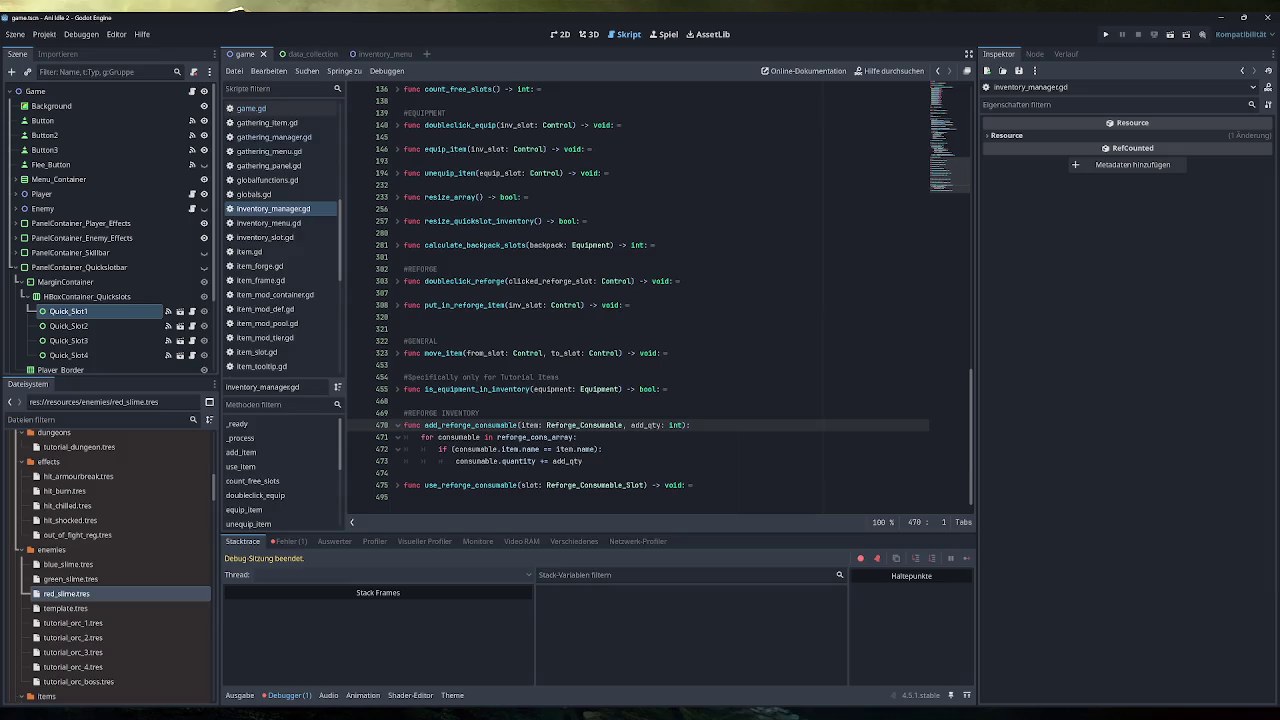
drag(583, 461, 421, 437)
key(ctrl+c)
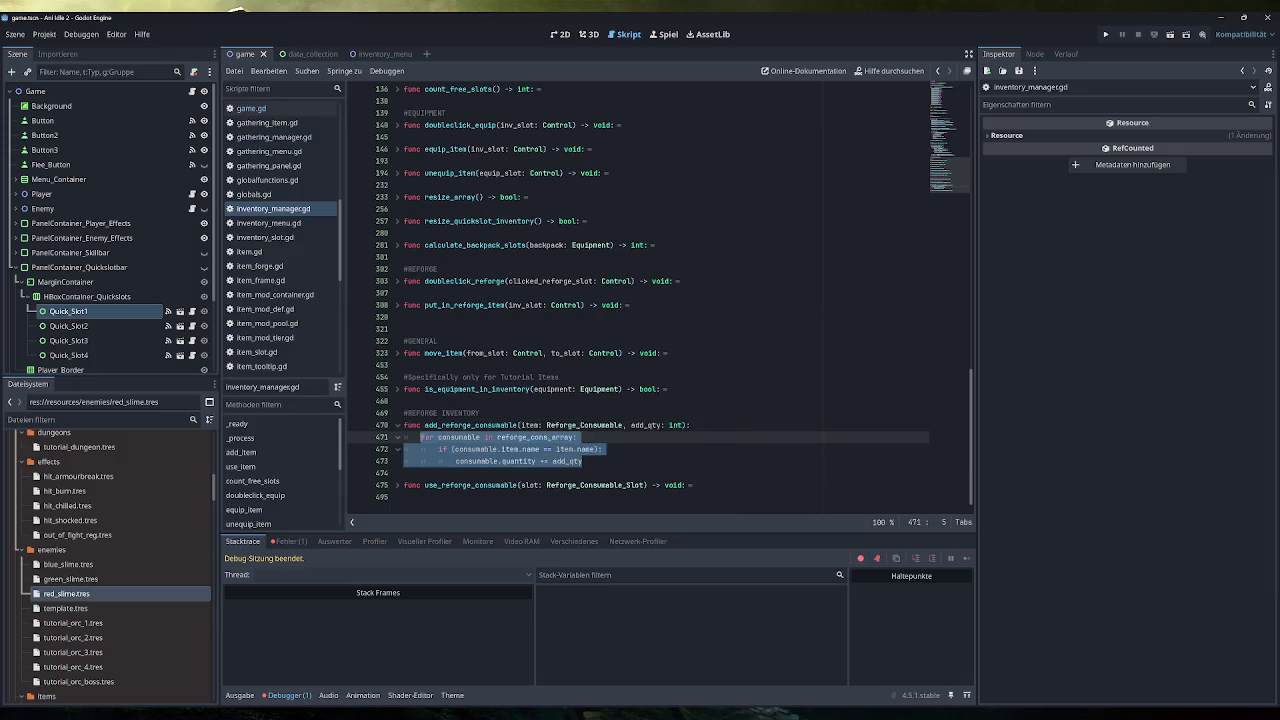
scroll(271, 240, down, 5)
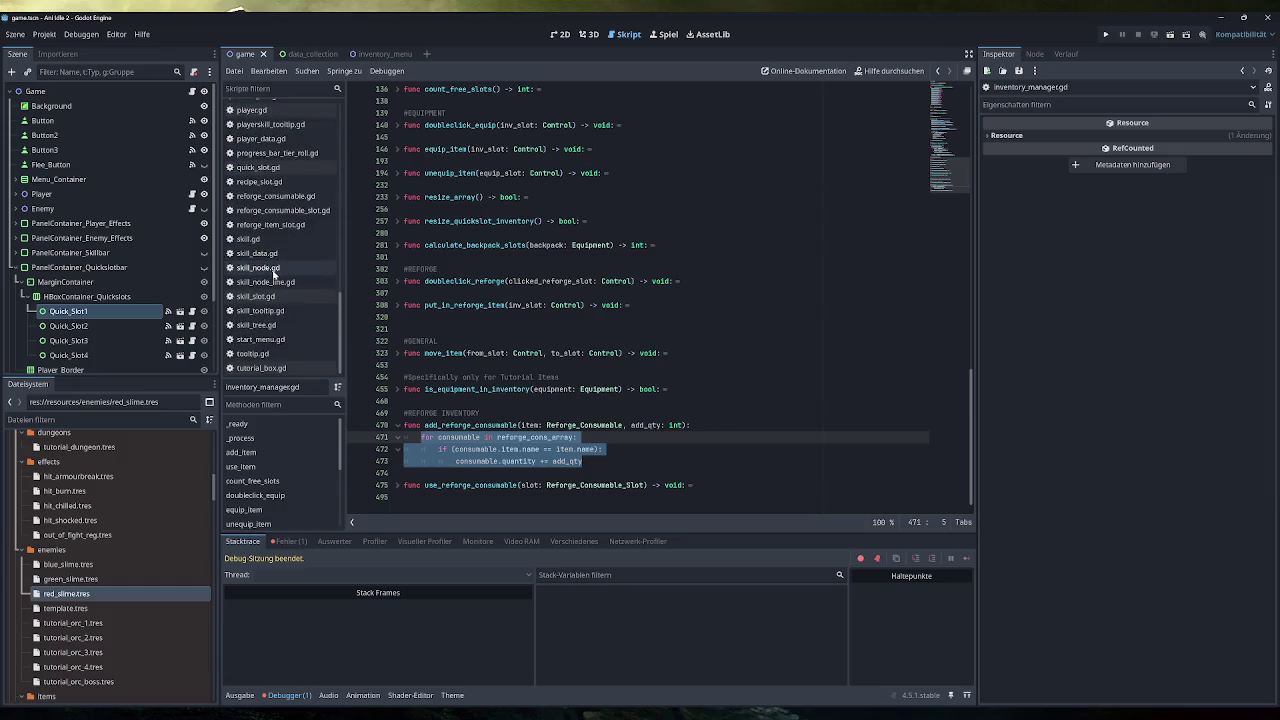
scroll(270, 245, up, 5)
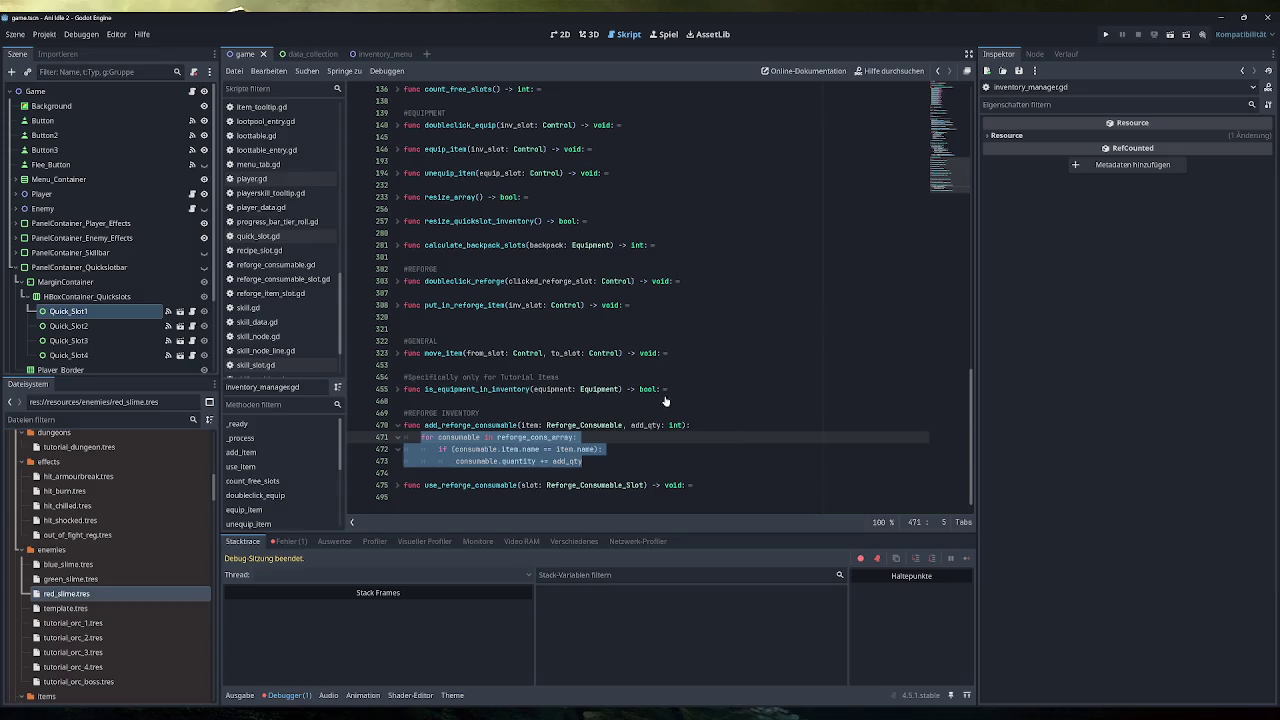
scroll(650, 300, up, 4)
scroll(268, 300, down, 3)
scroll(278, 250, up, 8)
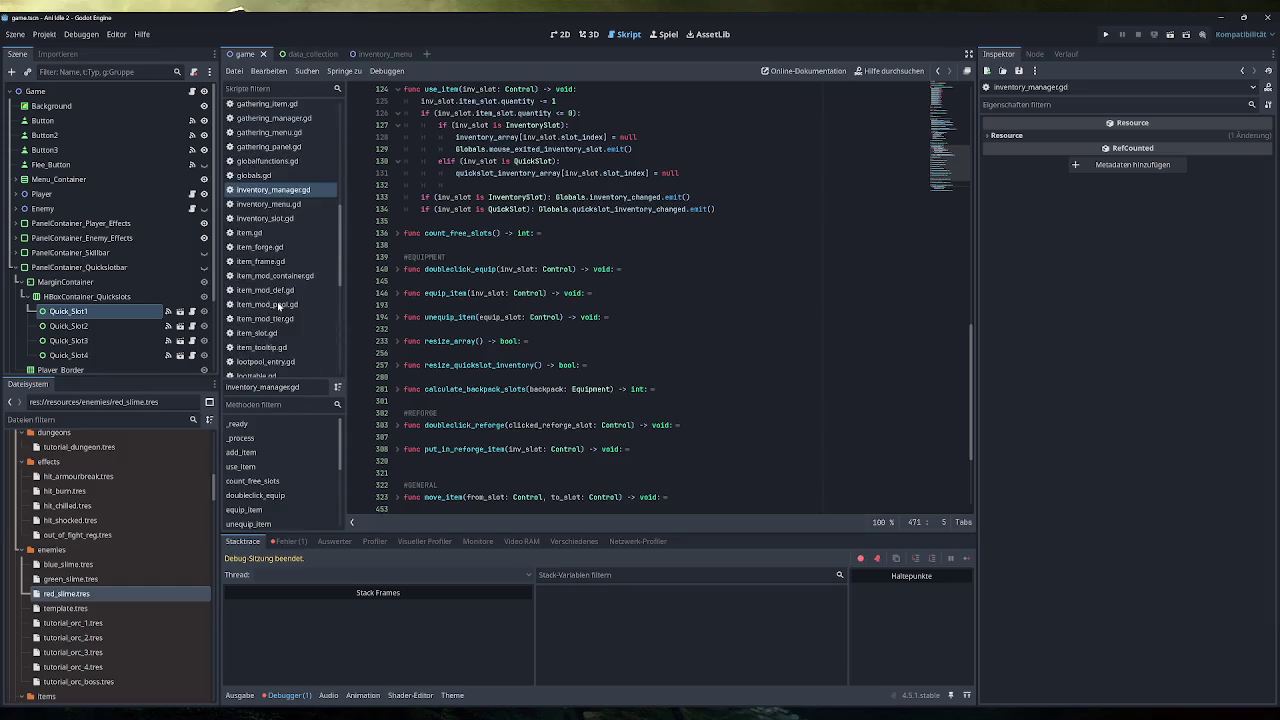
scroll(280, 196, up, 2)
click(280, 193)
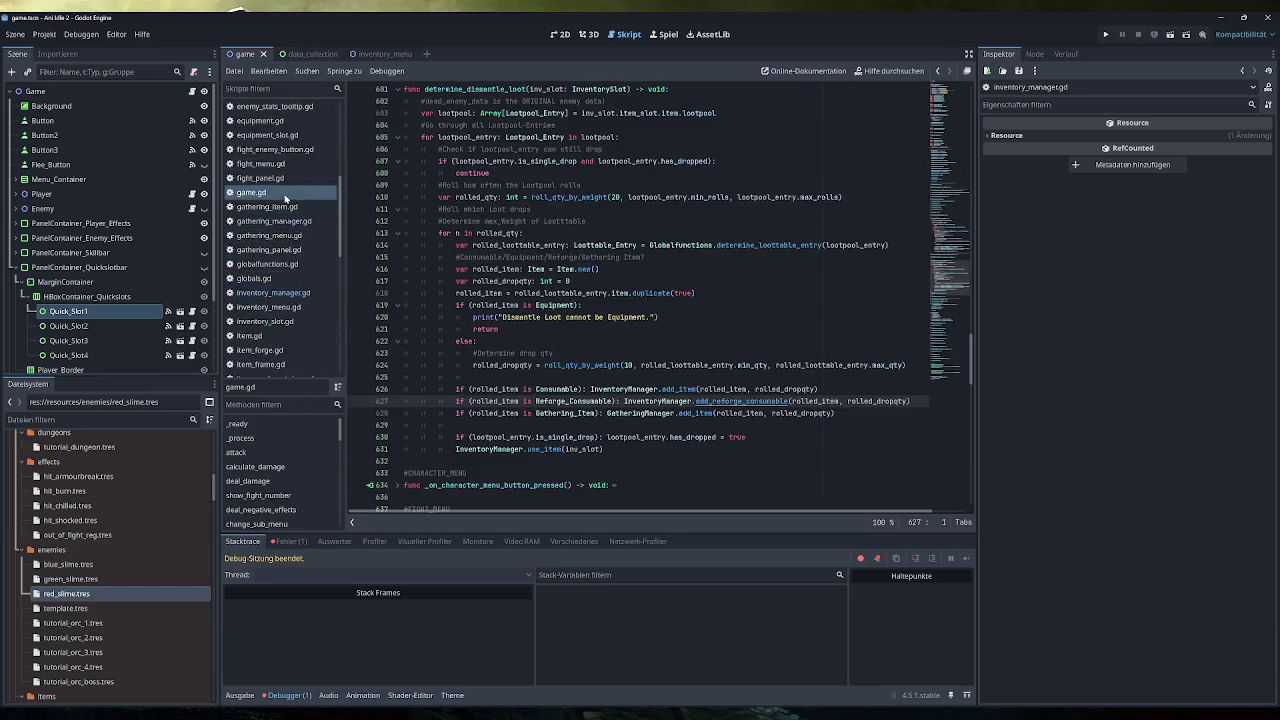
ctrl+click(692, 413)
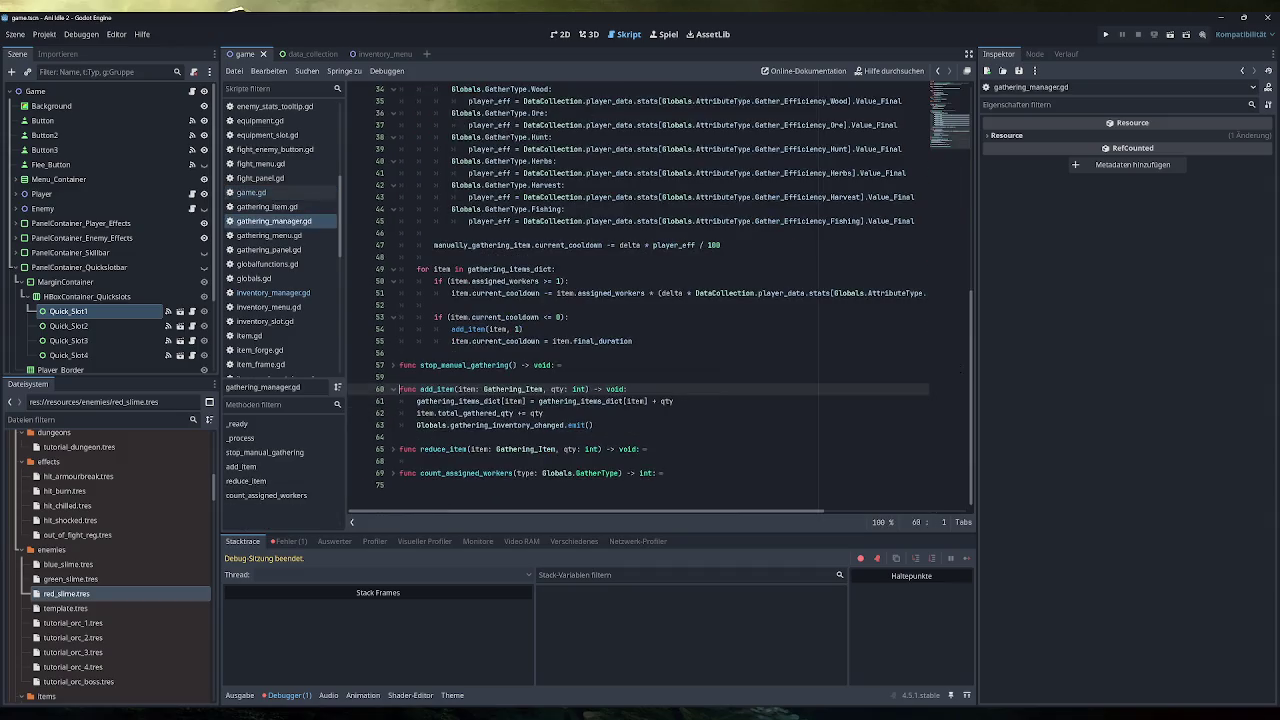
Paste the loop into add_item, looping with item over gathering_items_dict.
key(End)
key(Return)
key(ctrl+v)
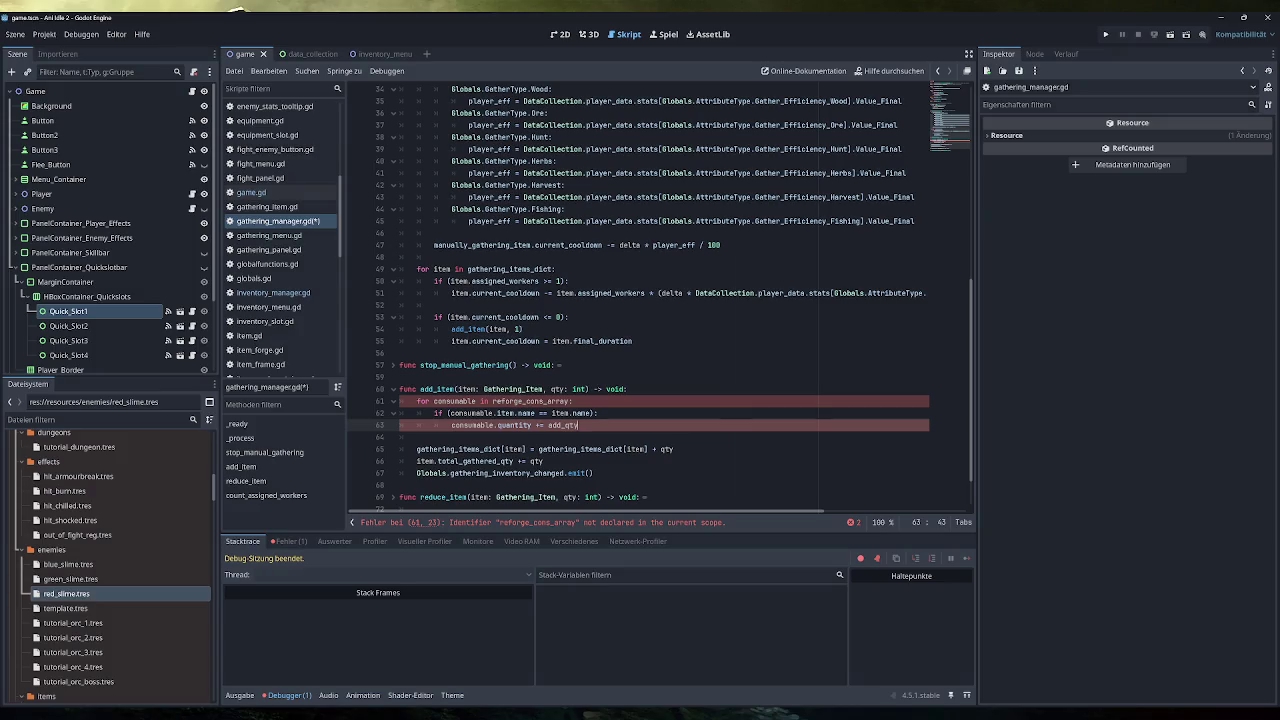
double_click(454, 401)
text(item)
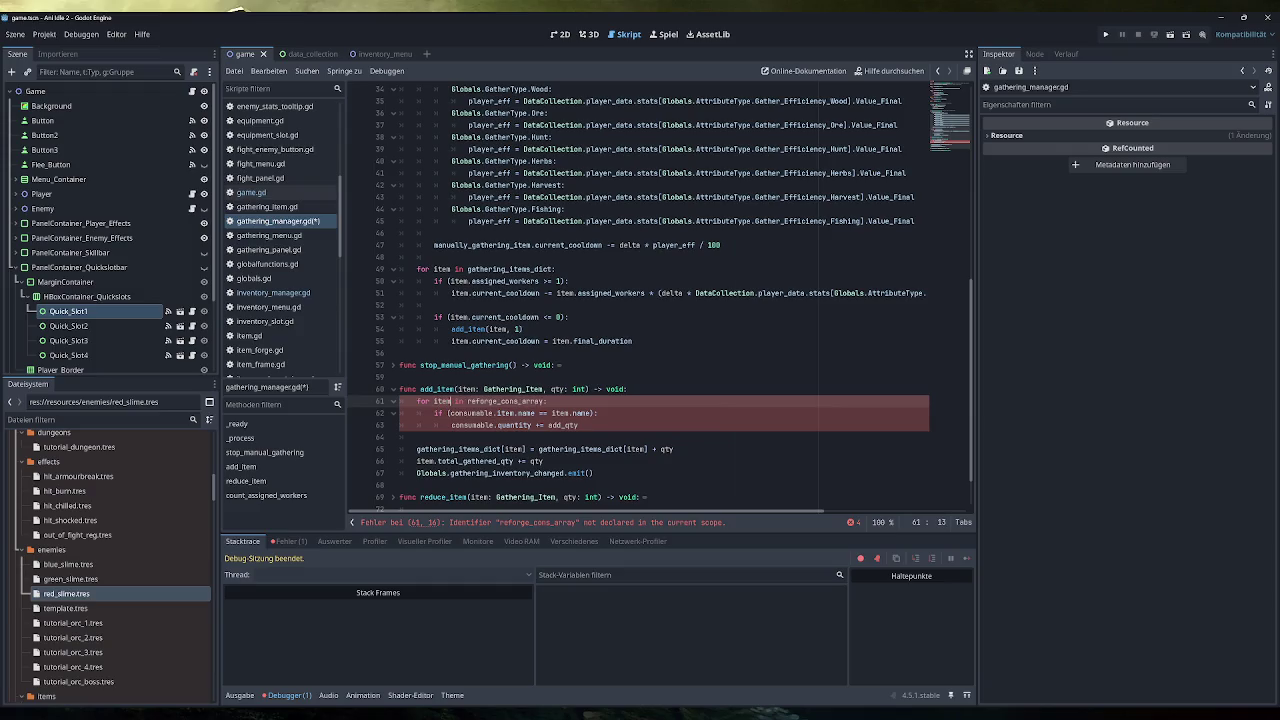
double_click(481, 401)
text(gathe)
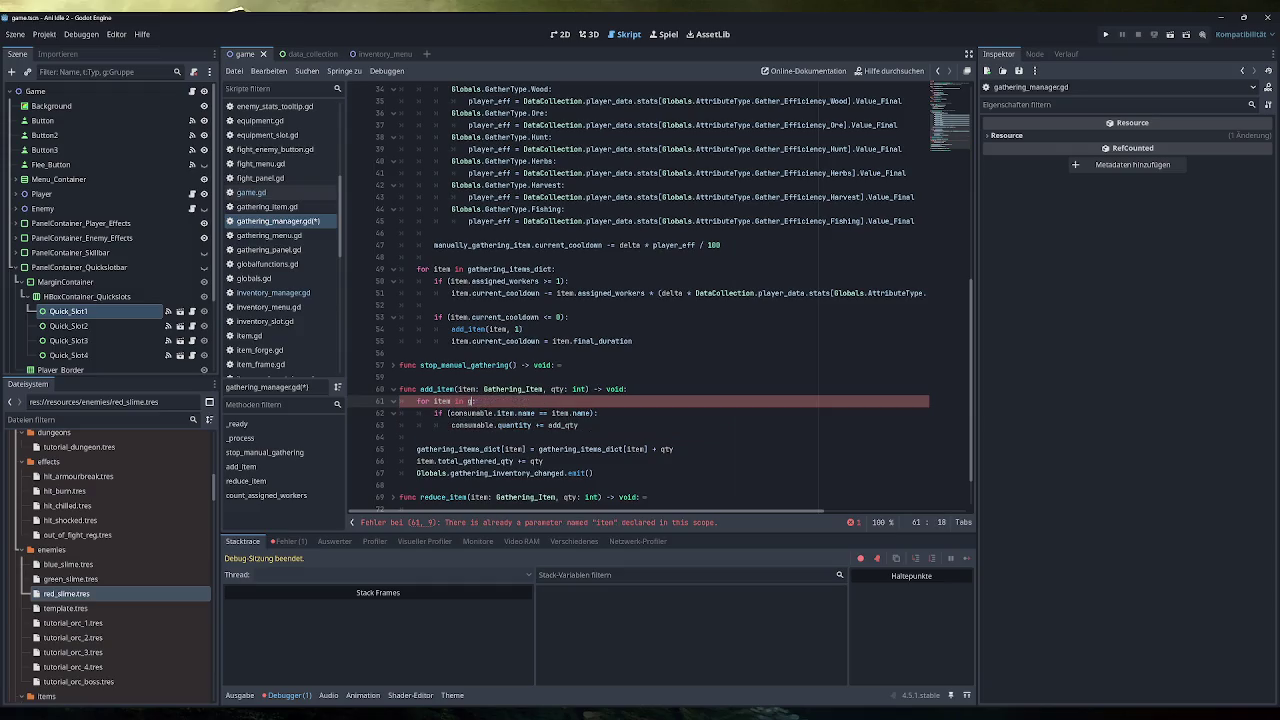
key(Return)
Make the line 62 condition use item, removing the doubled .item.
double_click(442, 401)
double_click(470, 413)
text(item)
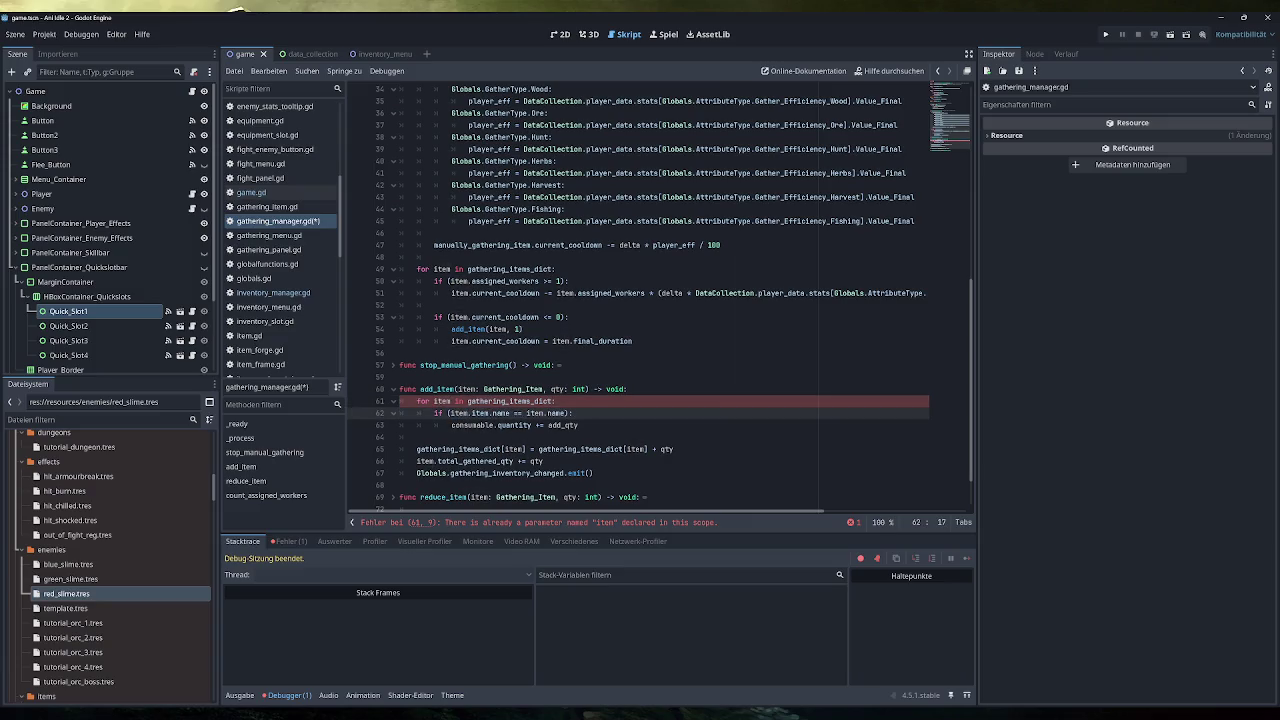
key(BackSpace)
key(BackSpace)
key(BackSpace)
double_click(509, 401)
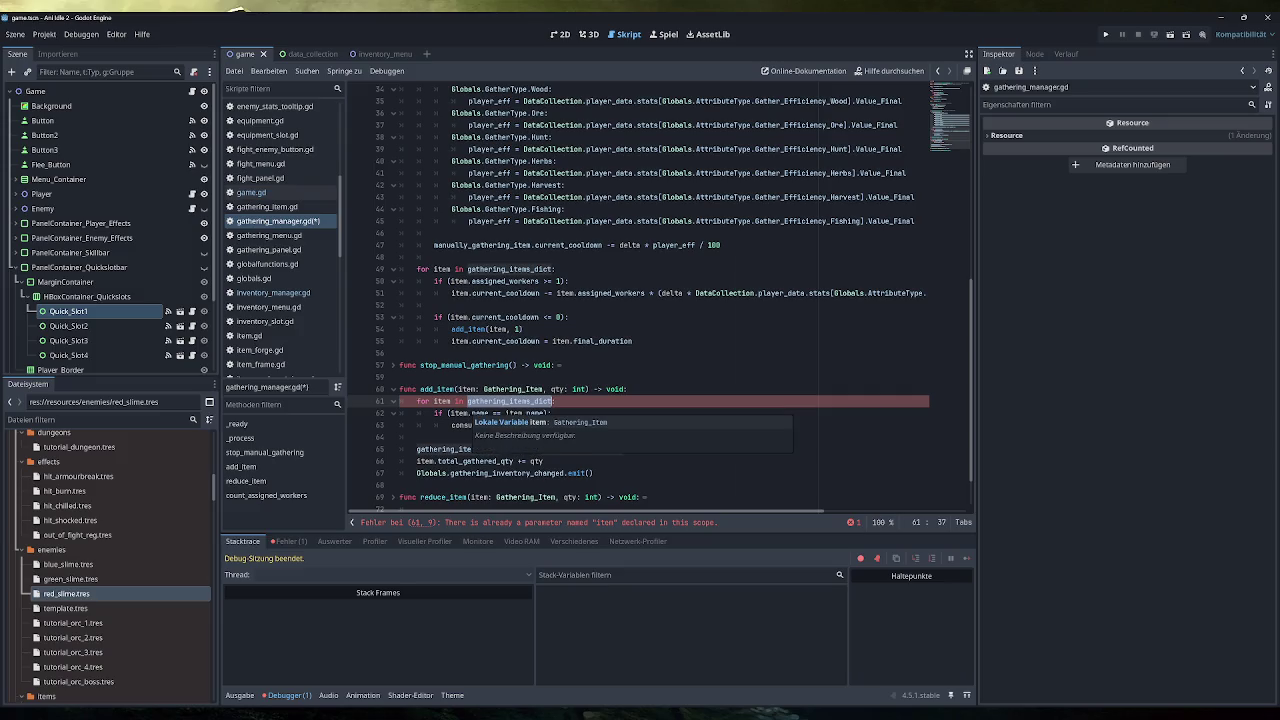
click(556, 365)
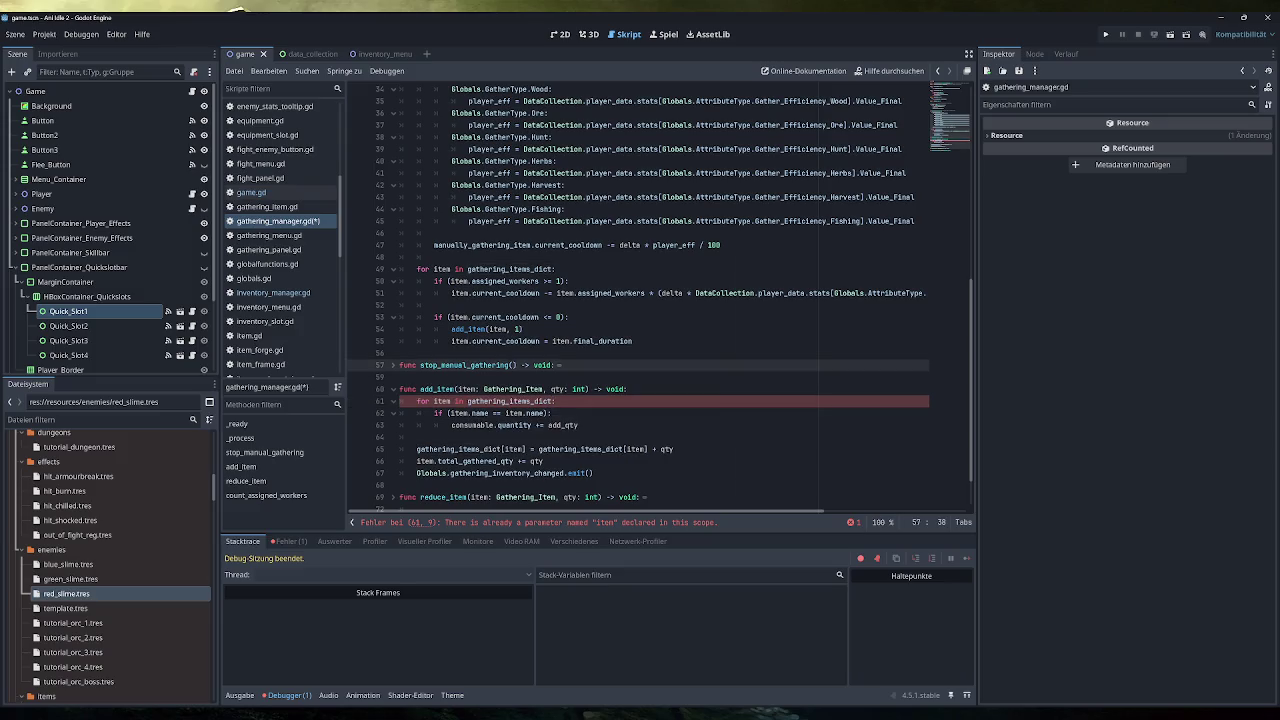
Rename the loop variable to gathering_item typed as Gathering_Item in the loop and condition.
click(450, 401)
text(gathering_item)
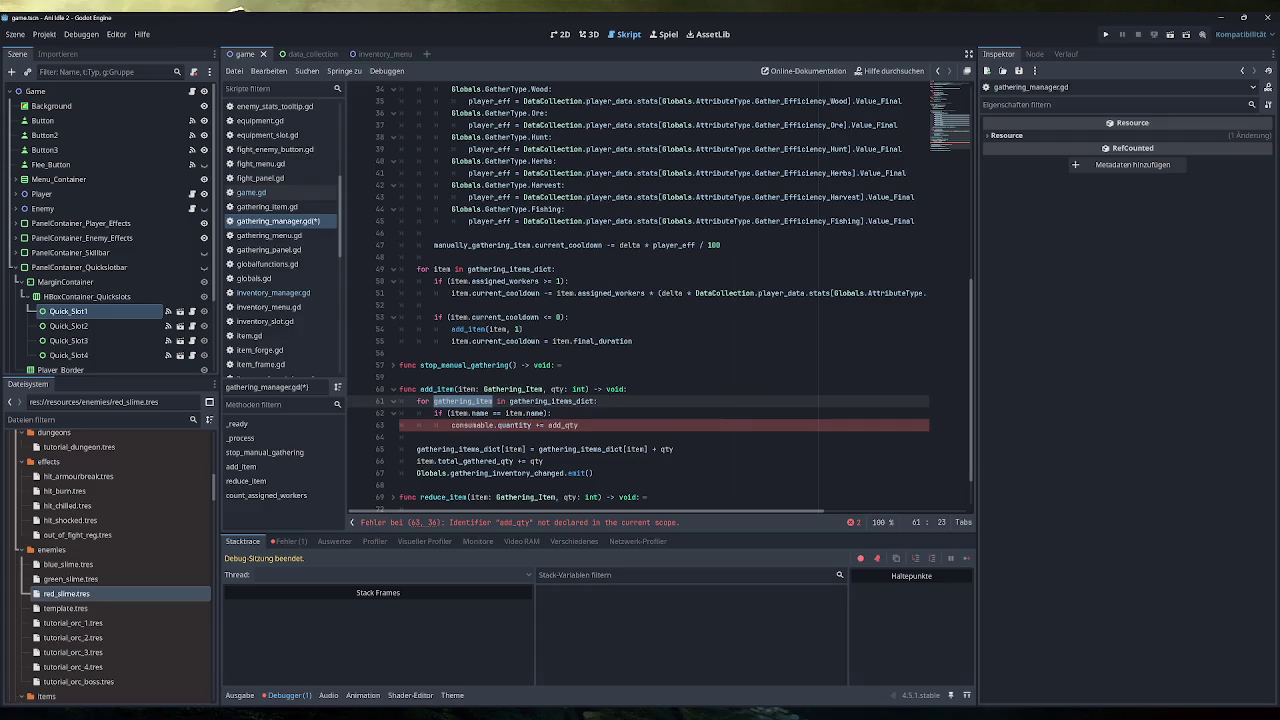
double_click(457, 413)
text(gathering_item)
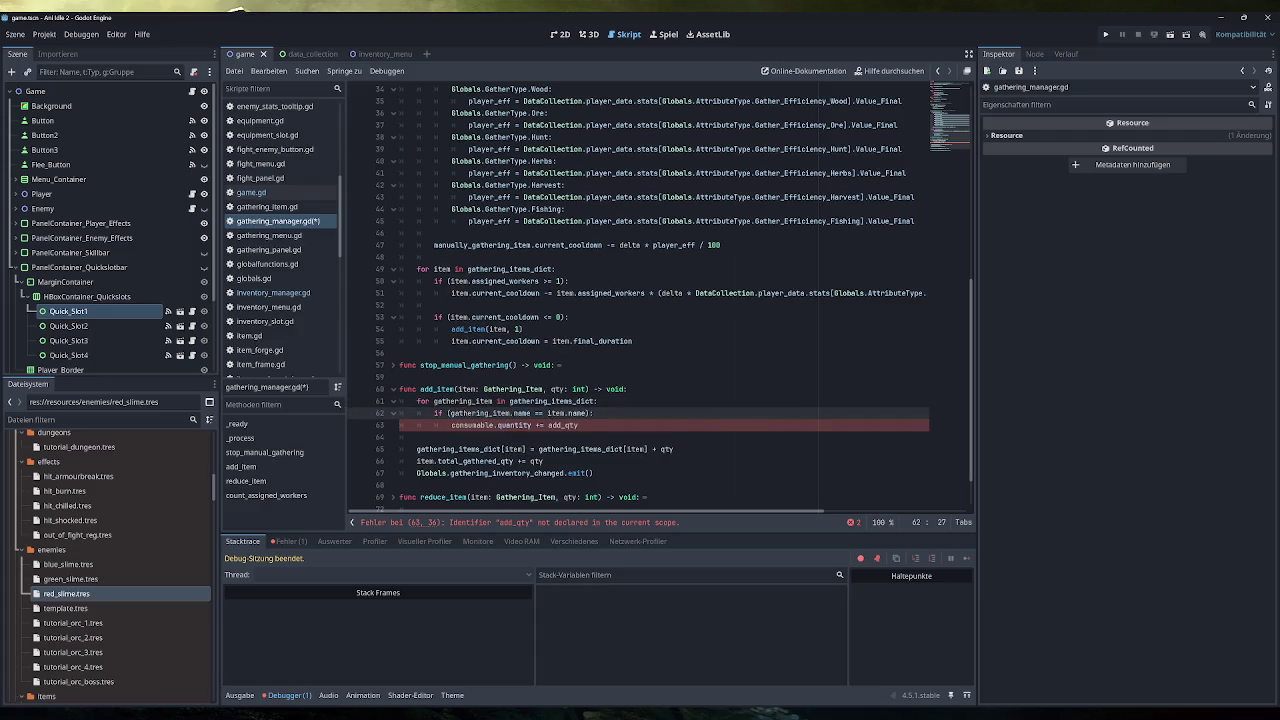
click(495, 401)
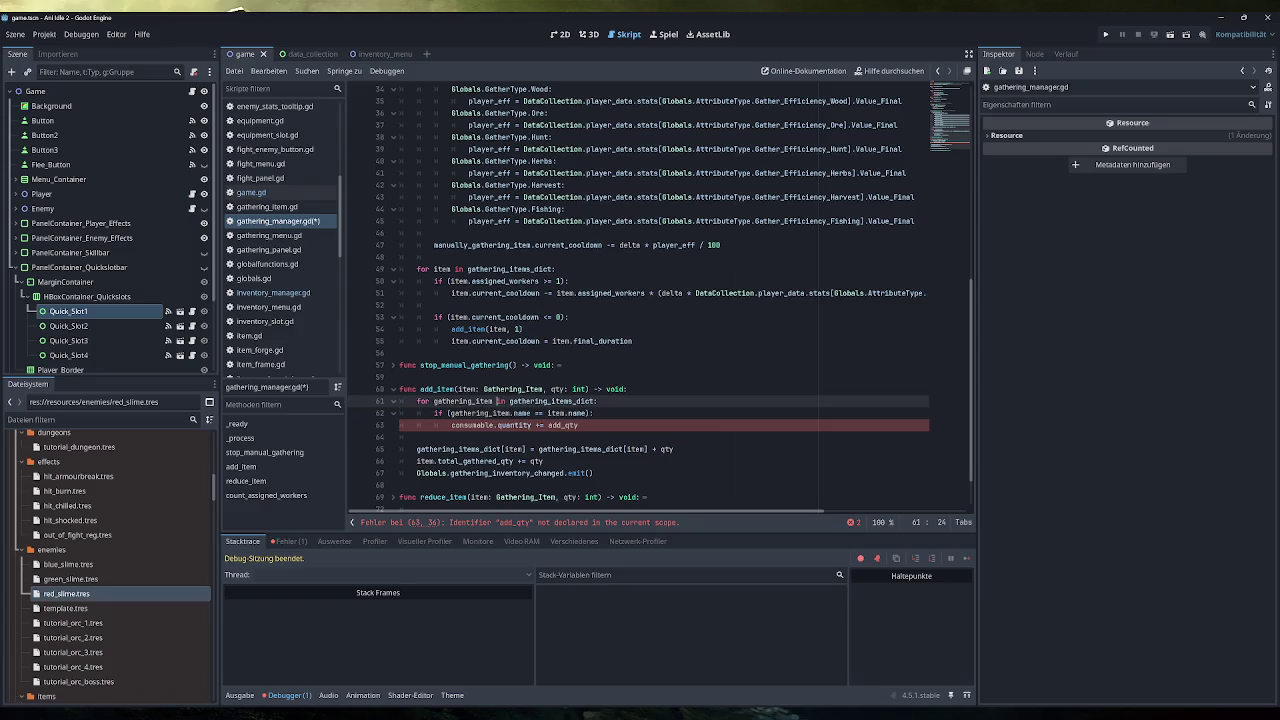
text(: Gathe)
key(Down)
key(Return)
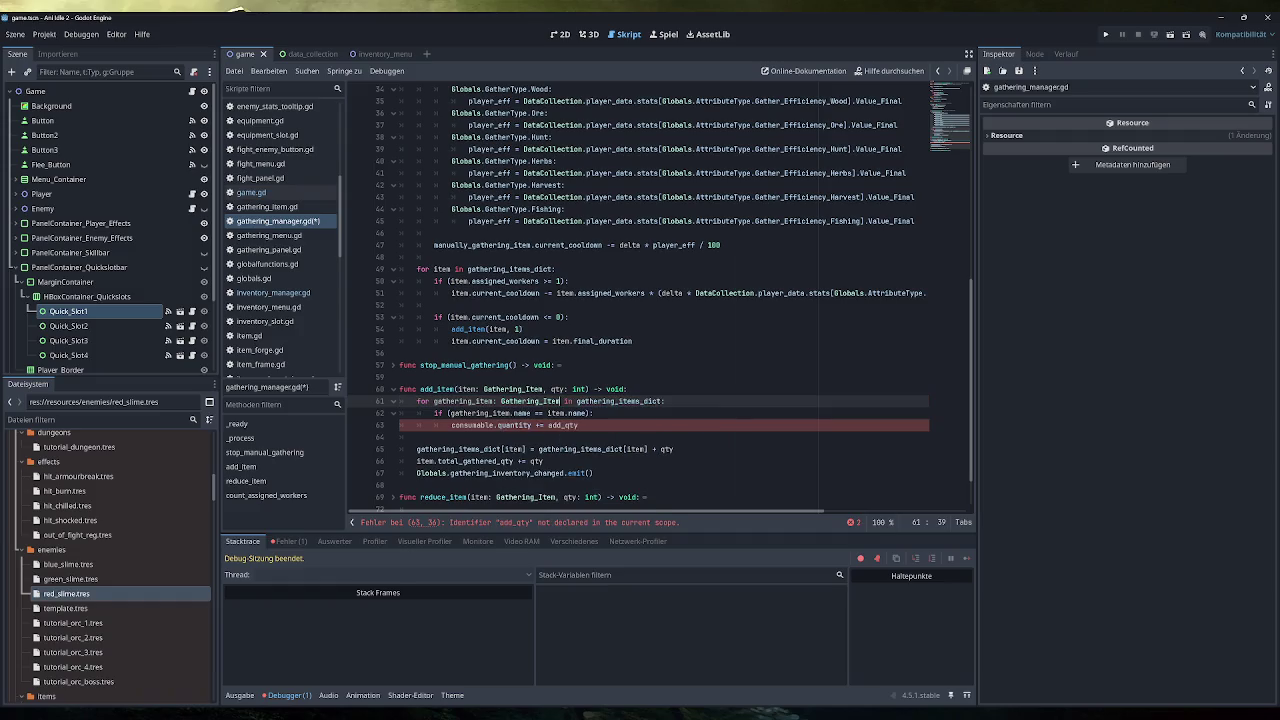
Make line 63 add qty to gathering_item, delete the old dictionary-update lines, and run the game.
click(585, 413)
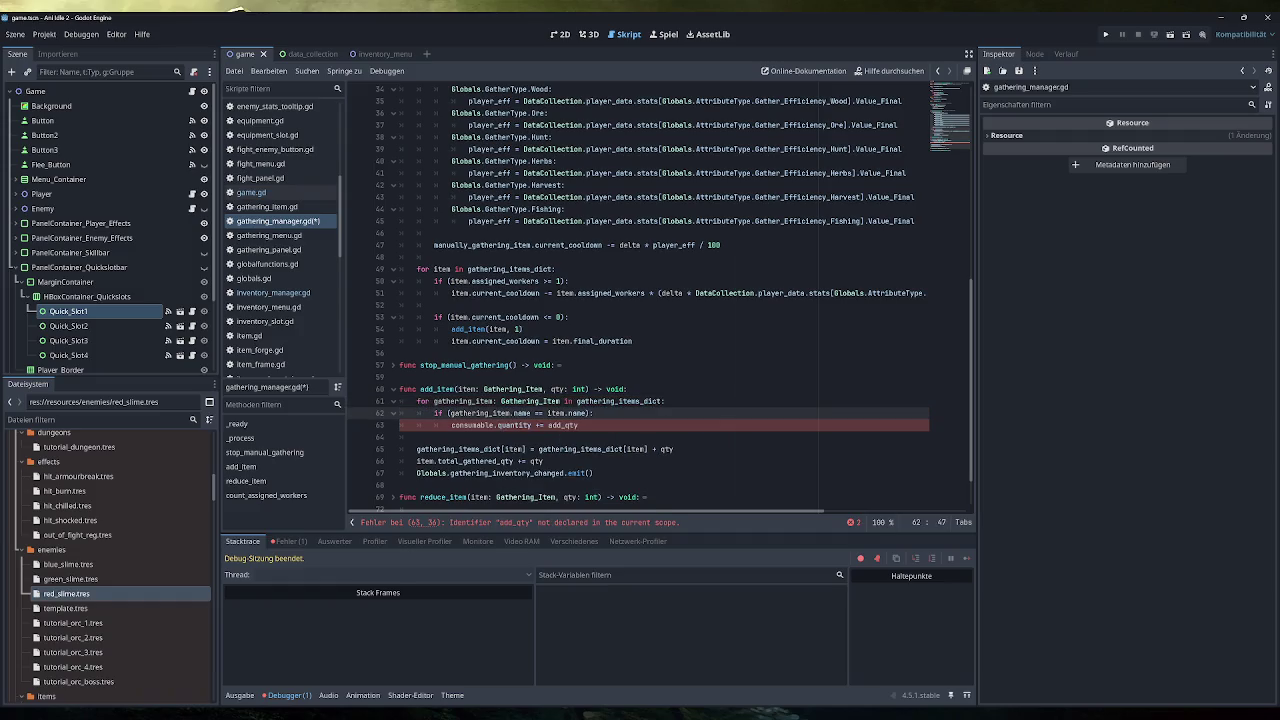
double_click(478, 413)
key(ctrl+c)
double_click(470, 425)
key(ctrl+v)
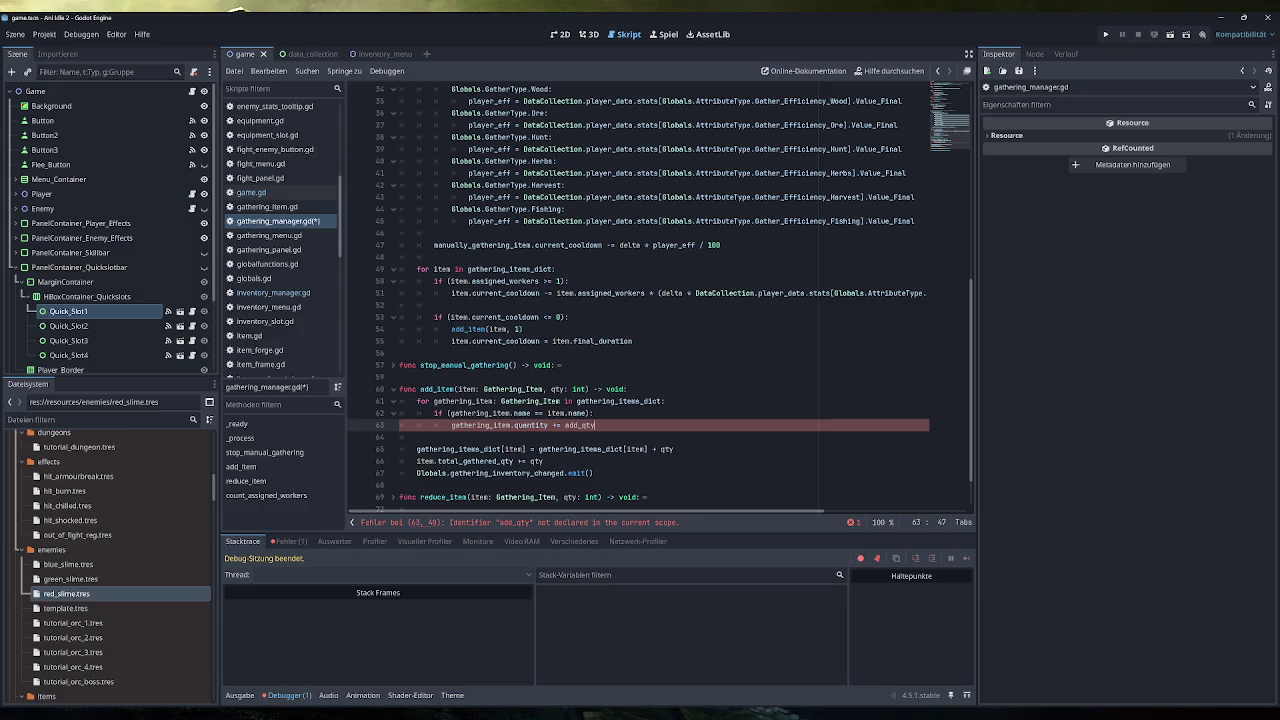
double_click(556, 389)
double_click(580, 425)
key(ctrl+v)
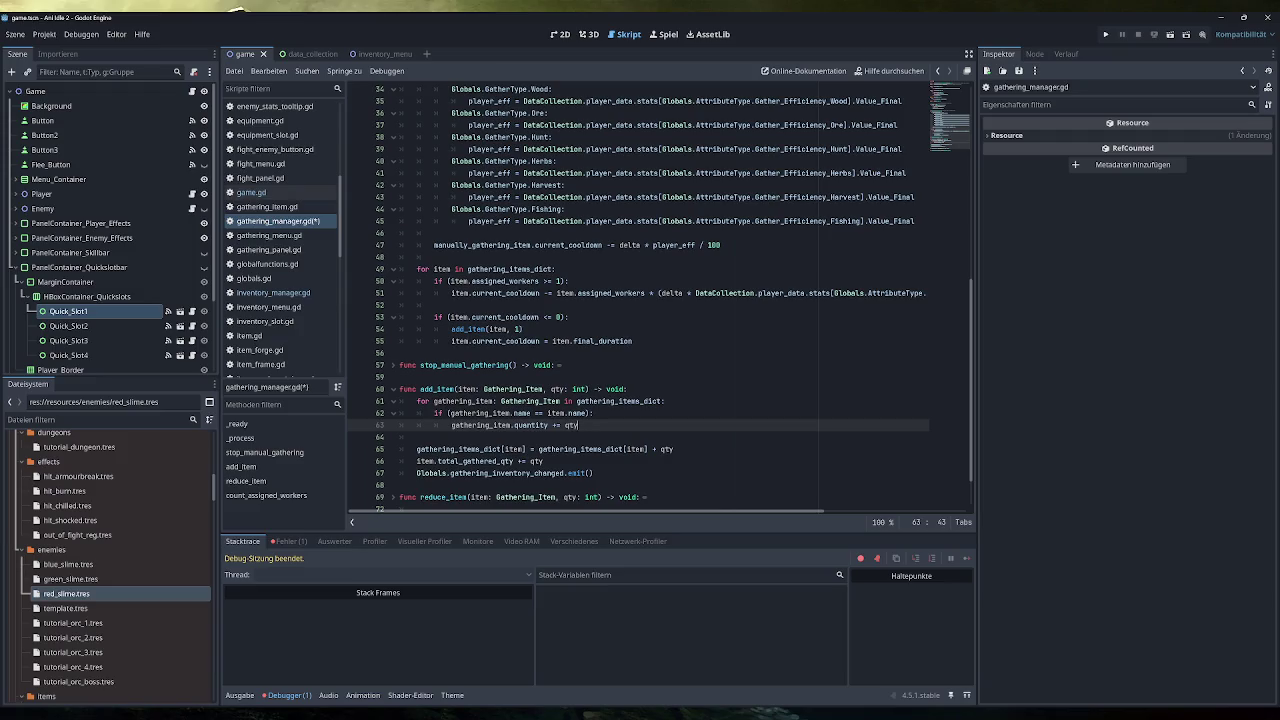
key(shift+Down)
key(shift+Down)
key(shift+Down)
key(Delete)
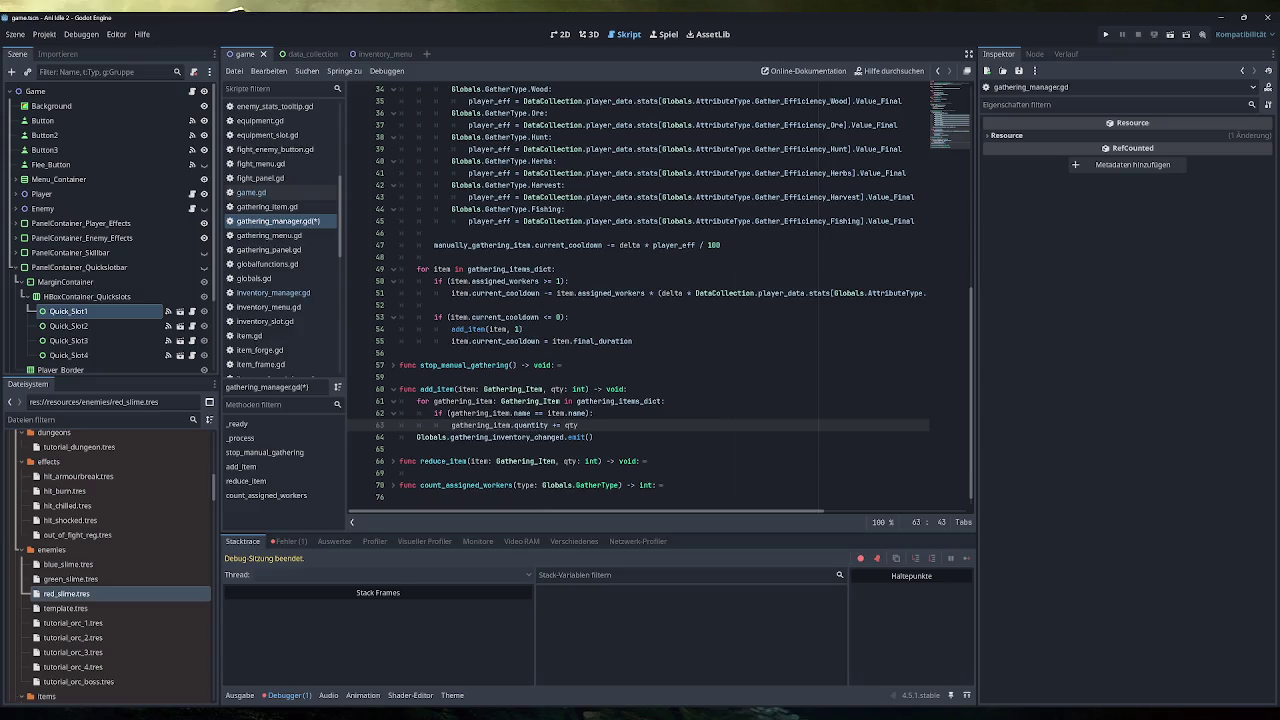
click(1106, 34)
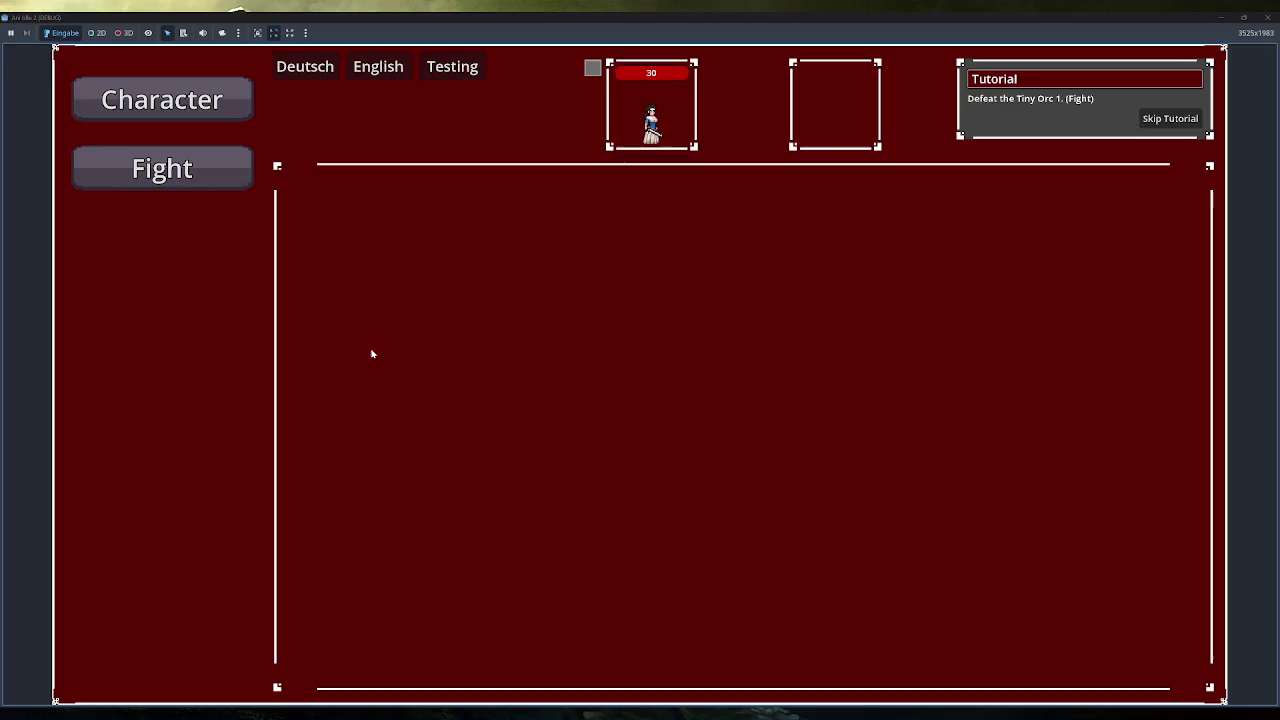
Skip the tutorial, unequip the Training Sword in Inventory, and dismantle it.
click(1166, 117)
click(197, 376)
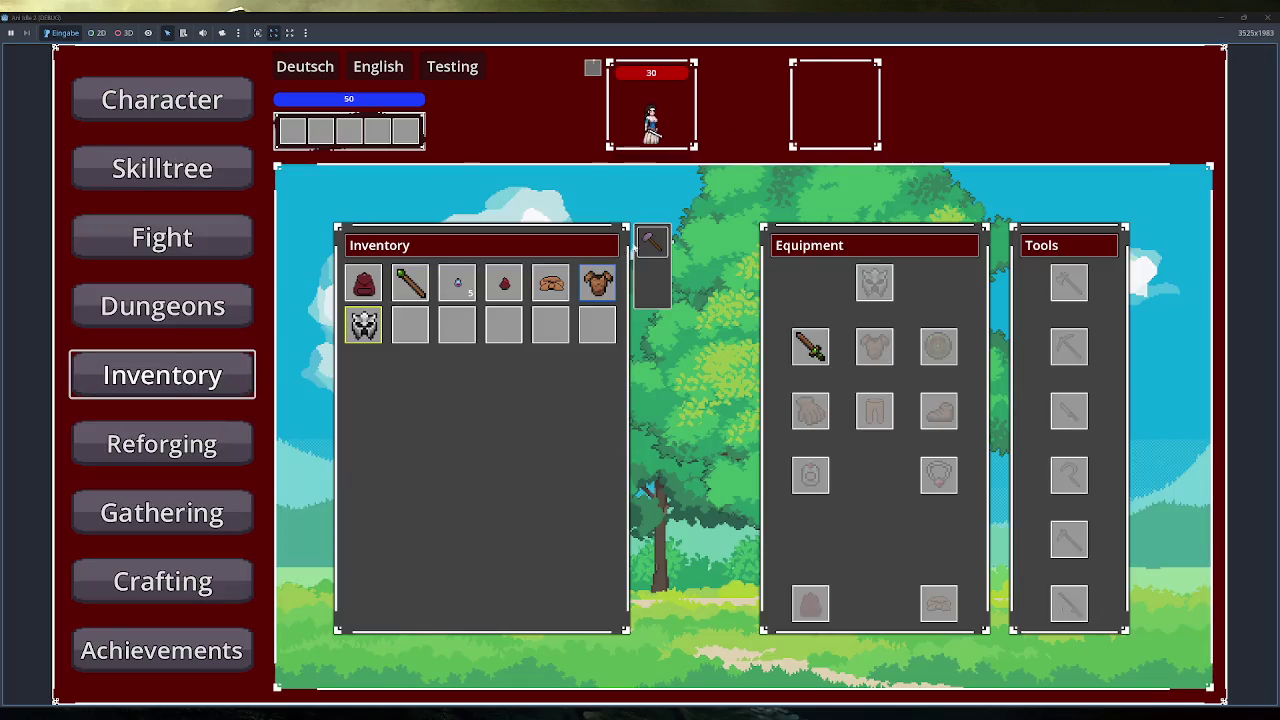
click(810, 346)
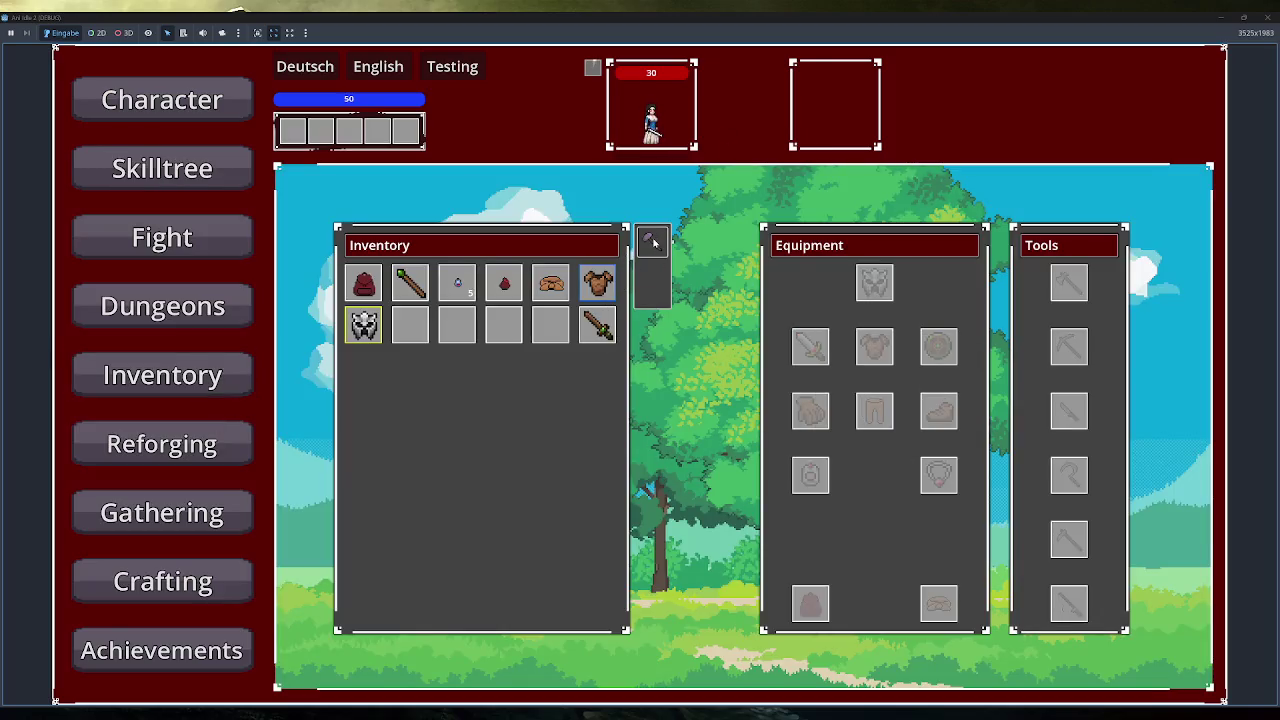
click(606, 325)
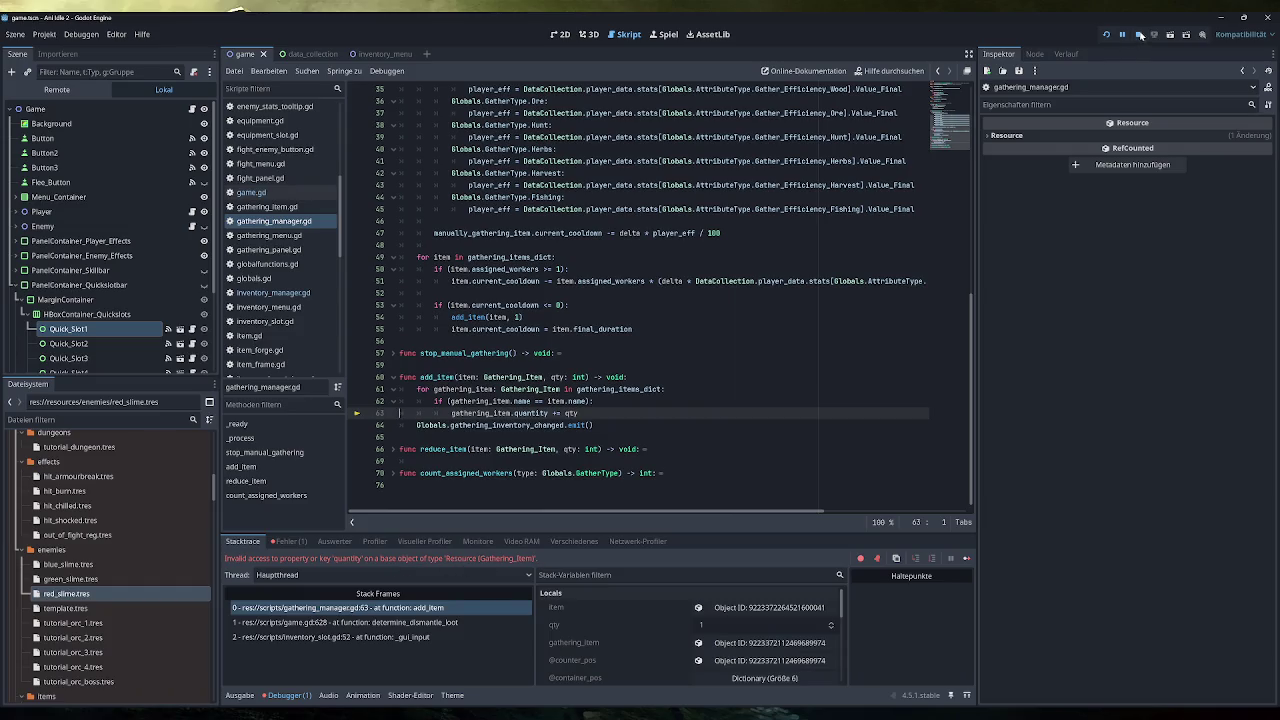
Stop the crashed session, change line 63 to gathering_items_dict[gathering_item] += qty, and save.
click(1139, 34)
double_click(532, 413)
text(q)
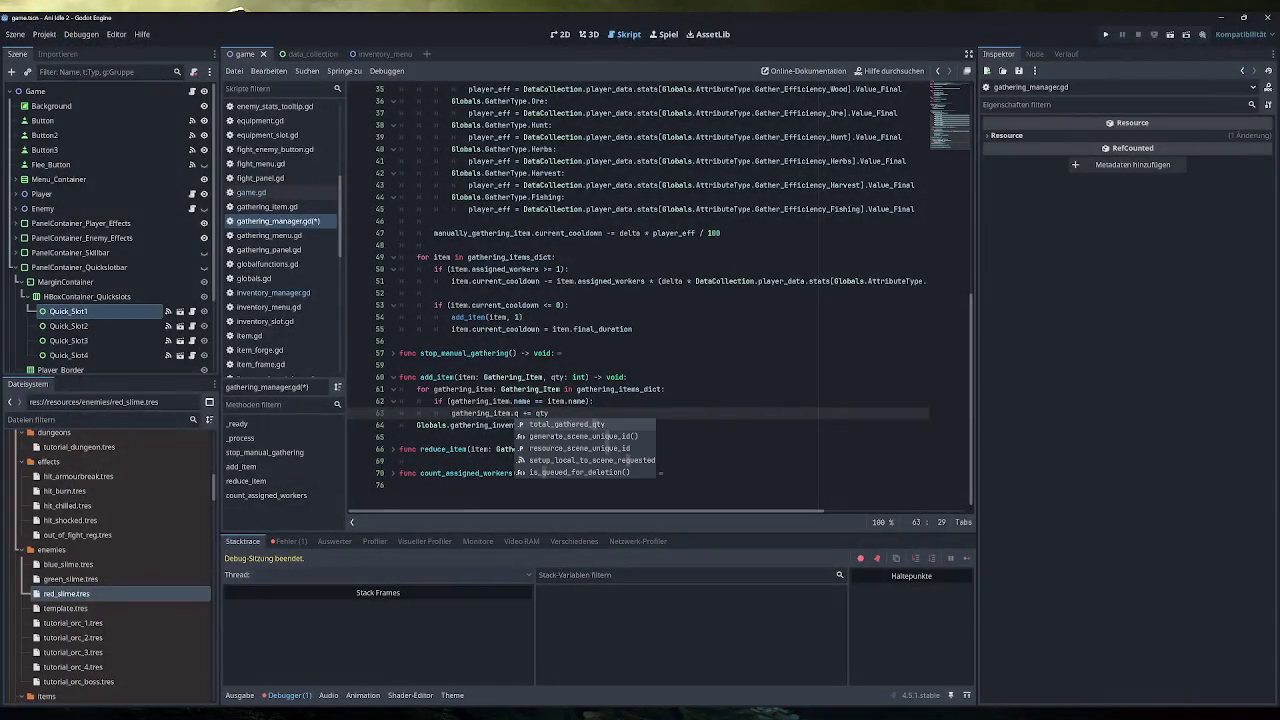
key(BackSpace)
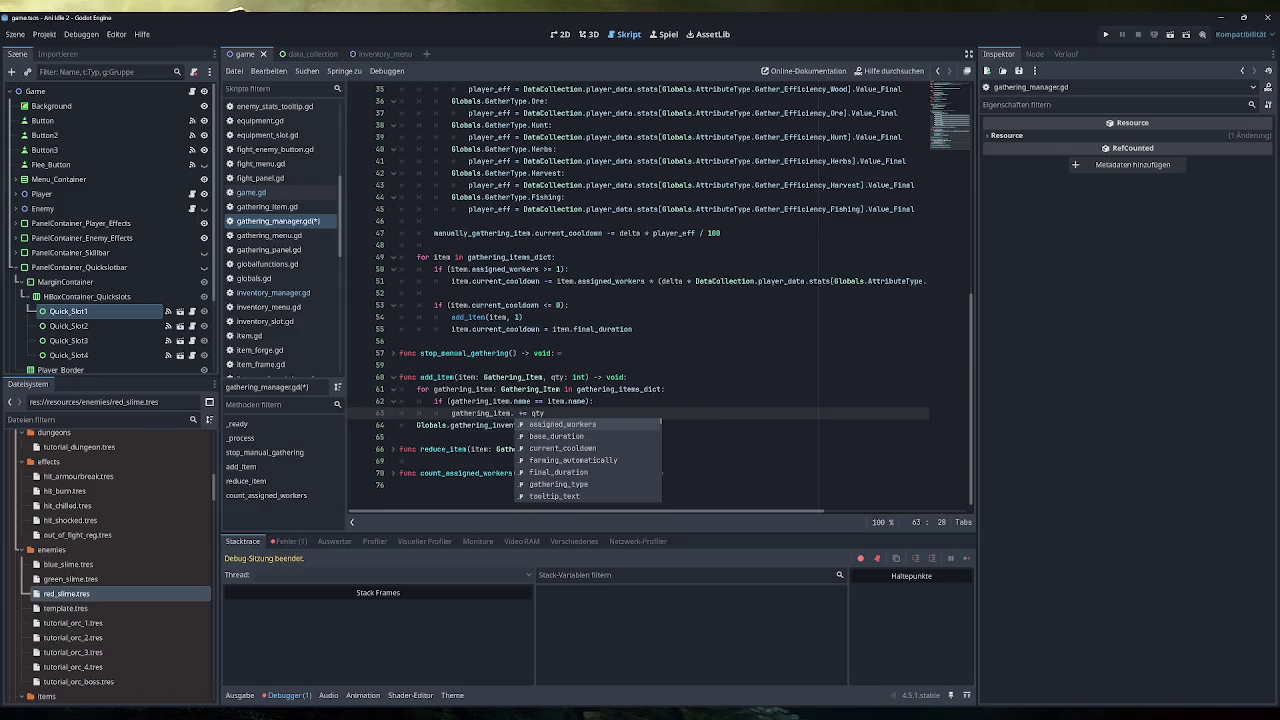
key(BackSpace)
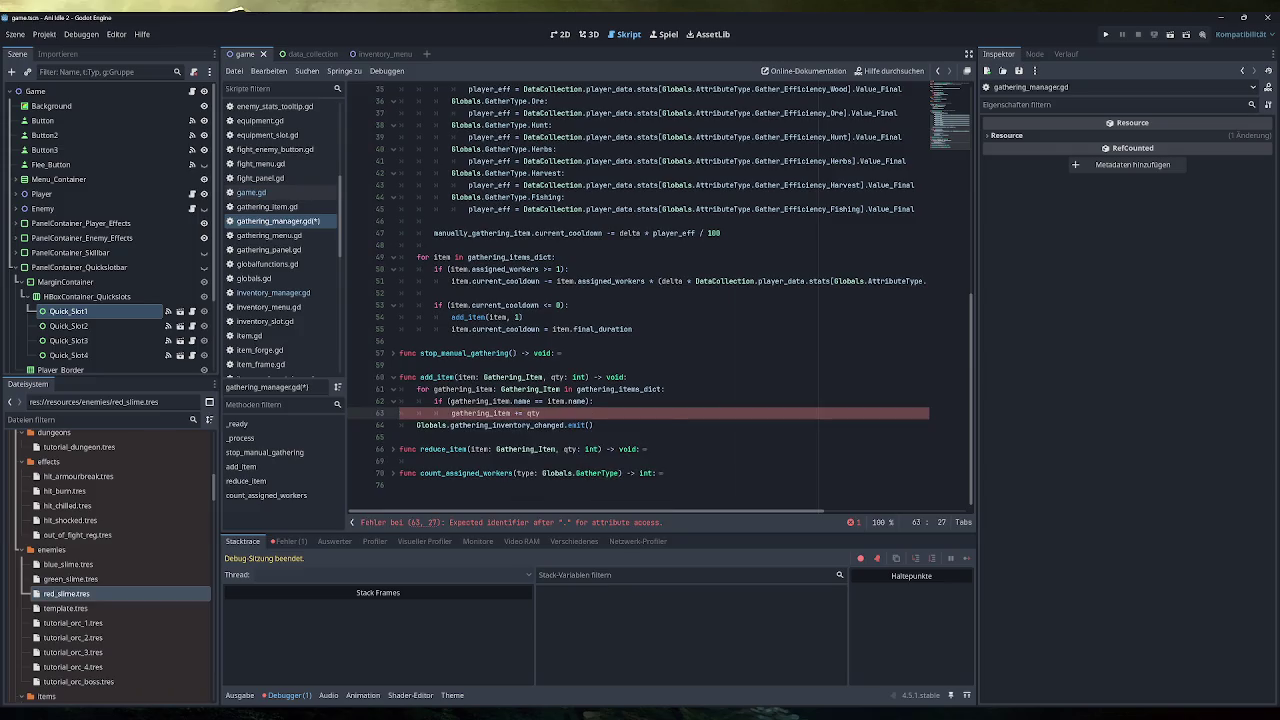
text(s)
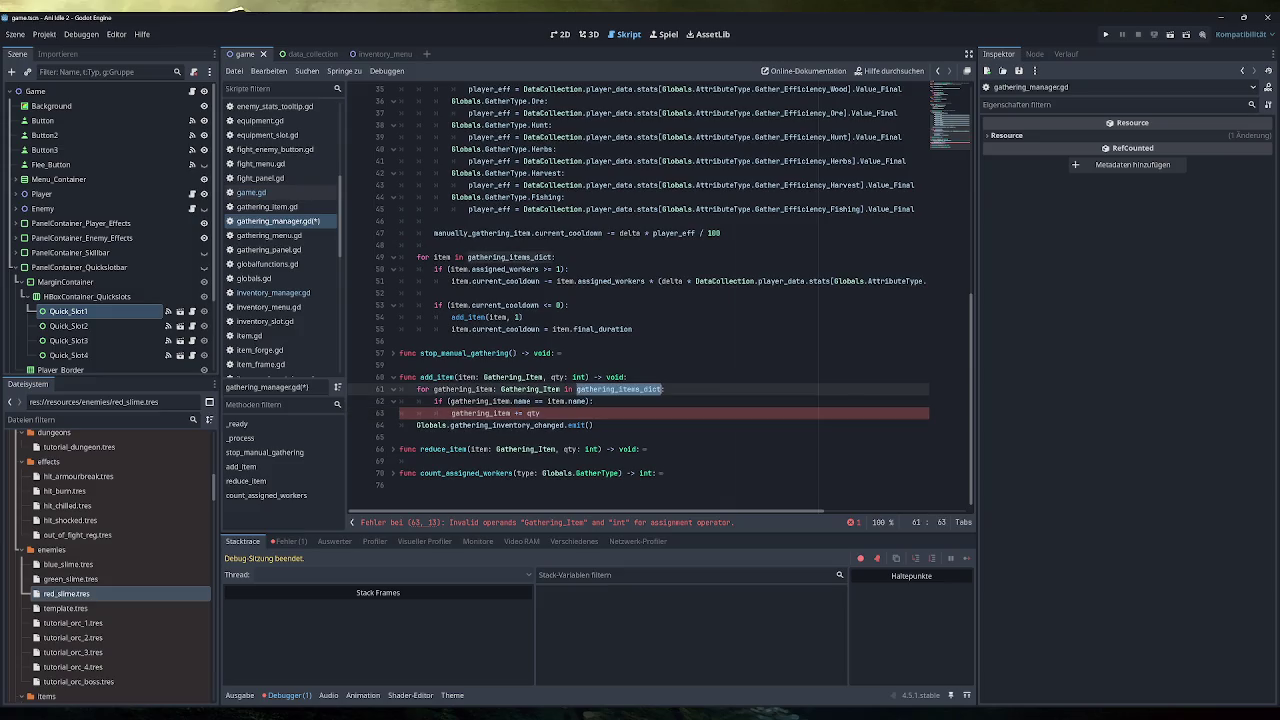
key(Return)
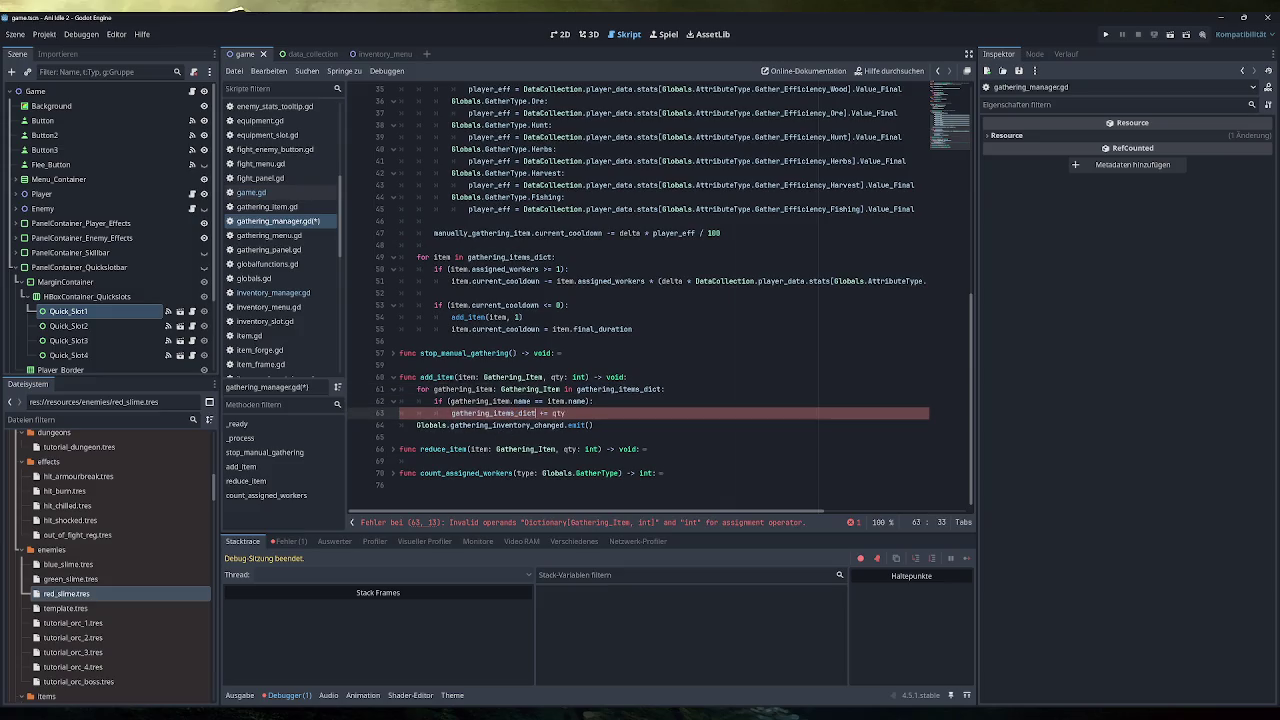
text([)
text(gathering_item)
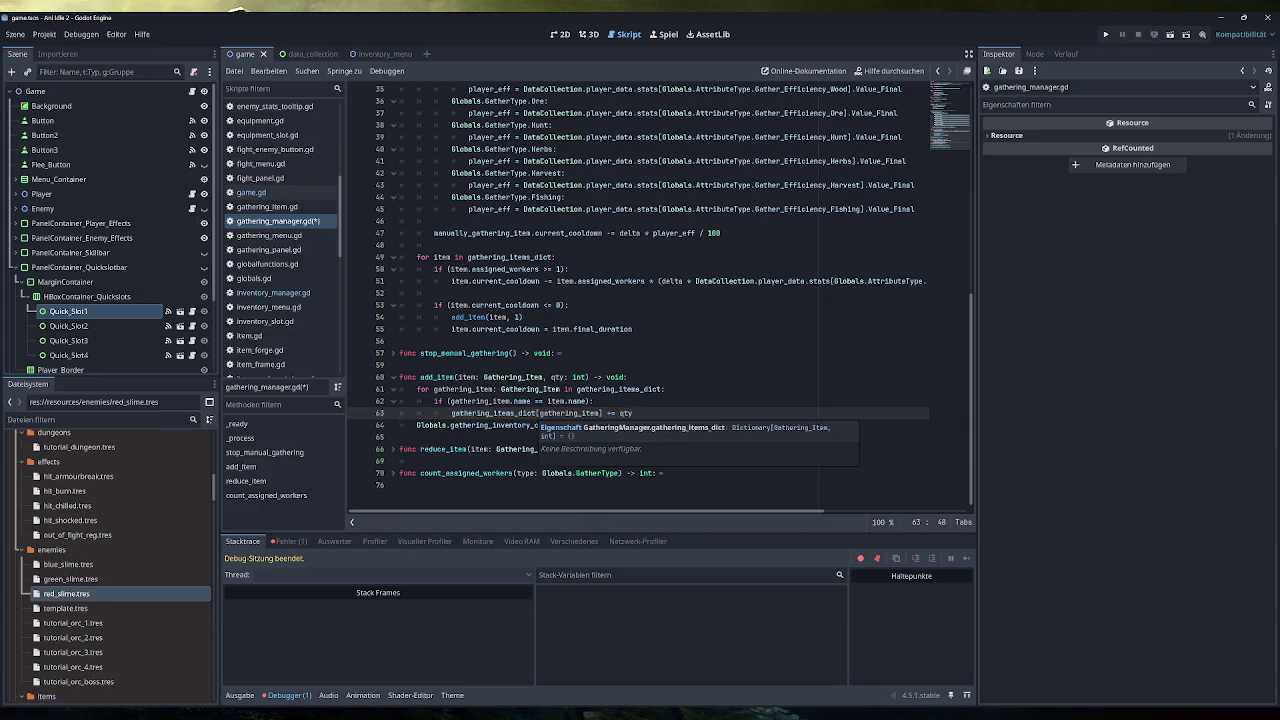
key(End)
key(ctrl+s)
Launch the game, unequip the sword, dismantle an item, then check Gathering and Crafting.
click(1105, 38)
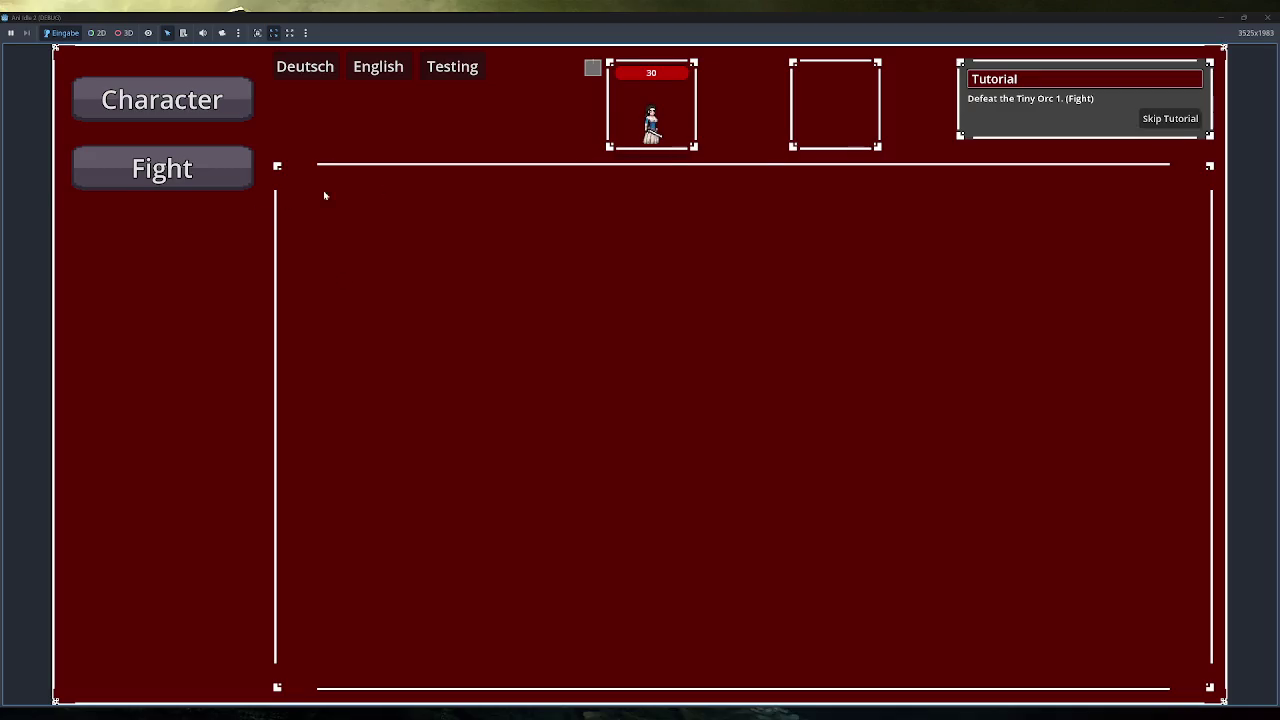
click(1168, 118)
click(220, 372)
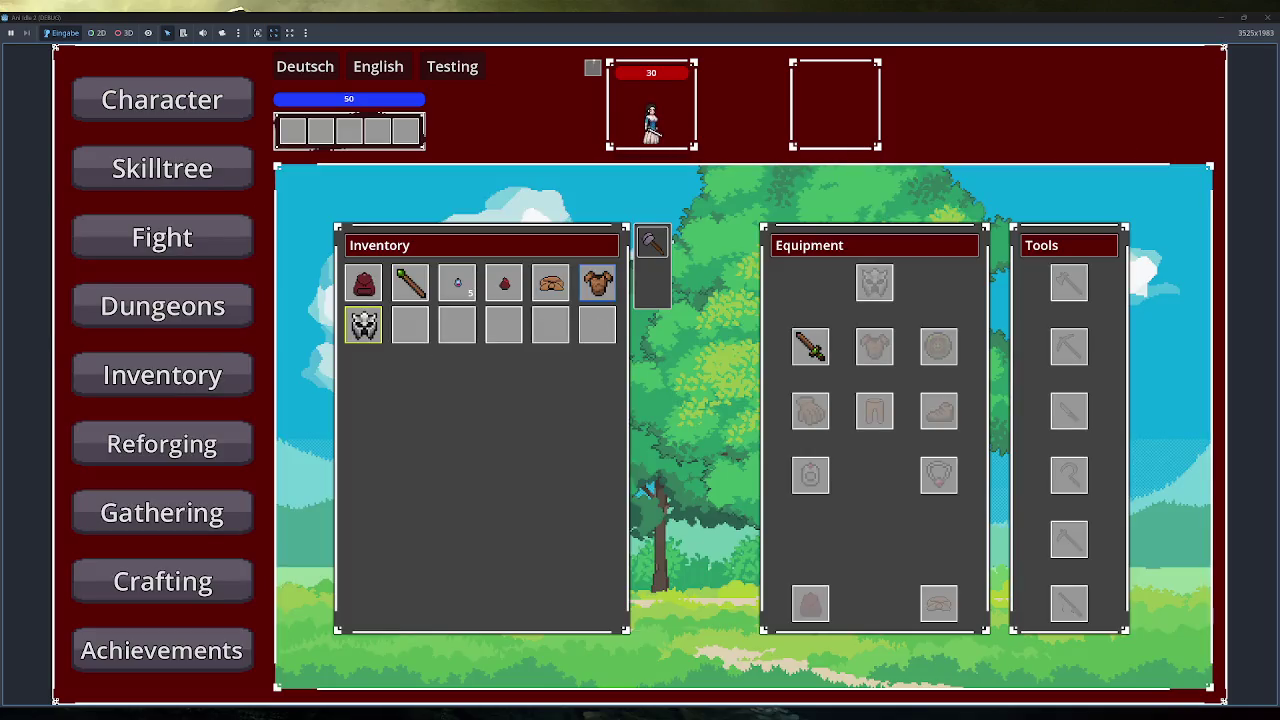
click(597, 322)
click(810, 347)
click(597, 284)
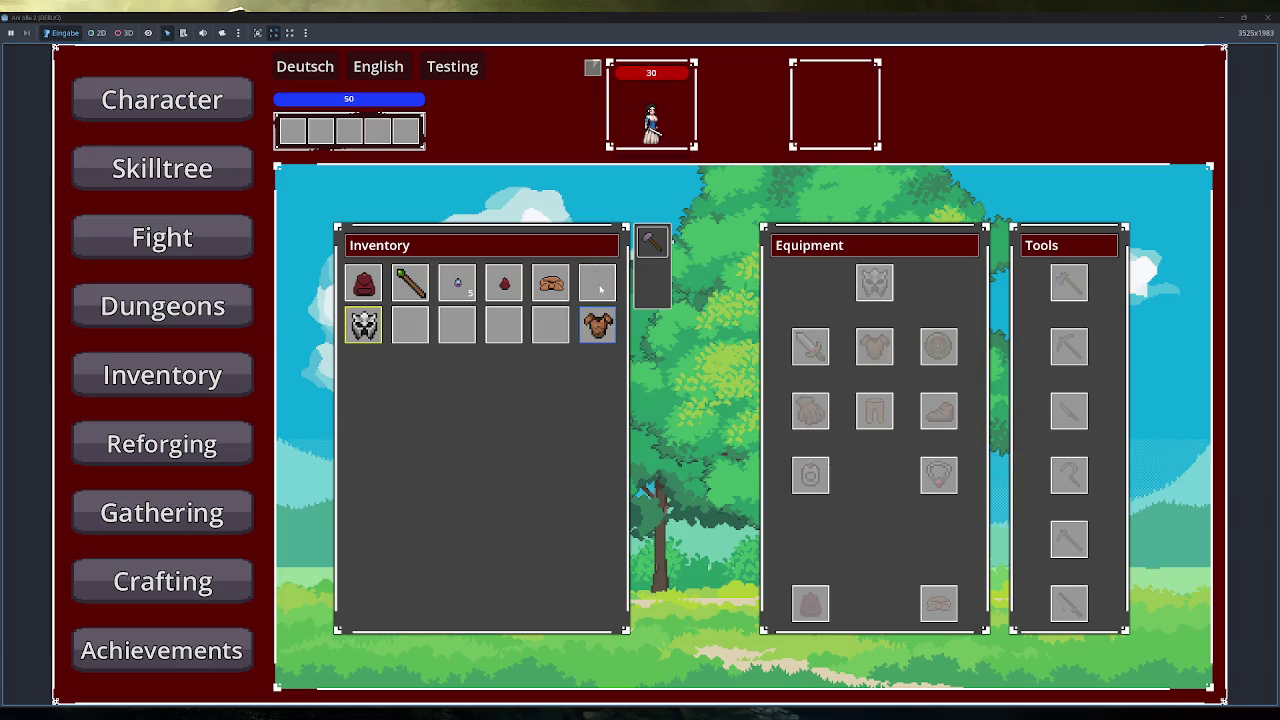
click(193, 512)
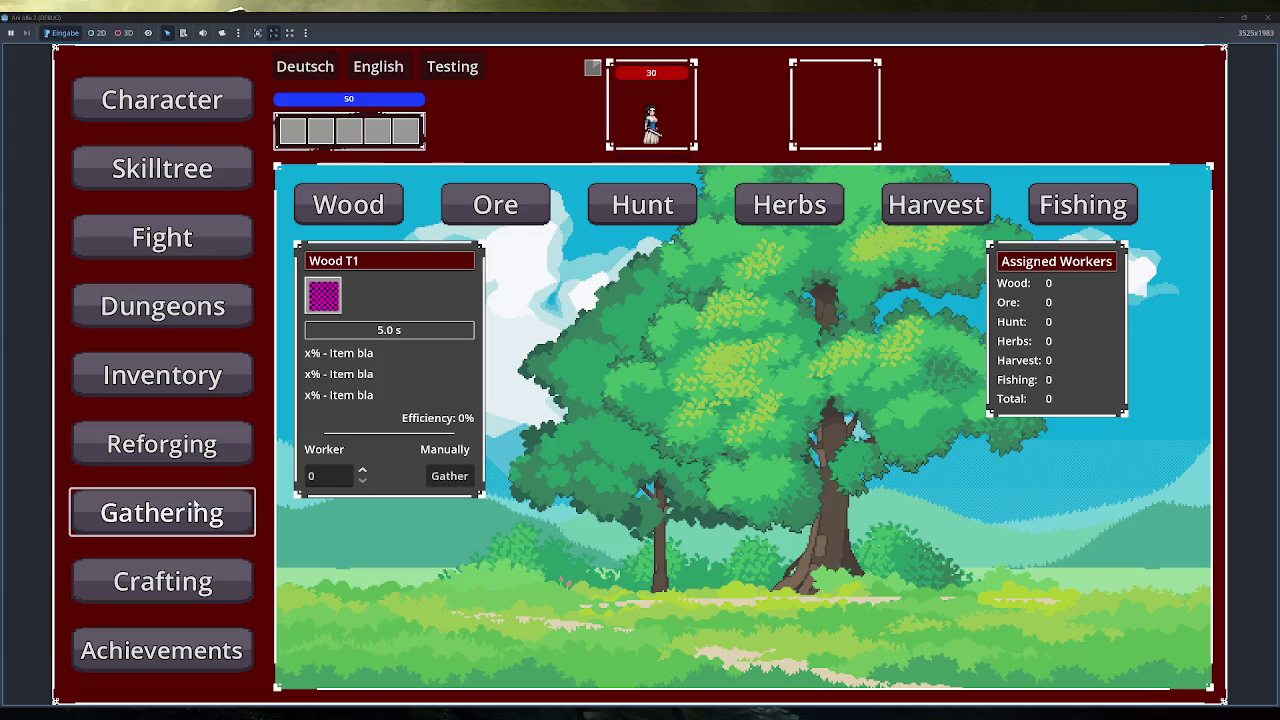
click(200, 583)
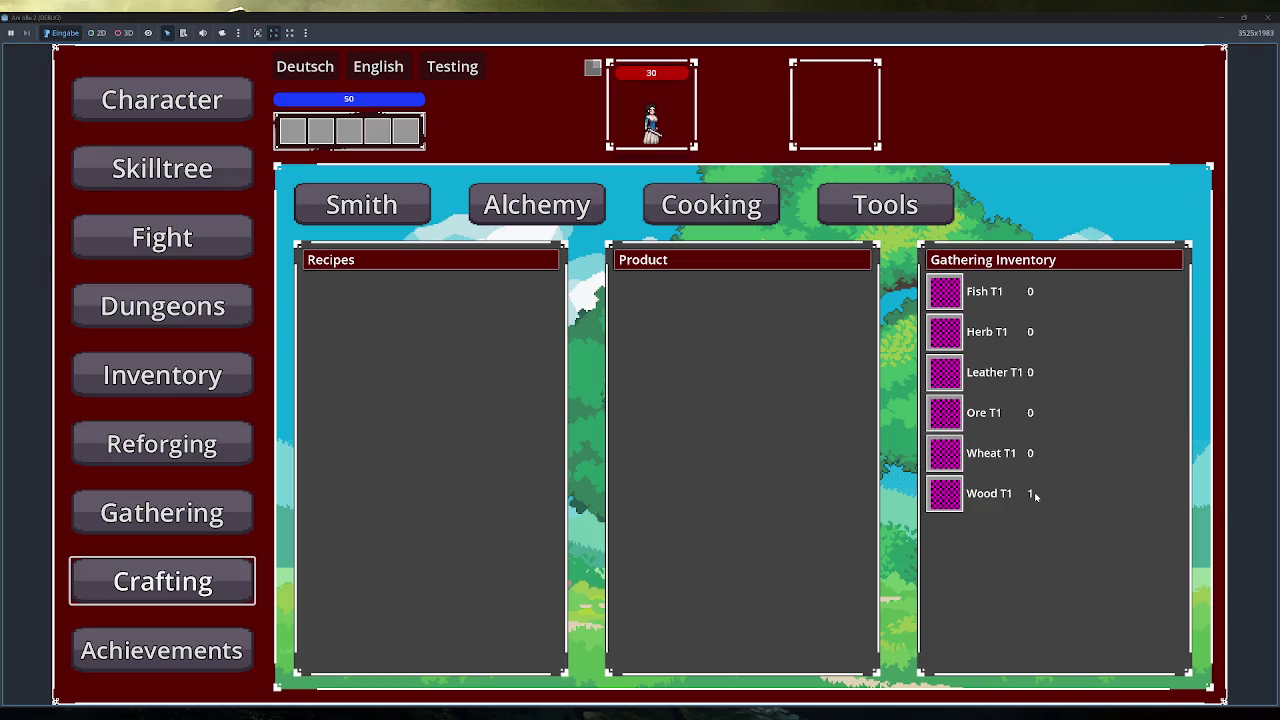
Restart the game and check the Inventory and Crafting screens again.
key(F5)
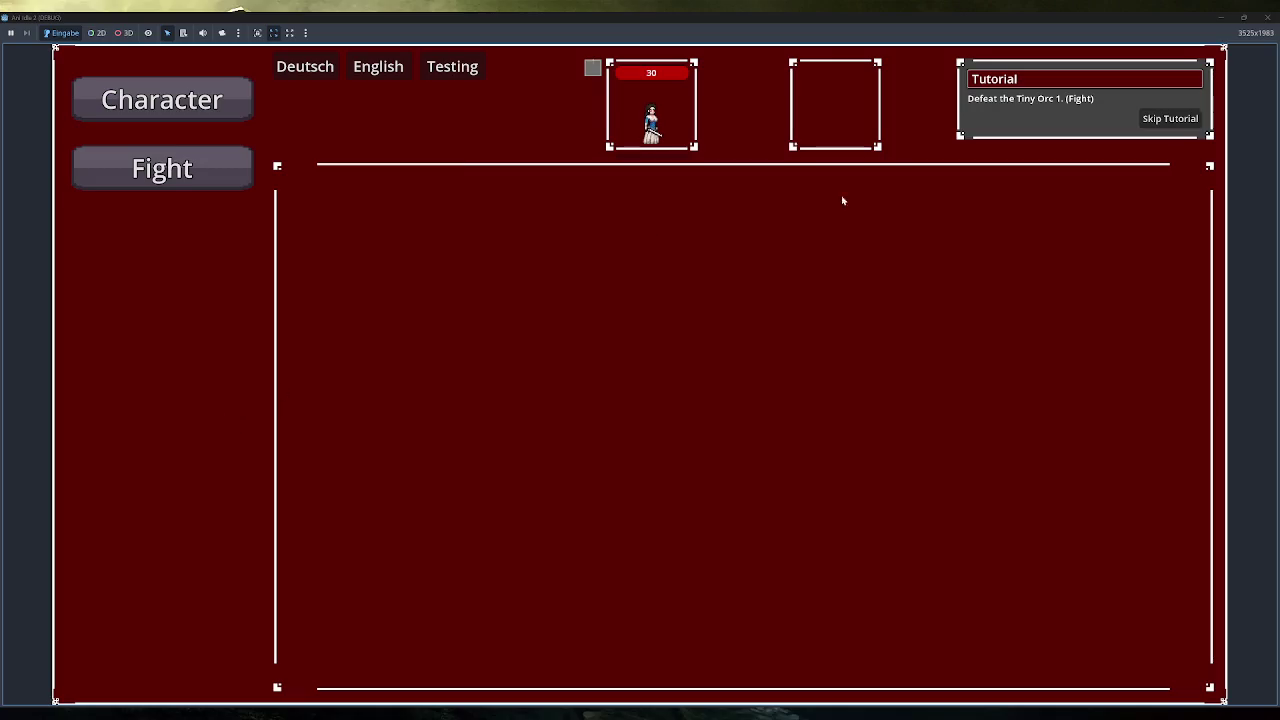
click(1166, 124)
click(200, 378)
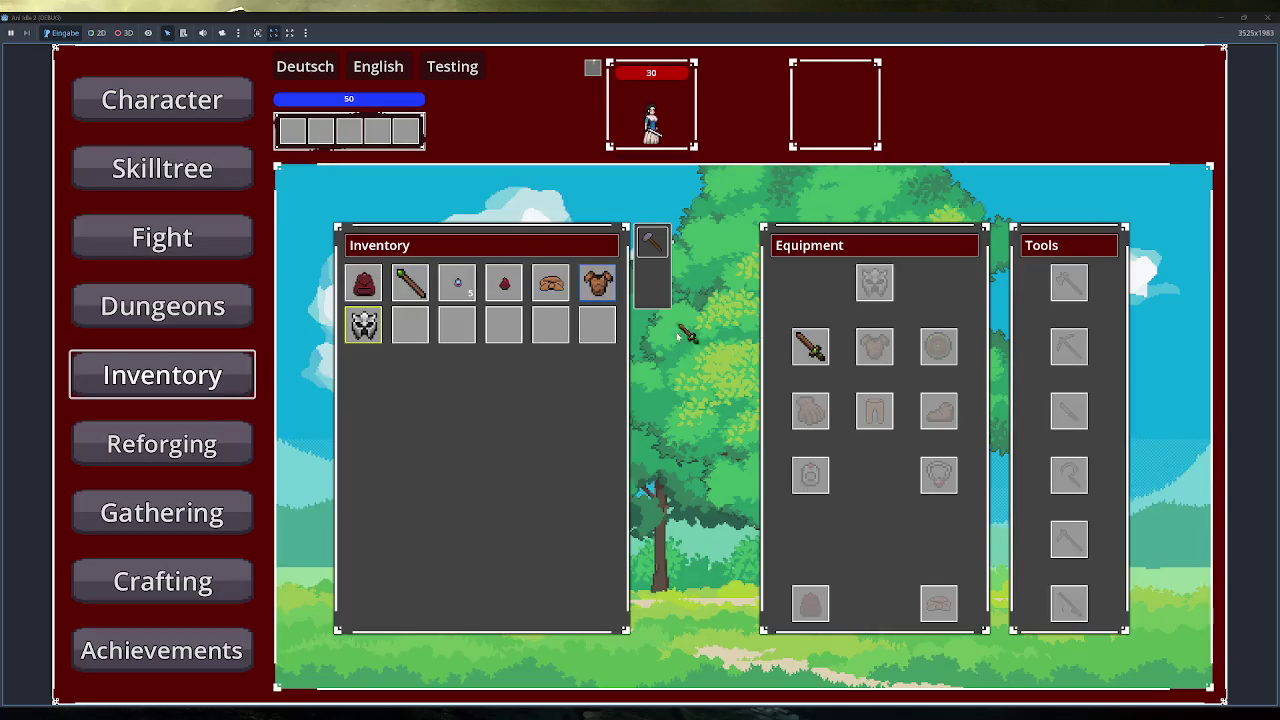
click(205, 588)
Restart, unequip and move the Training Sword, check Crafting, then stop the game.
key(F5)
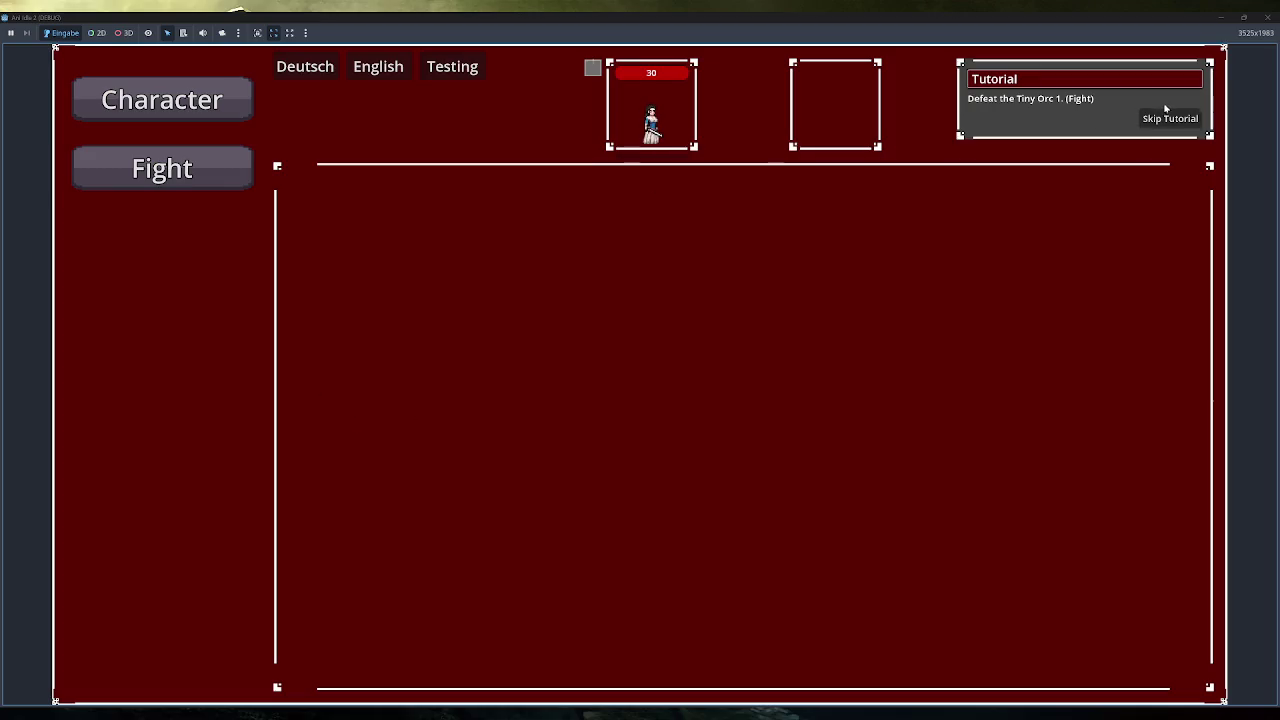
click(1169, 118)
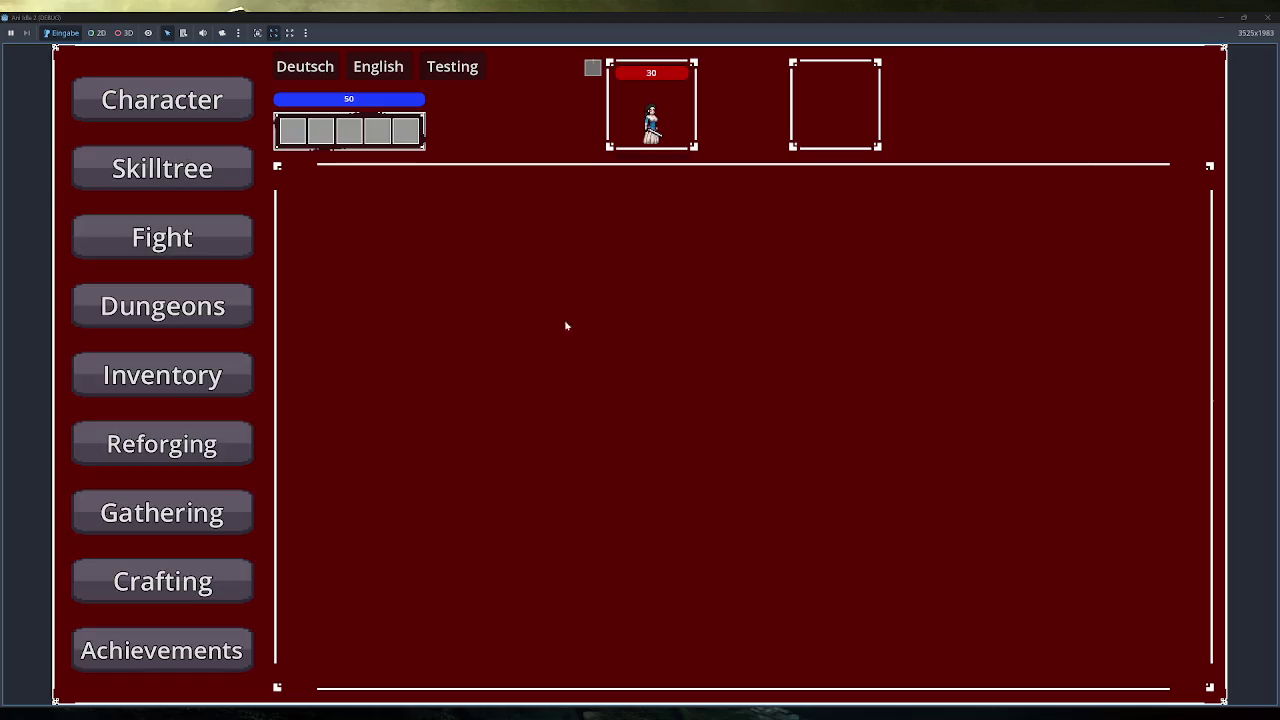
click(162, 375)
click(810, 346)
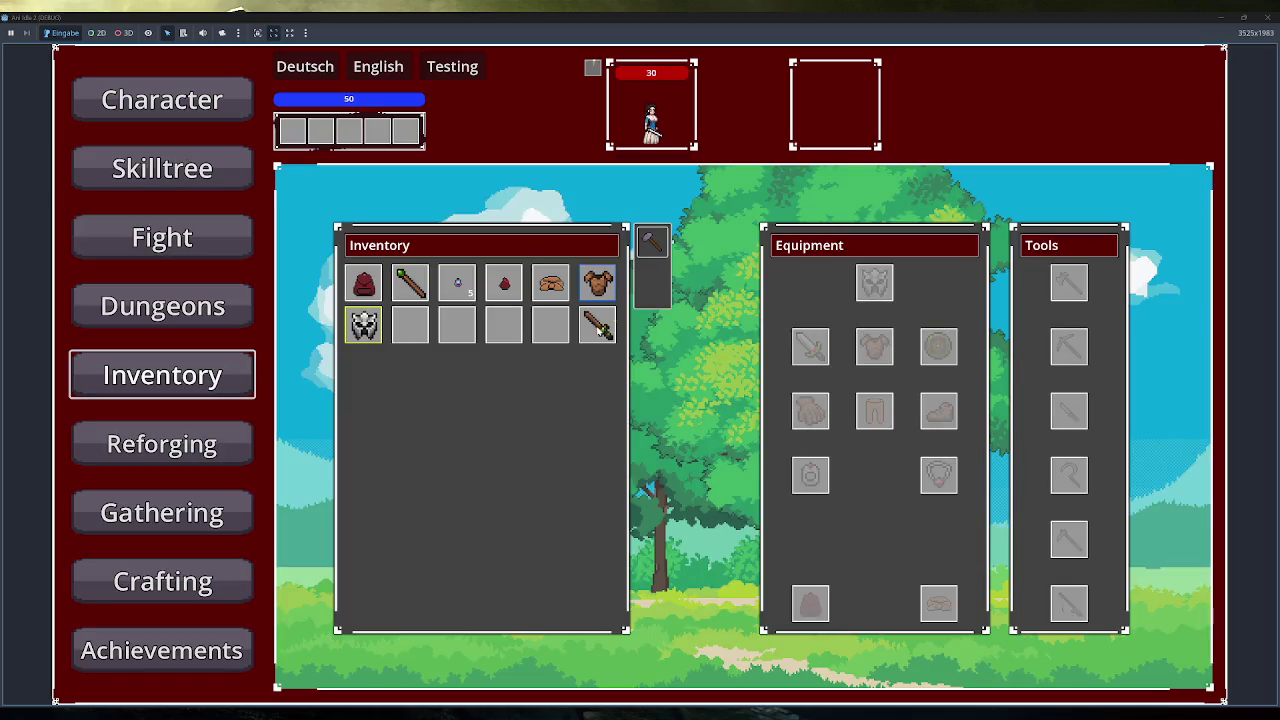
drag(597, 323, 577, 440)
click(200, 582)
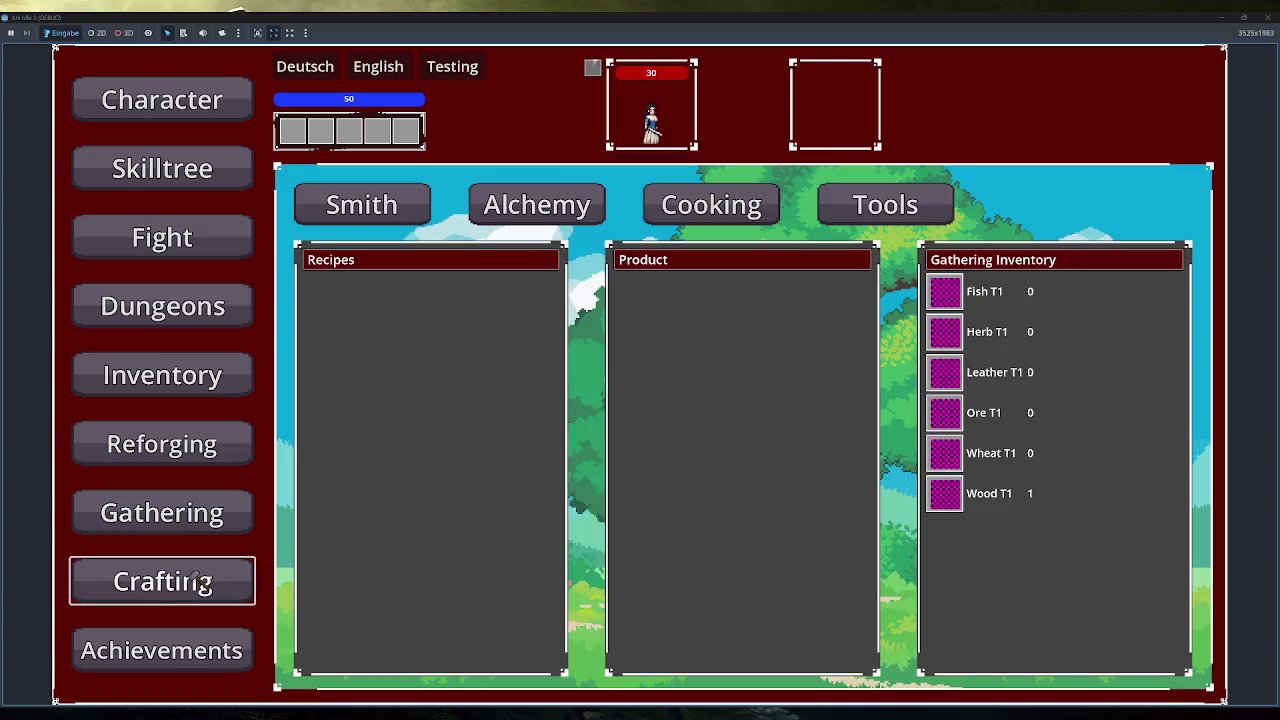
click(1264, 18)
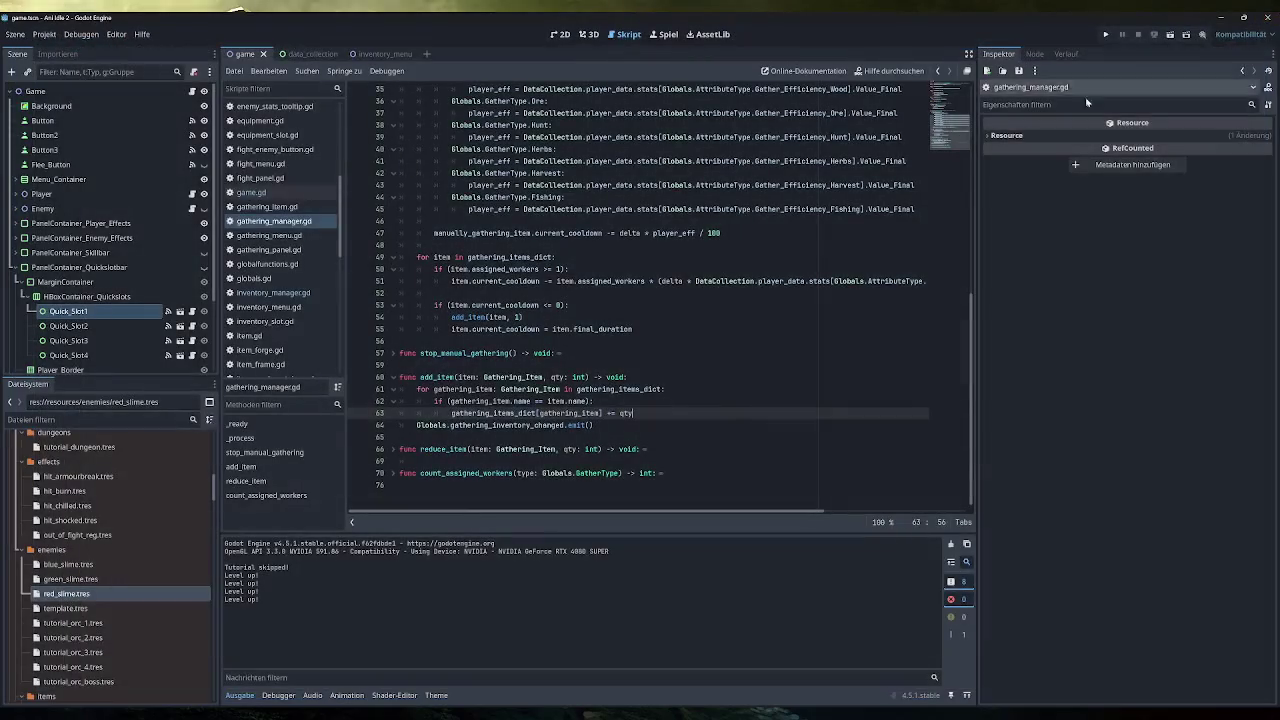
Relaunch, drag the Training Sword into the inventory, visit Crafting, then reopen Inventory until the debugger breaks.
click(1108, 32)
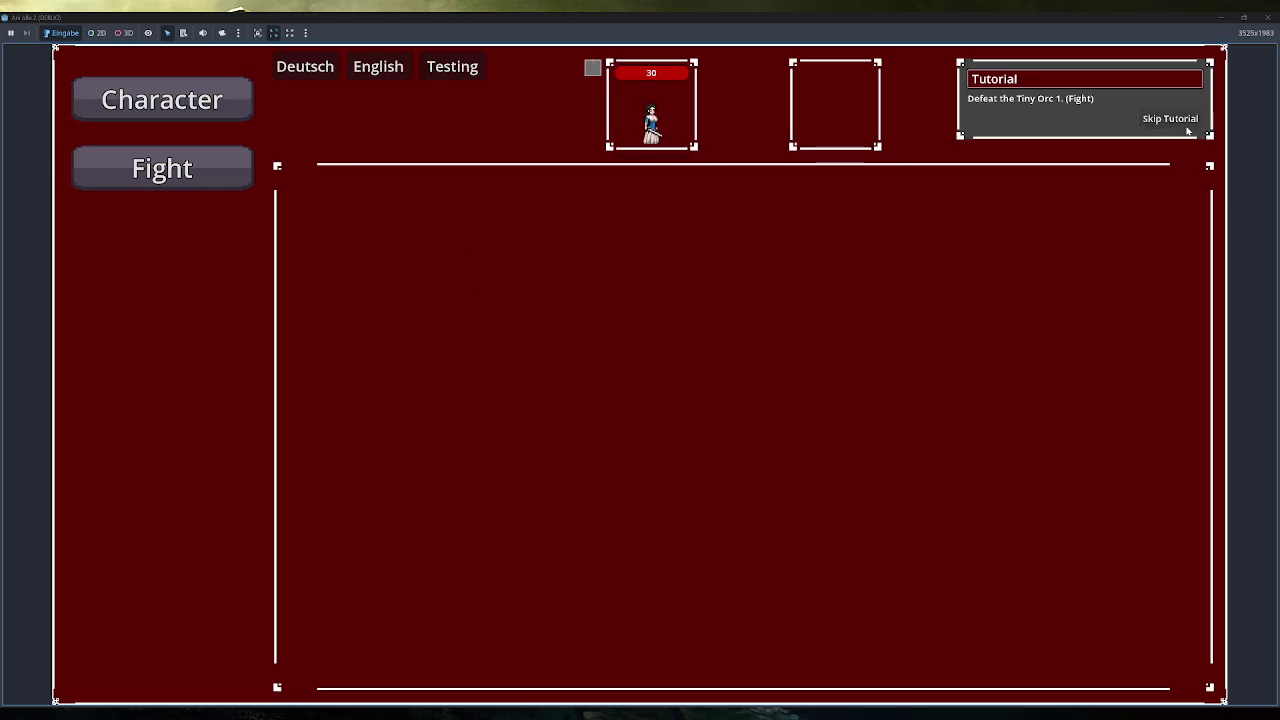
click(1180, 122)
mouse_move(808, 345)
mouse_down()
mouse_move(597, 325)
mouse_move(378, 455)
mouse_up()
click(220, 586)
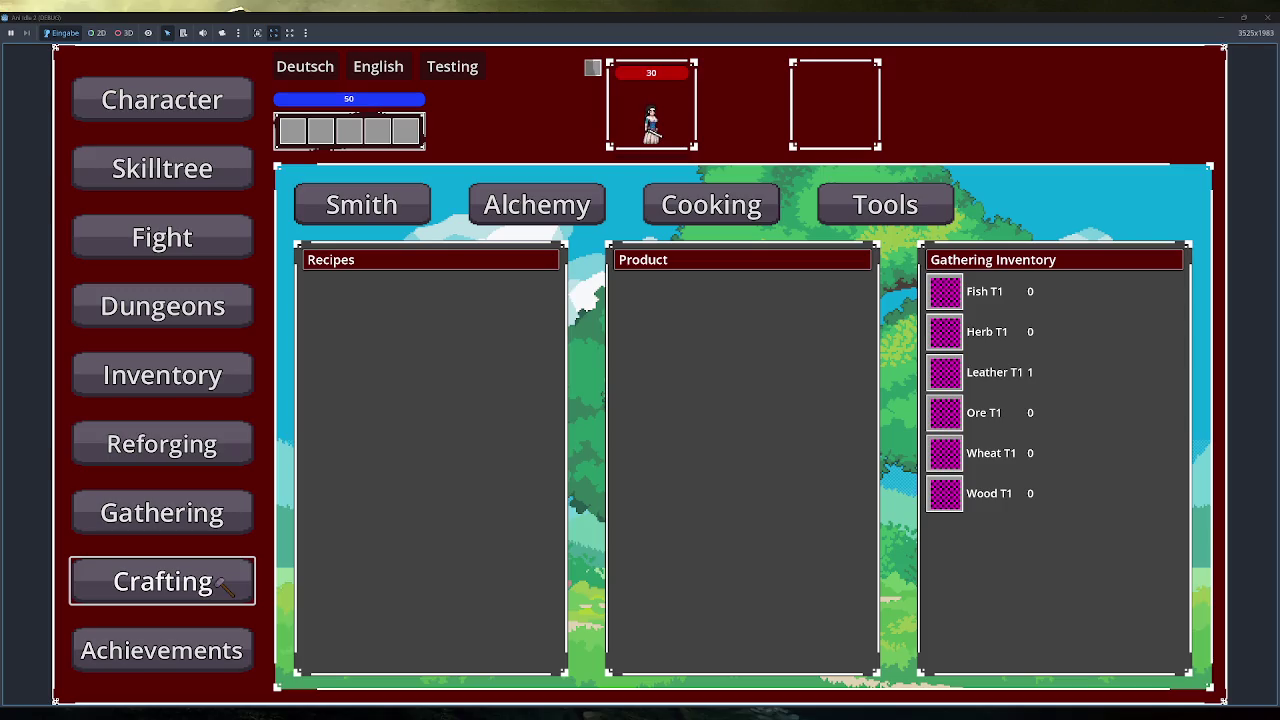
key(Up)
key(Up)
key(Up)
key(Return)
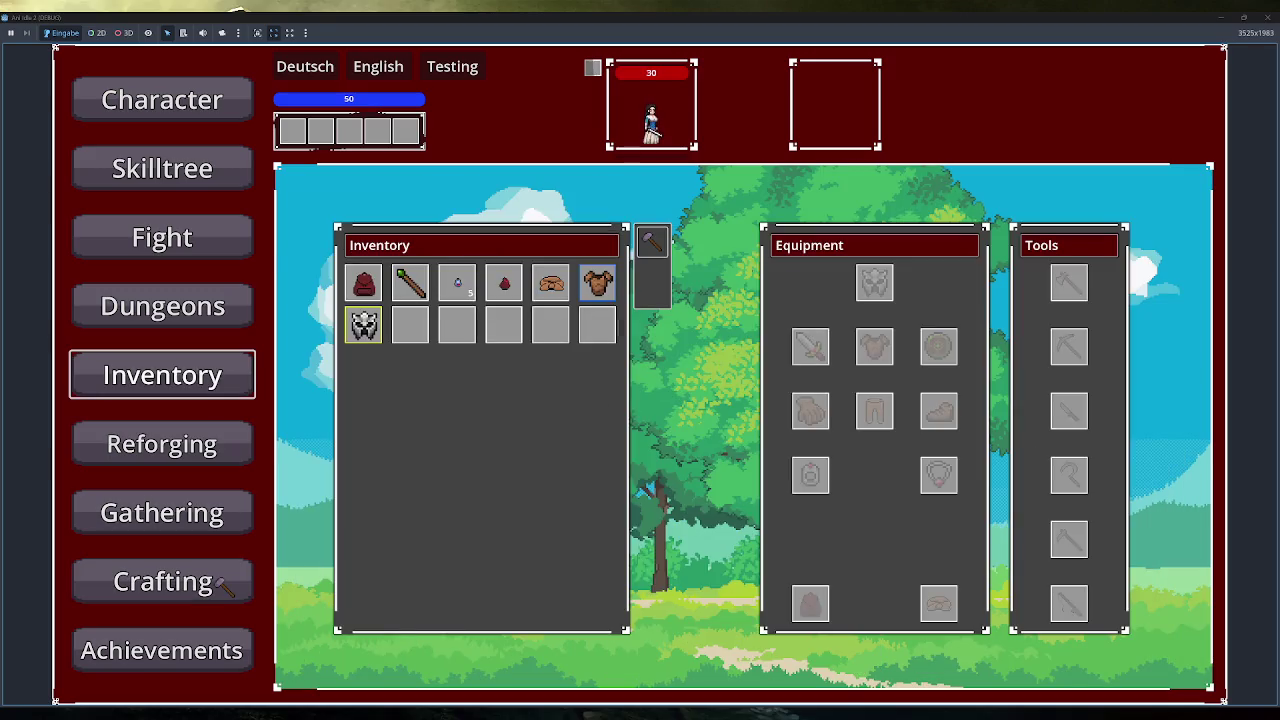
key(Escape)
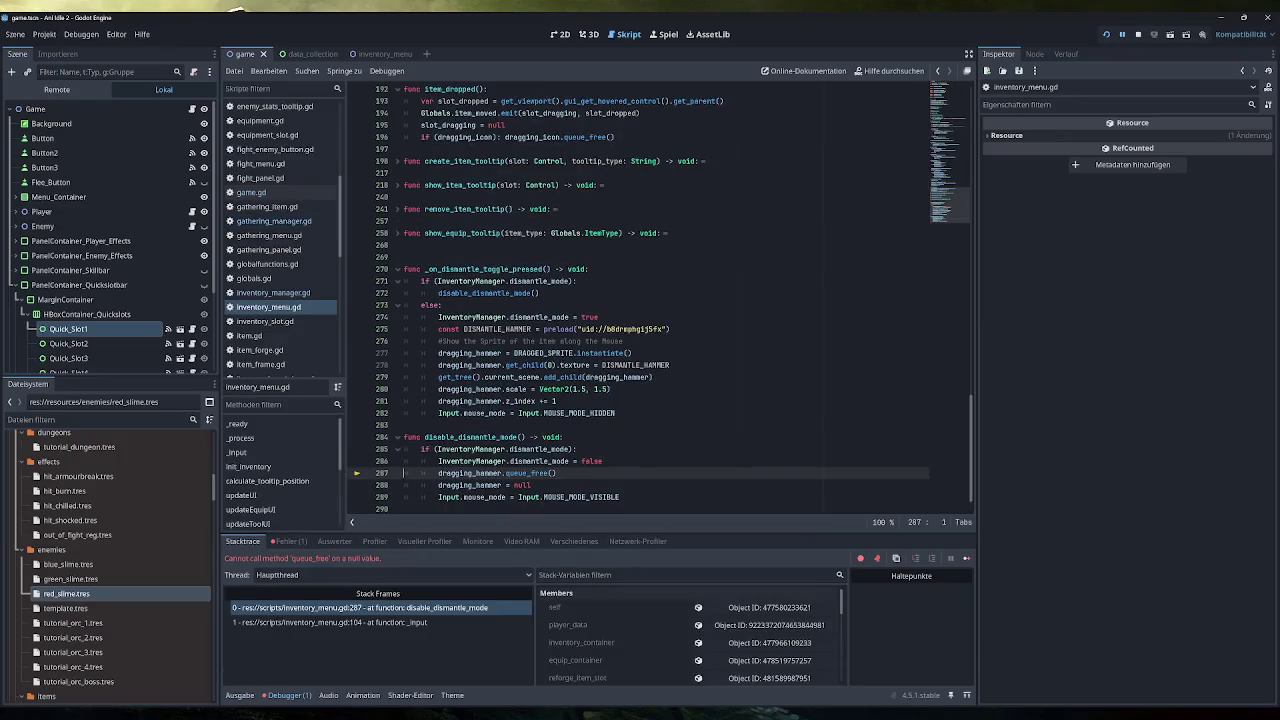
Stop the game and add func _exit_tree() calling disable_dismantle_mode() above init_inventory.
click(1139, 33)
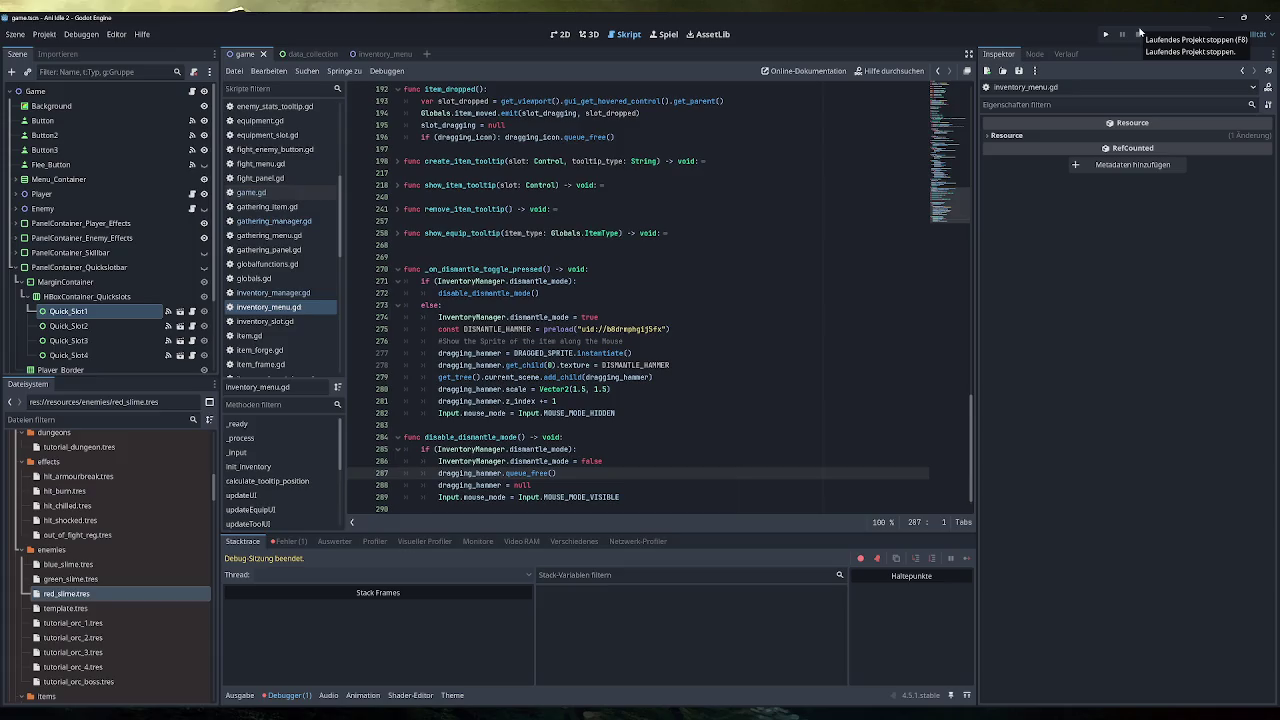
scroll(639, 299, down, 1)
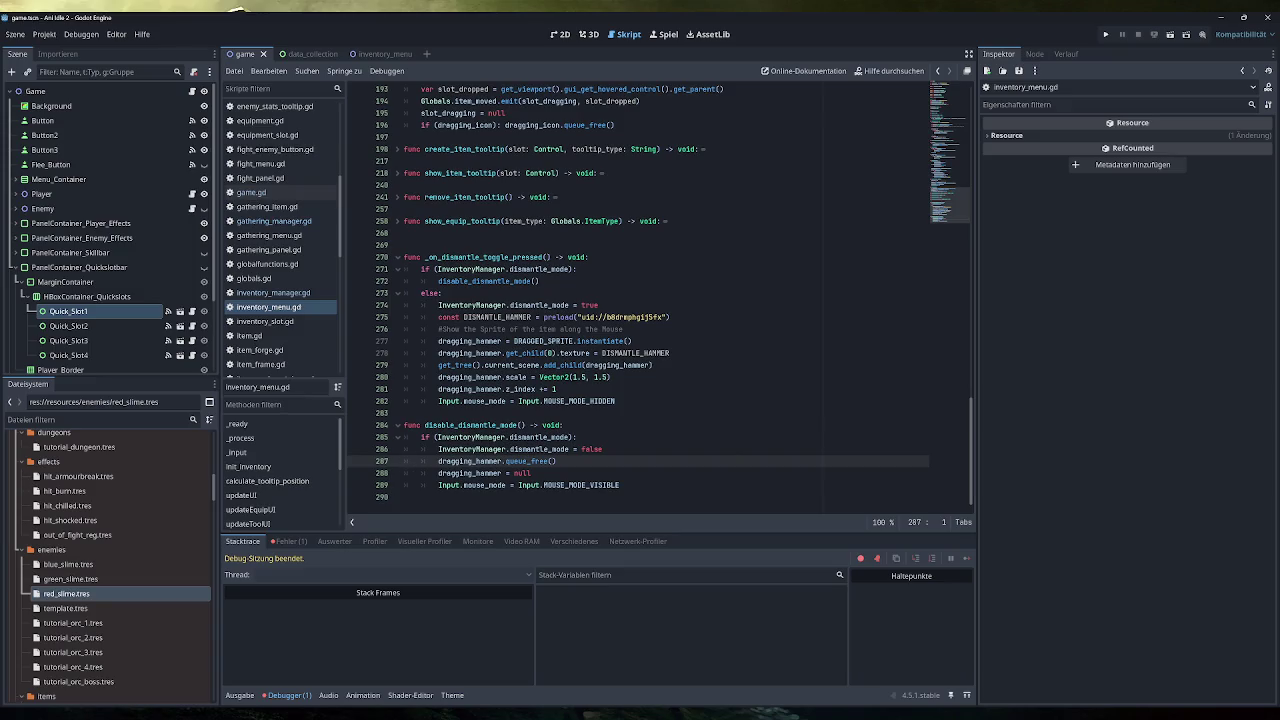
scroll(660, 300, up, 20)
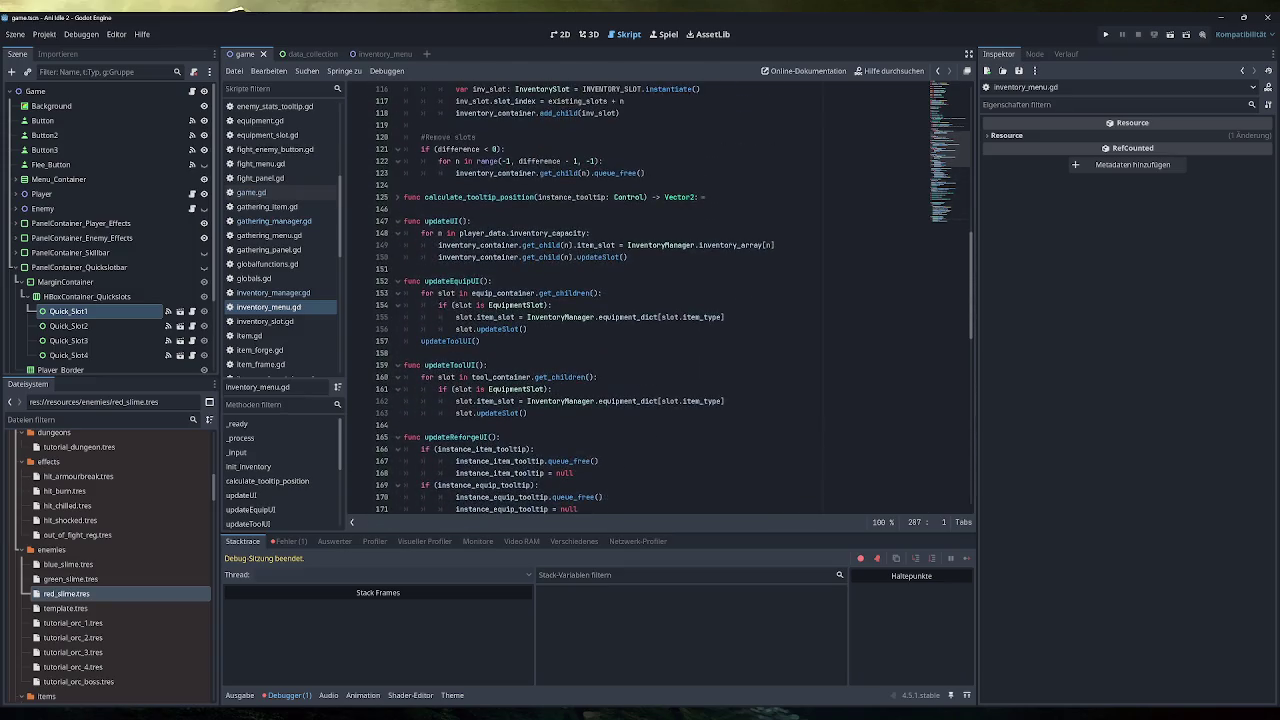
scroll(660, 300, up, 4)
click(403, 281)
key(Return)
key(Return)
text(func _)
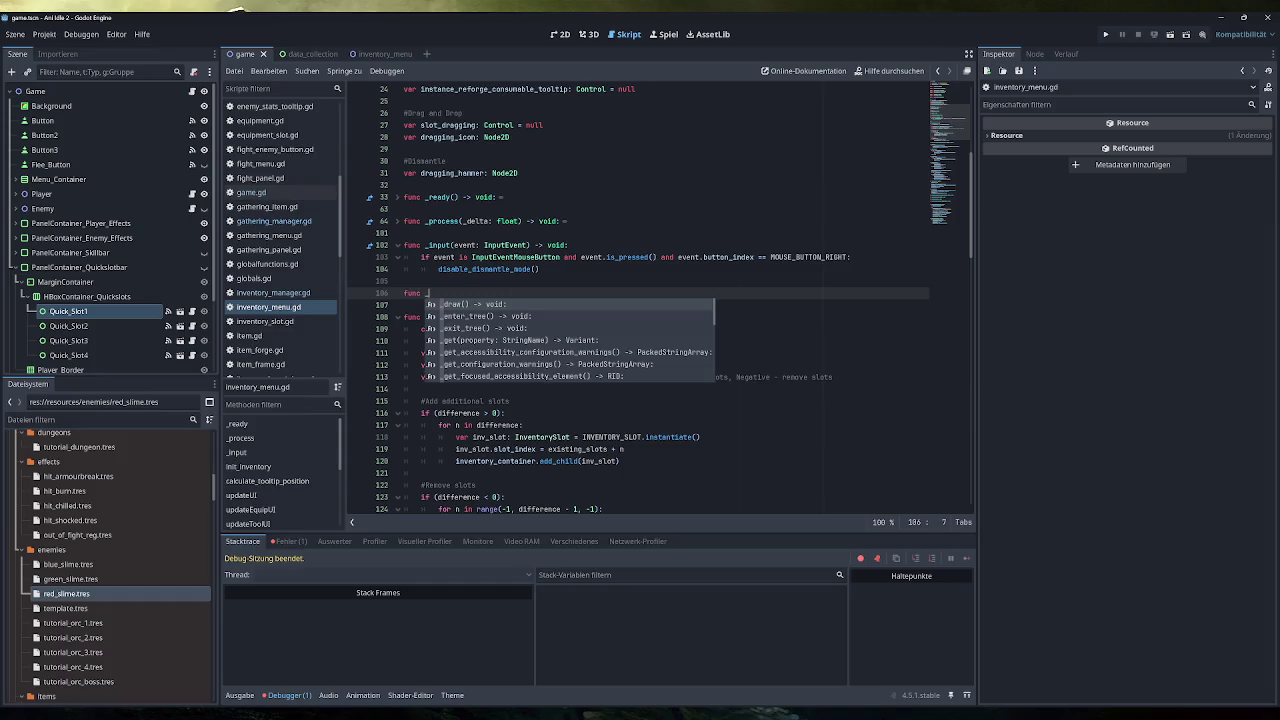
key(Down)
key(Down)
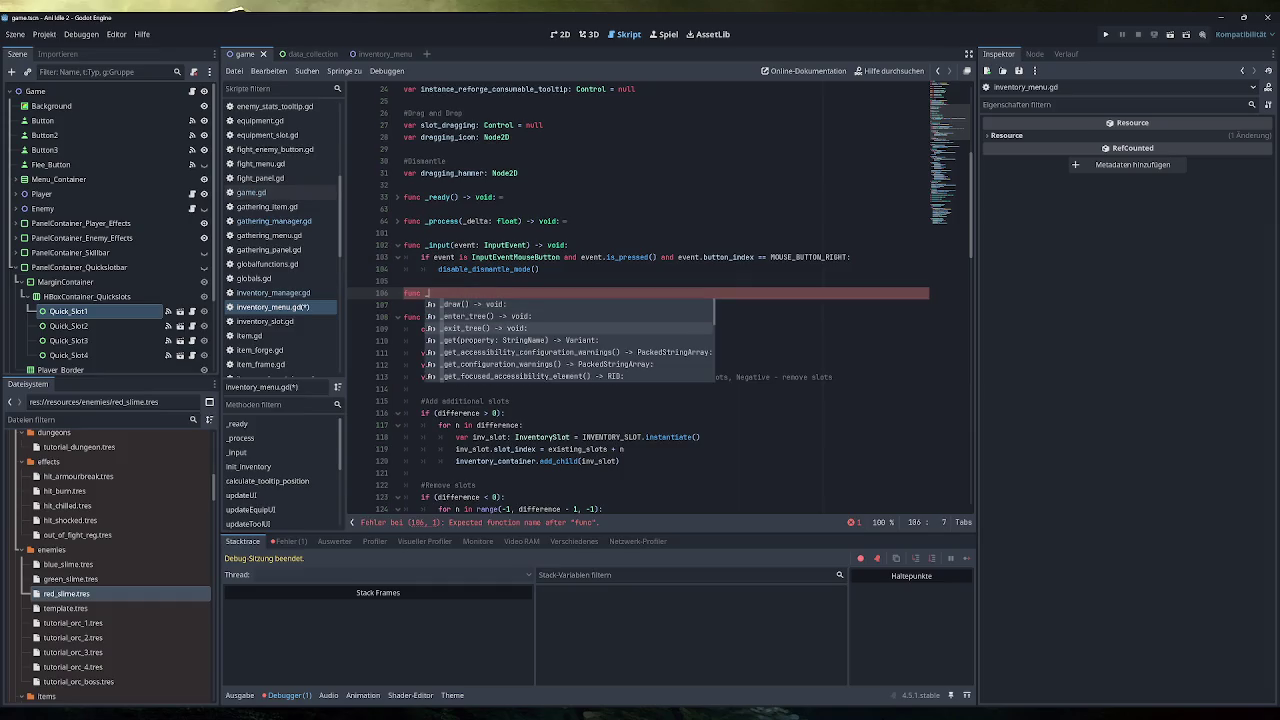
key(Down)
key(Down)
key(Down)
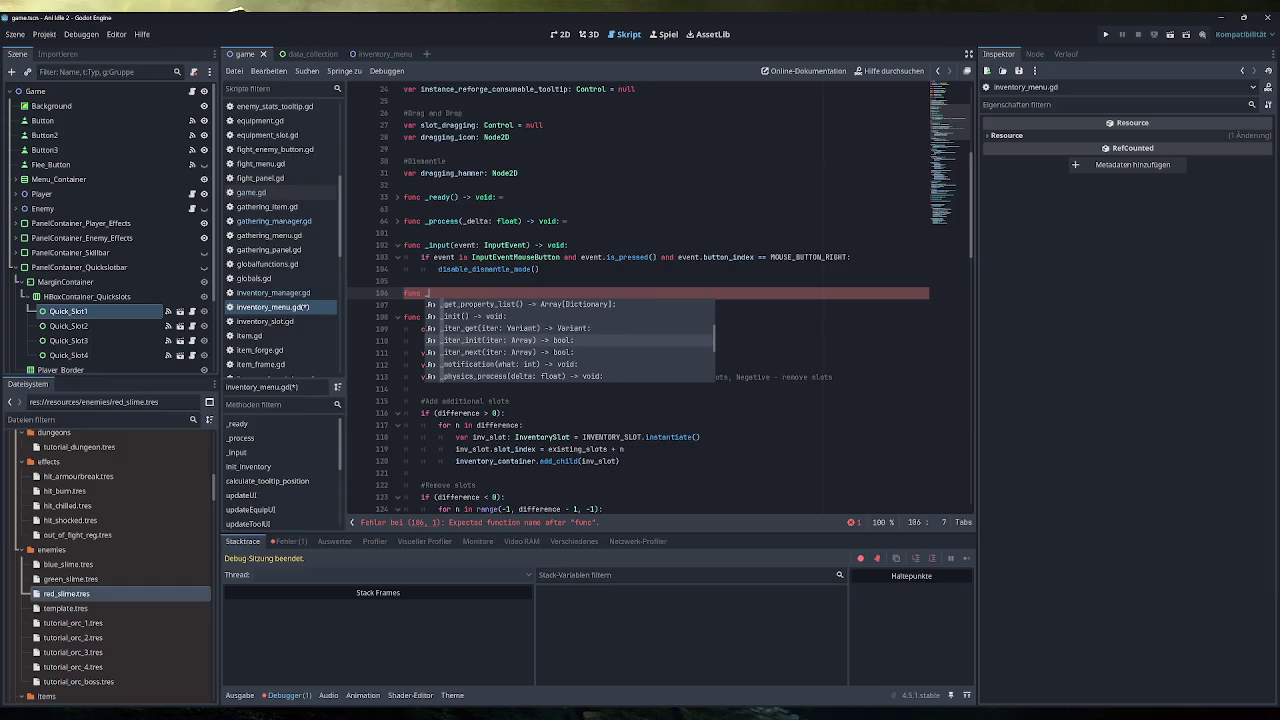
key(Down)
key(Down)
key(Down)
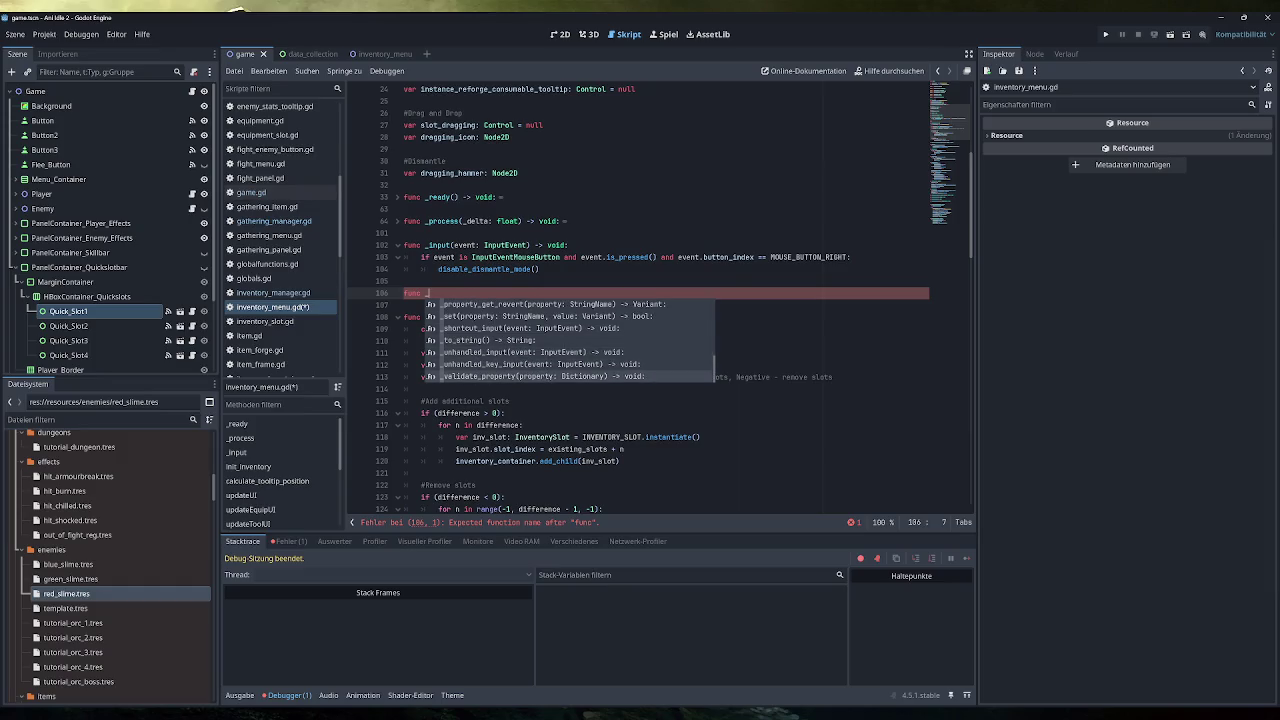
key(Down)
key(Return)
key(Return)
text(disab)
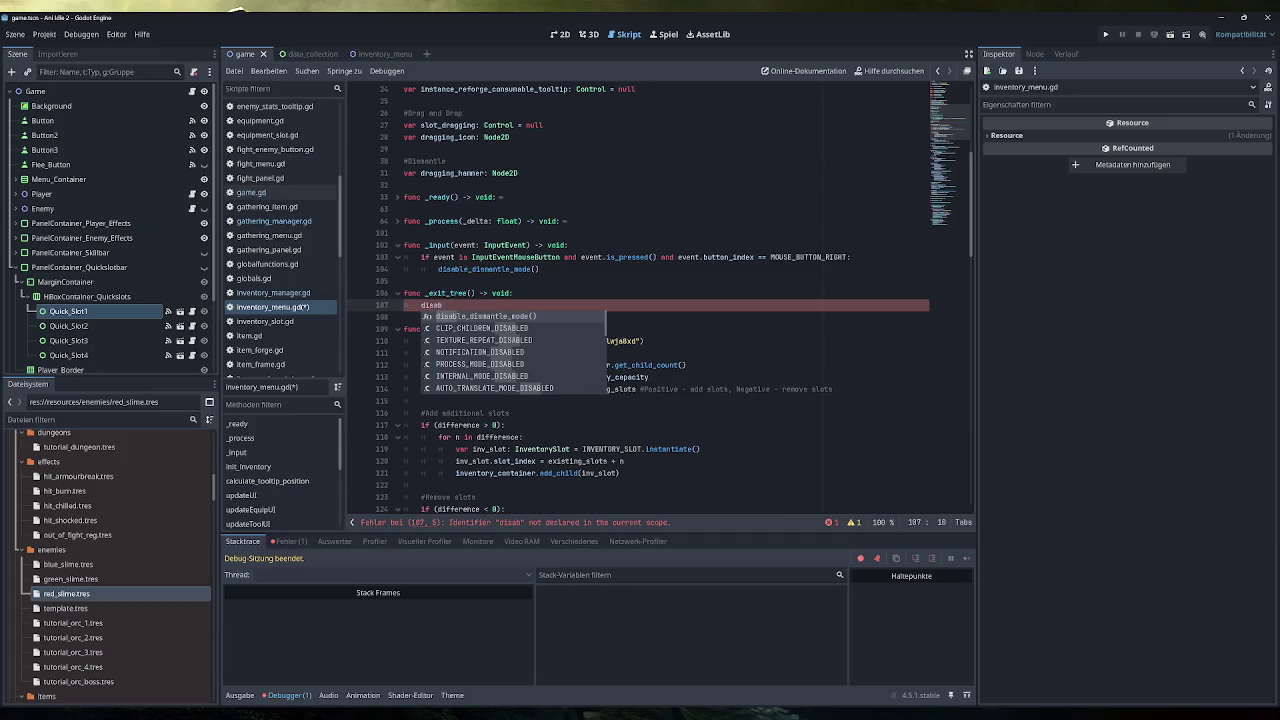
key(Return)
Save inventory_menu.gd and relaunch the game.
key(ctrl+s)
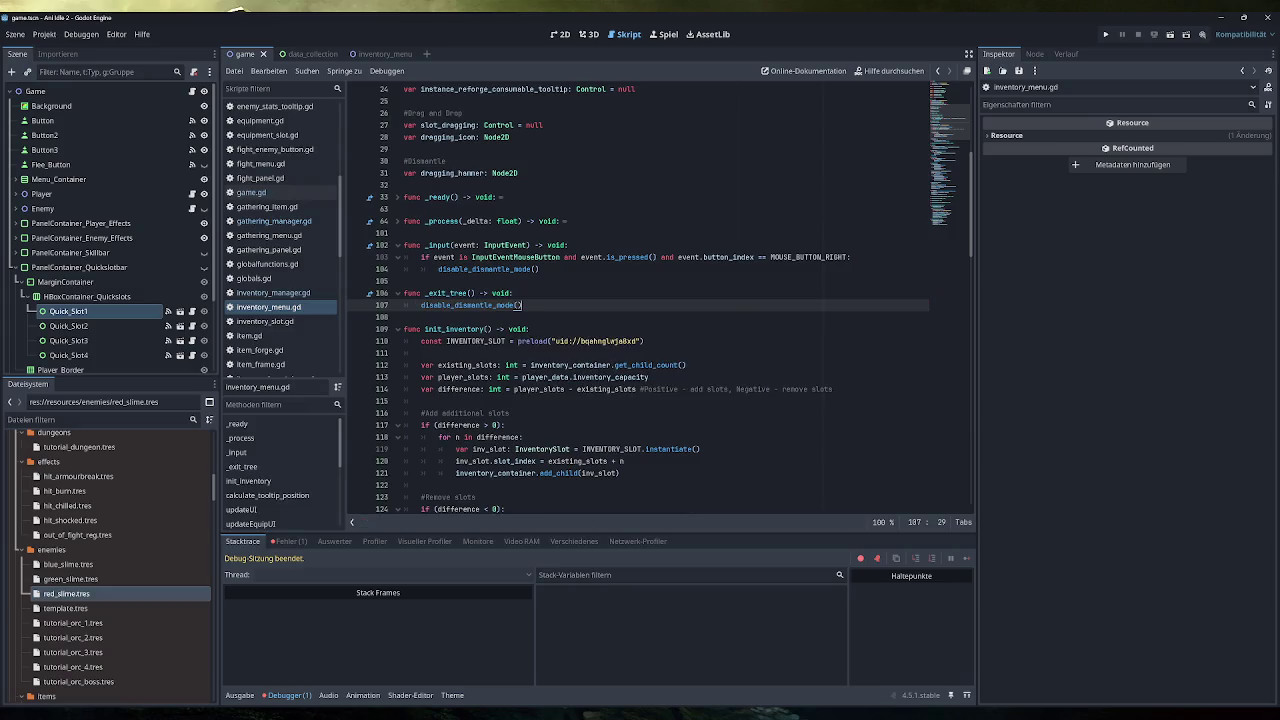
mouse_move(450, 293)
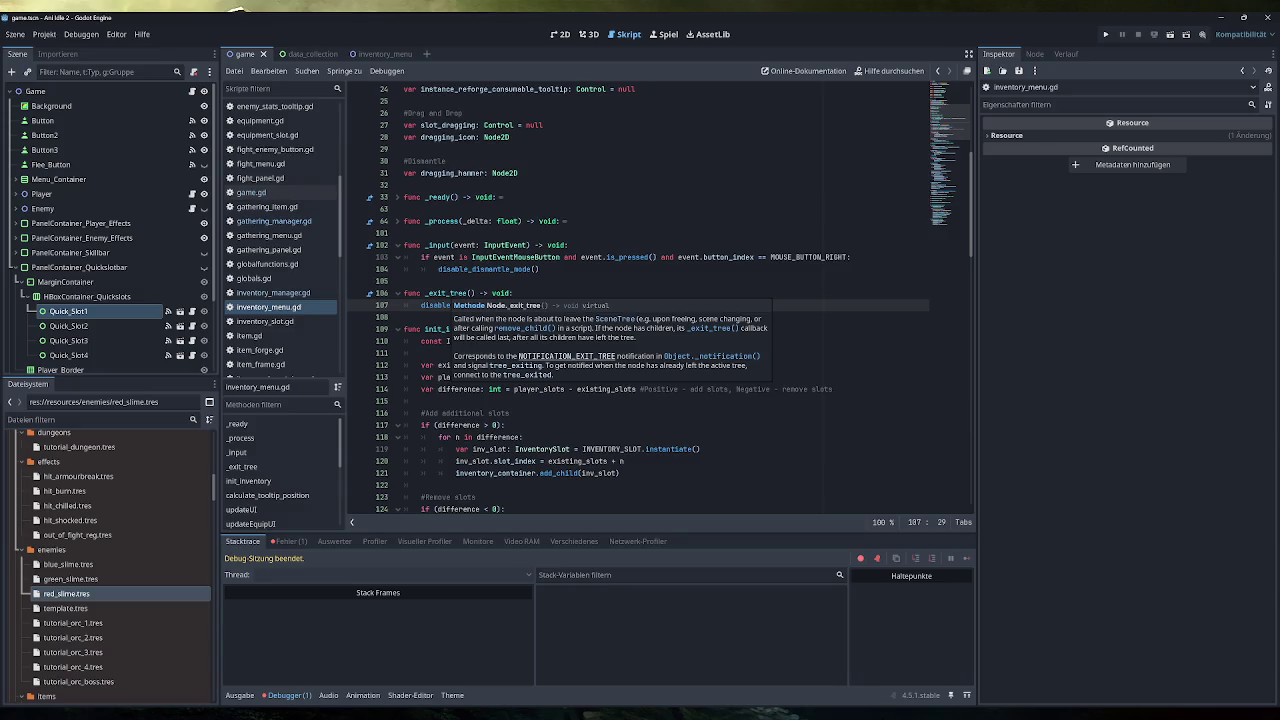
click(1106, 34)
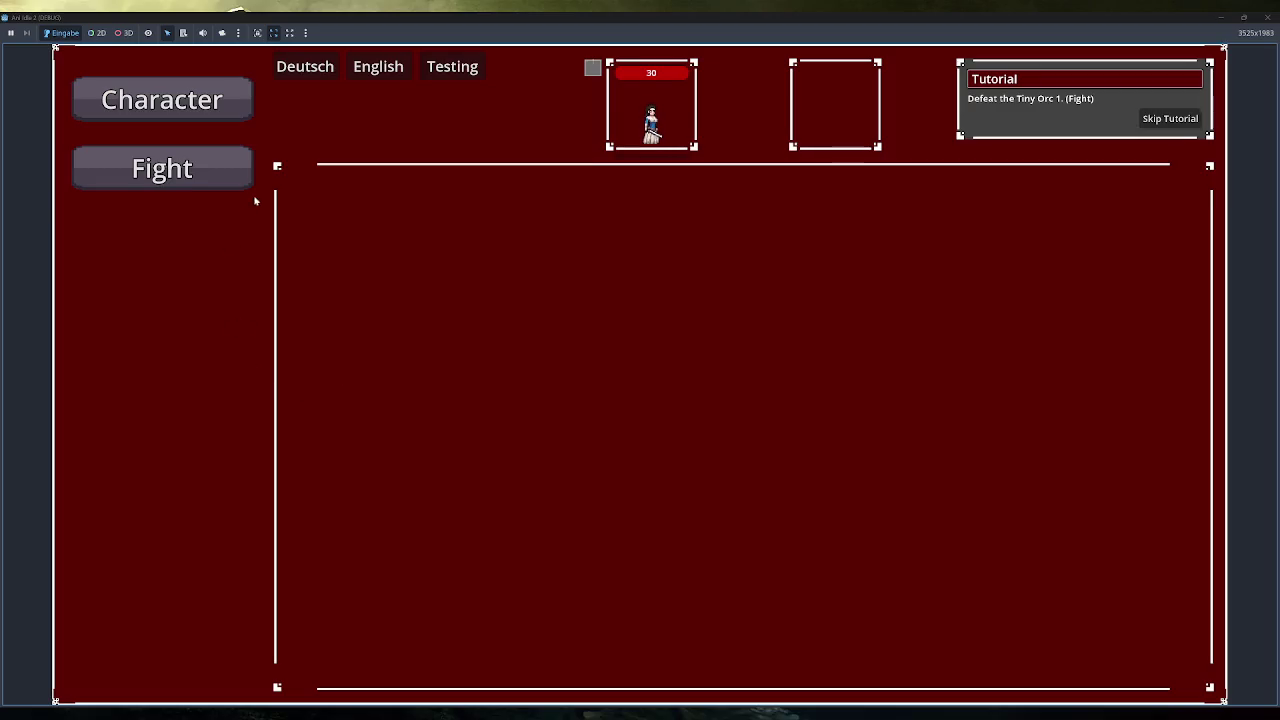
Skip the tutorial, open Inventory, try the Gathering view, then close the game.
click(1165, 119)
click(162, 375)
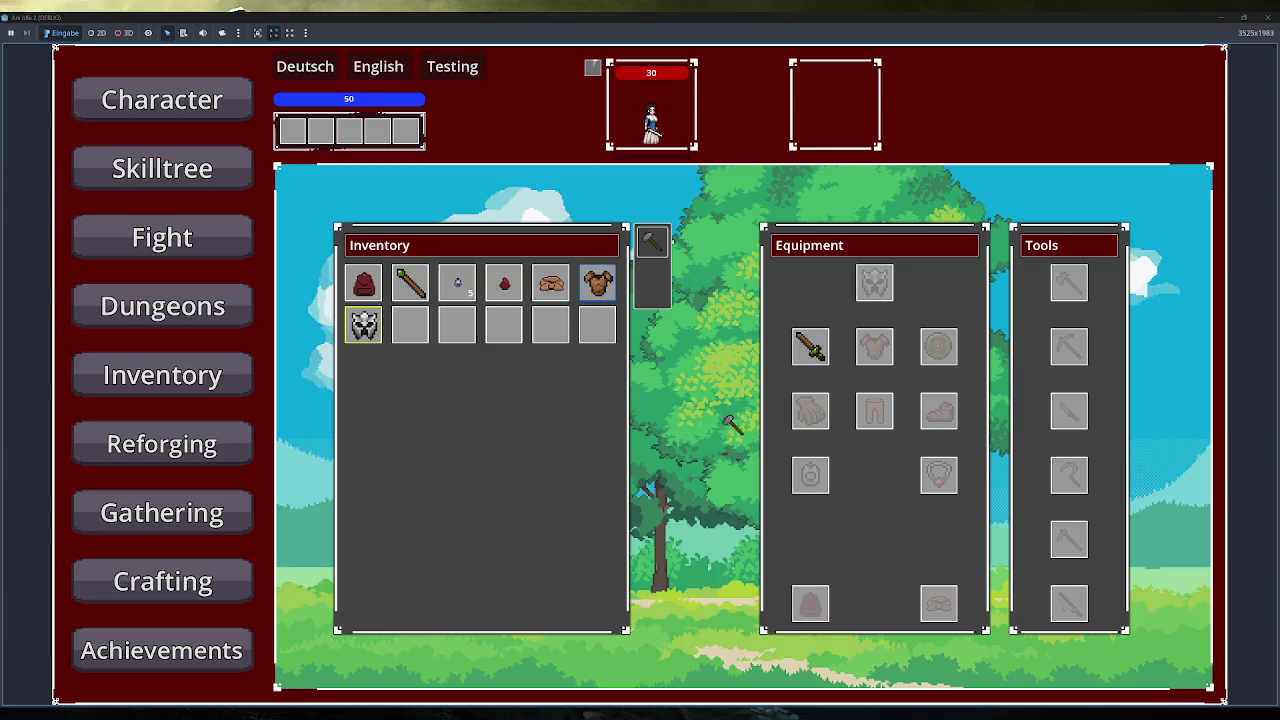
click(182, 530)
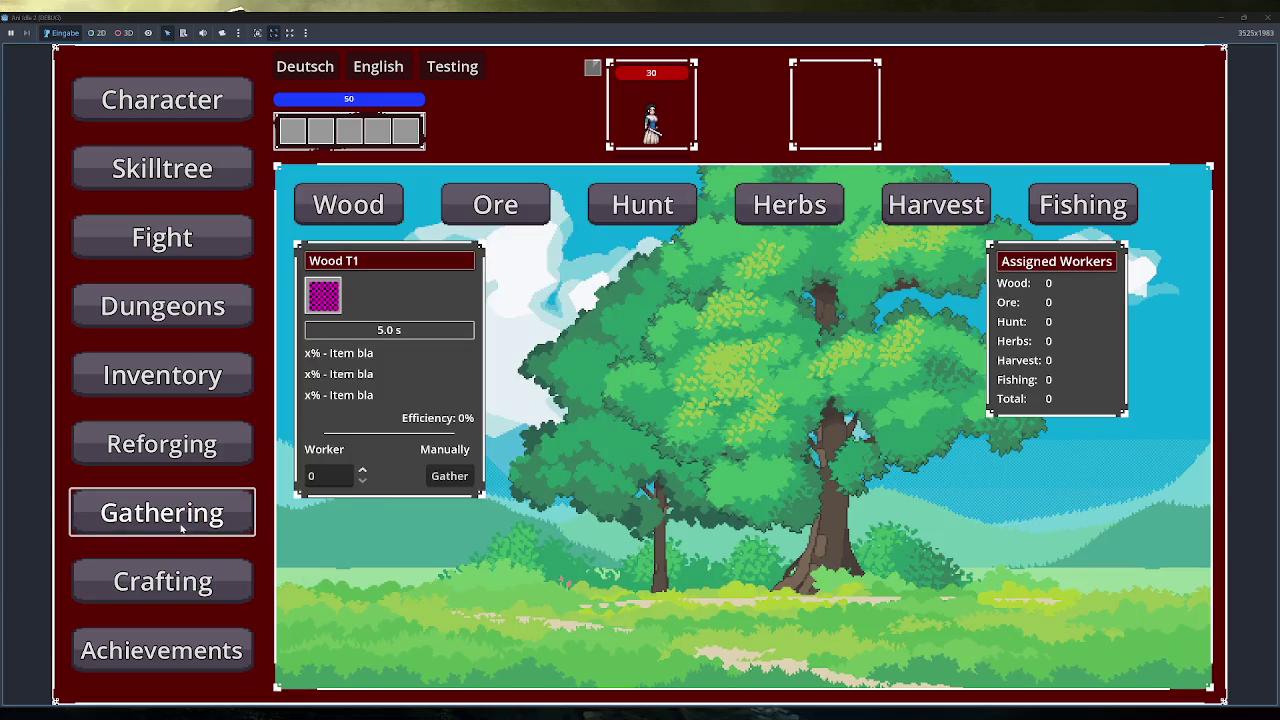
click(1268, 17)
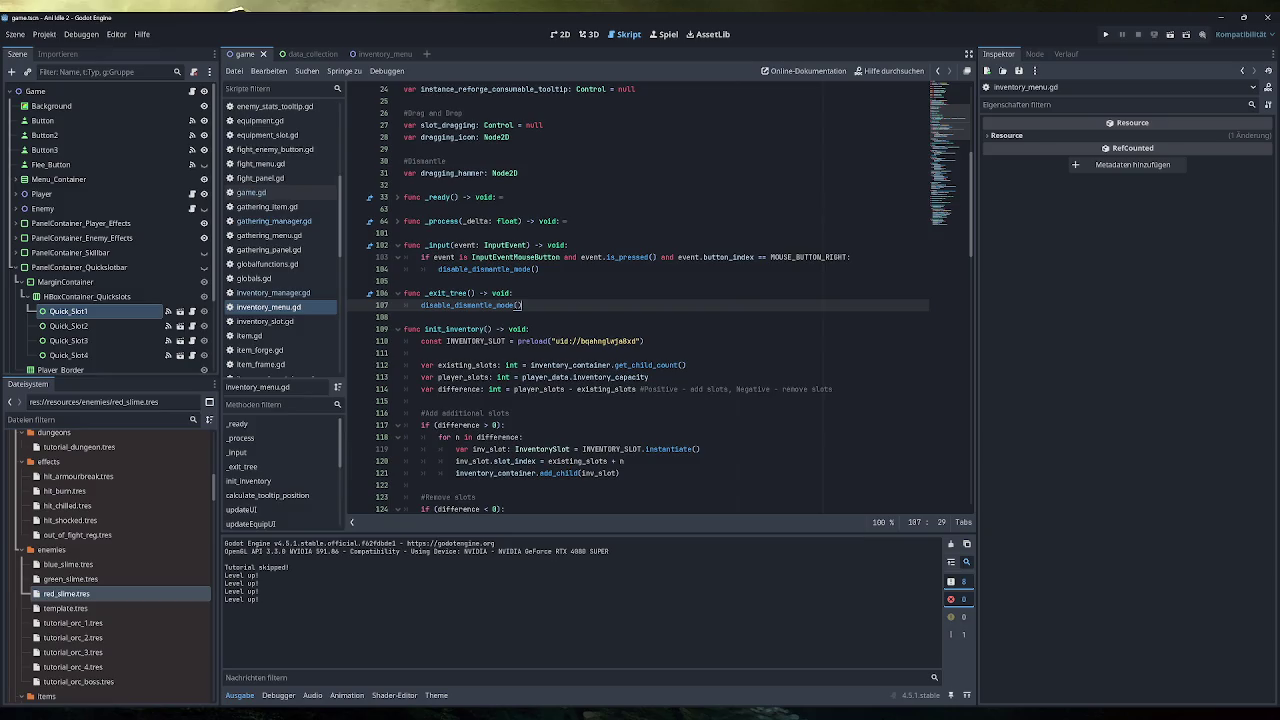
Relaunch the game, skip the tutorial and open the inventory and equipment panel again.
scroll(640, 300, down, 5)
click(1105, 34)
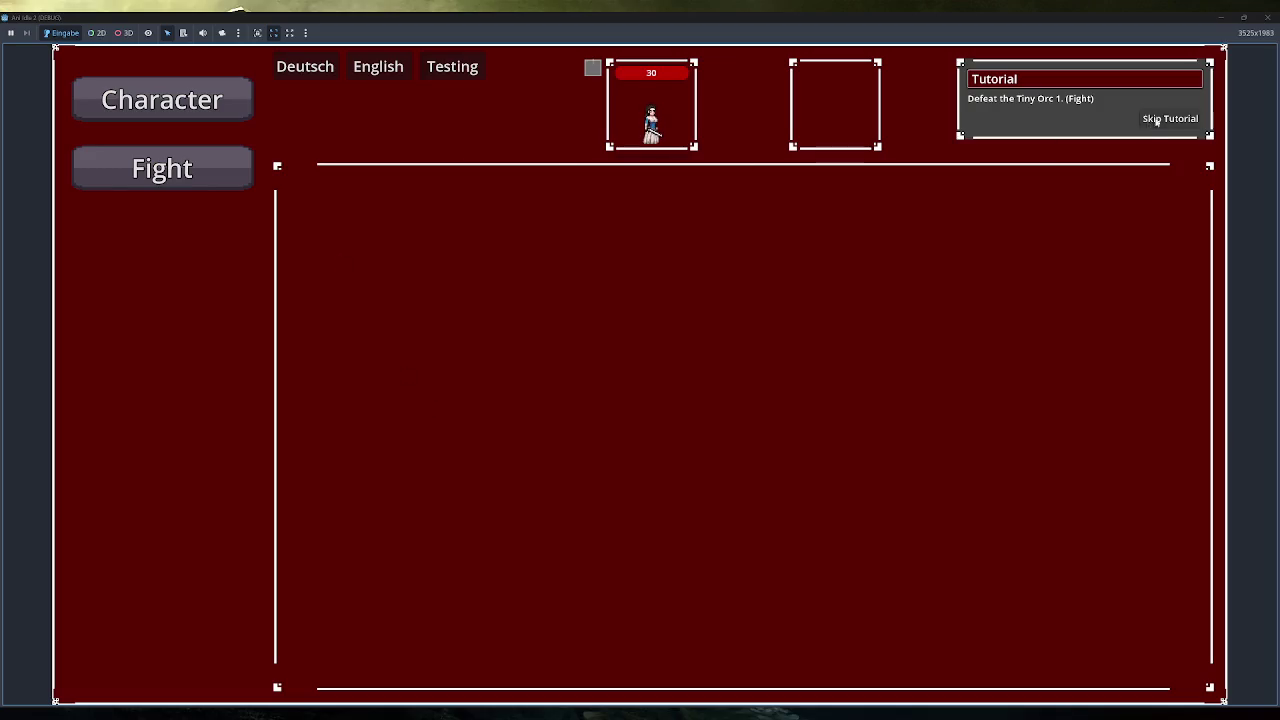
click(1170, 118)
click(162, 375)
mouse_move(612, 287)
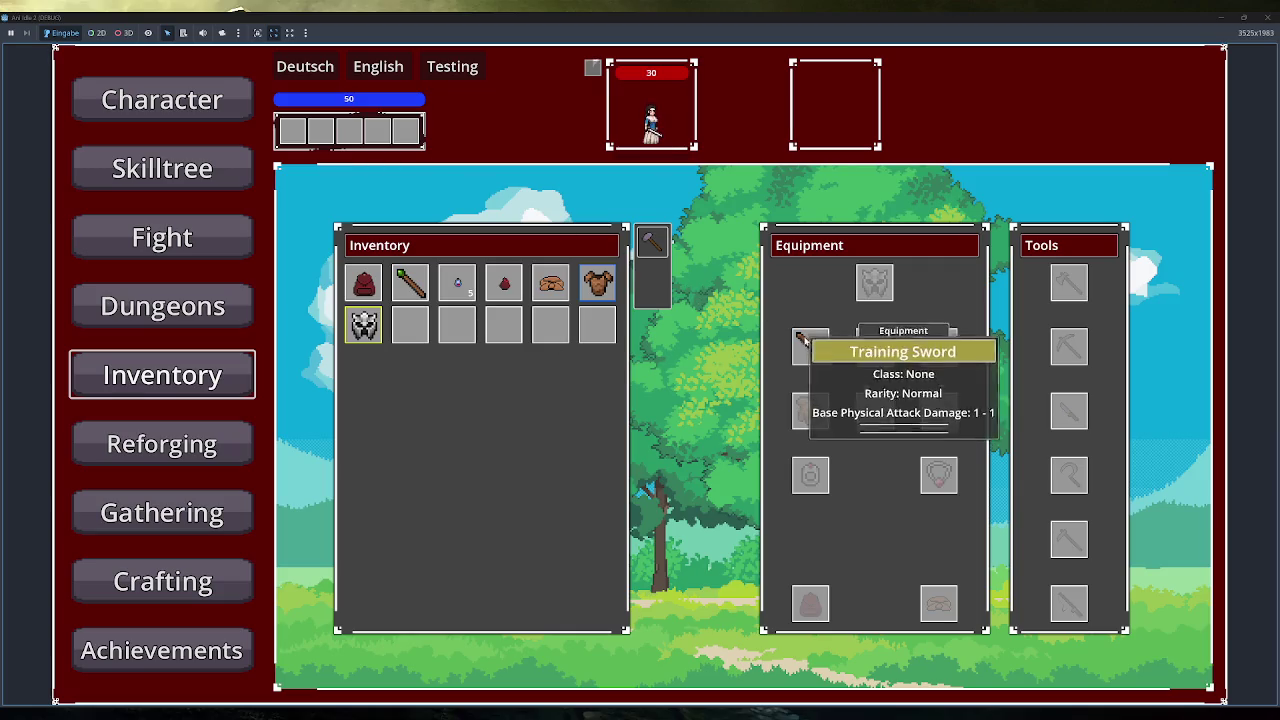
Unequip the Training Sword, inspect the Nil 'item' error at inventory_manager.gd line 231, then relaunch.
click(810, 345)
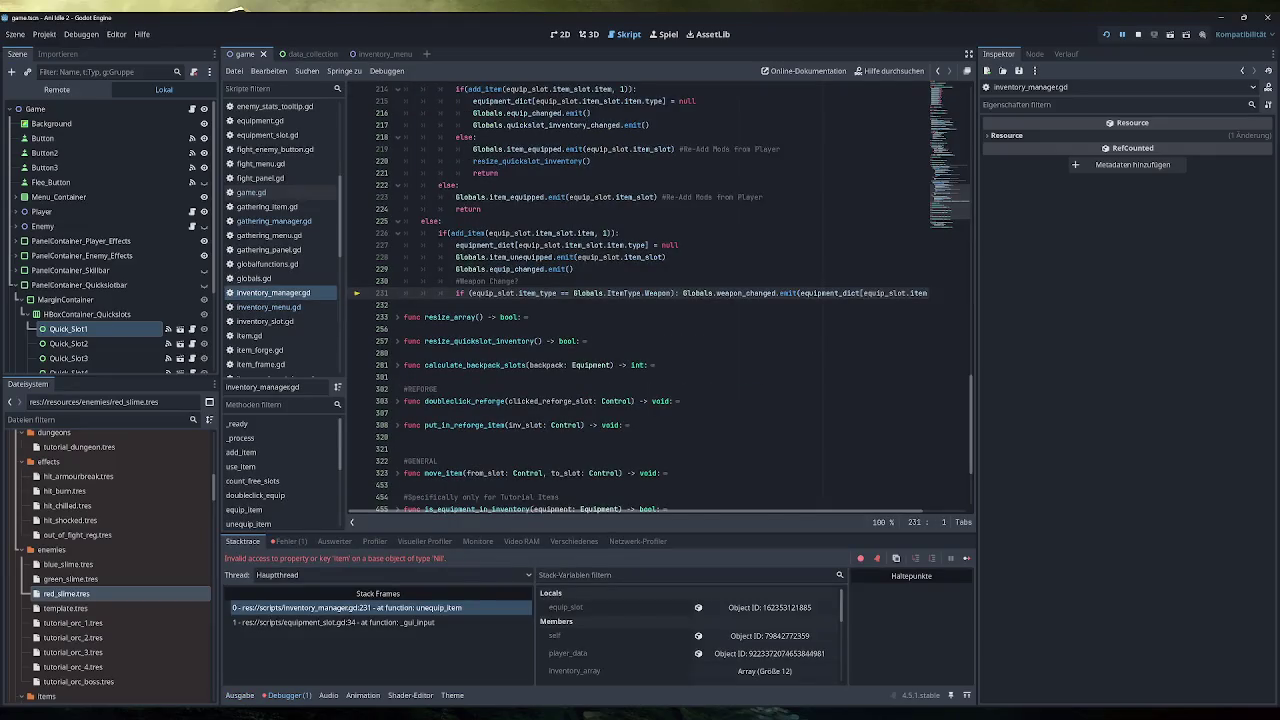
scroll(661, 299, up, 1)
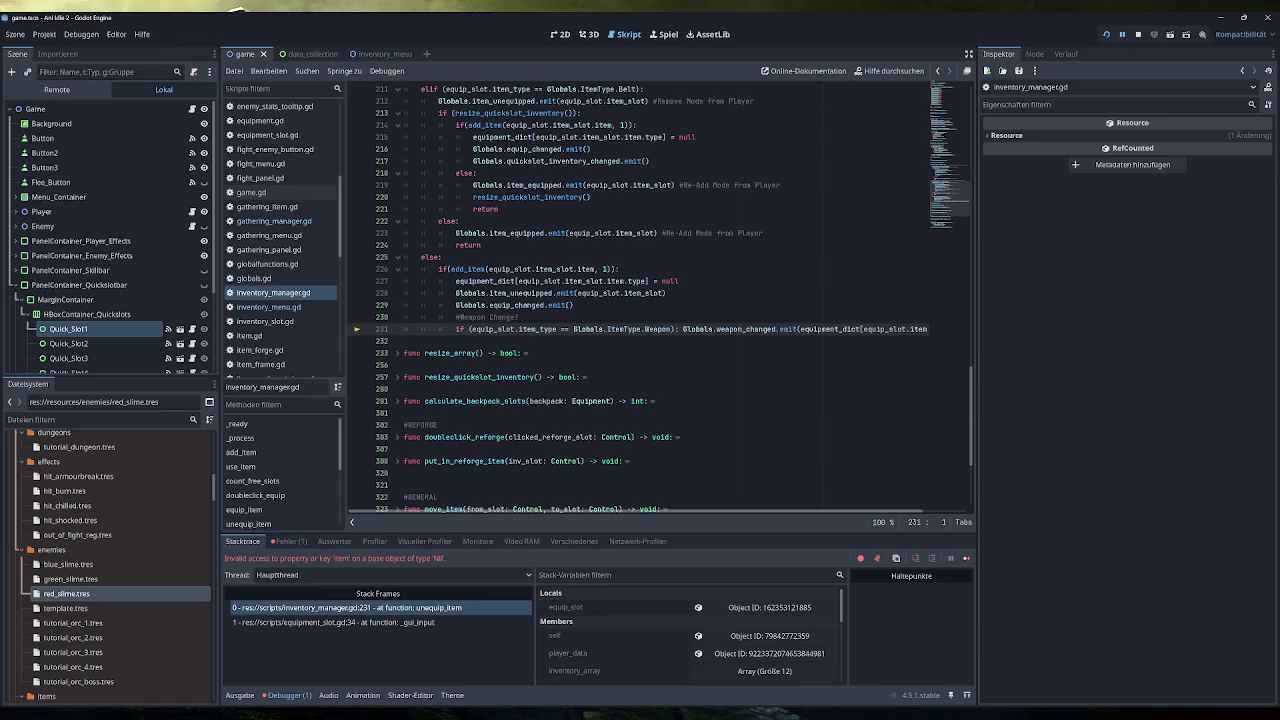
mouse_move(618, 437)
scroll(704, 513, right, 2)
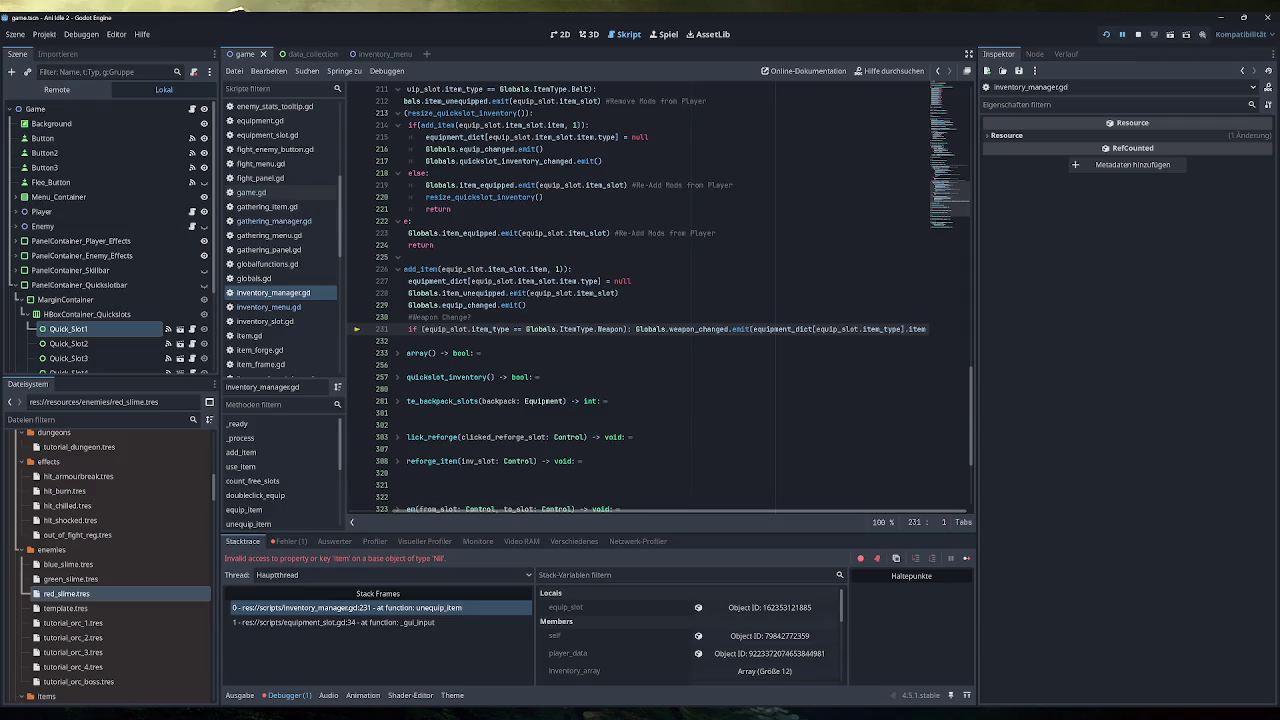
mouse_move(795, 329)
click(1154, 34)
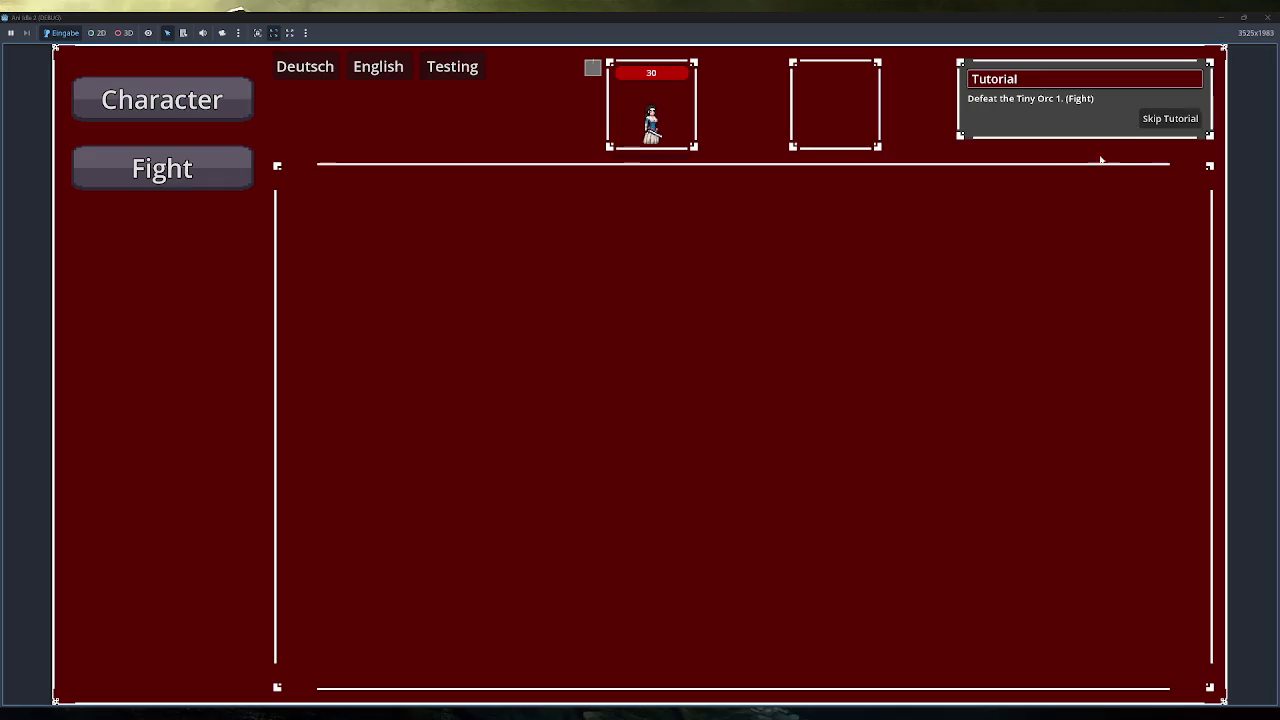
Skip the tutorial, open Inventory and double-click the equipped Training Sword, crashing the game.
click(1146, 121)
click(200, 374)
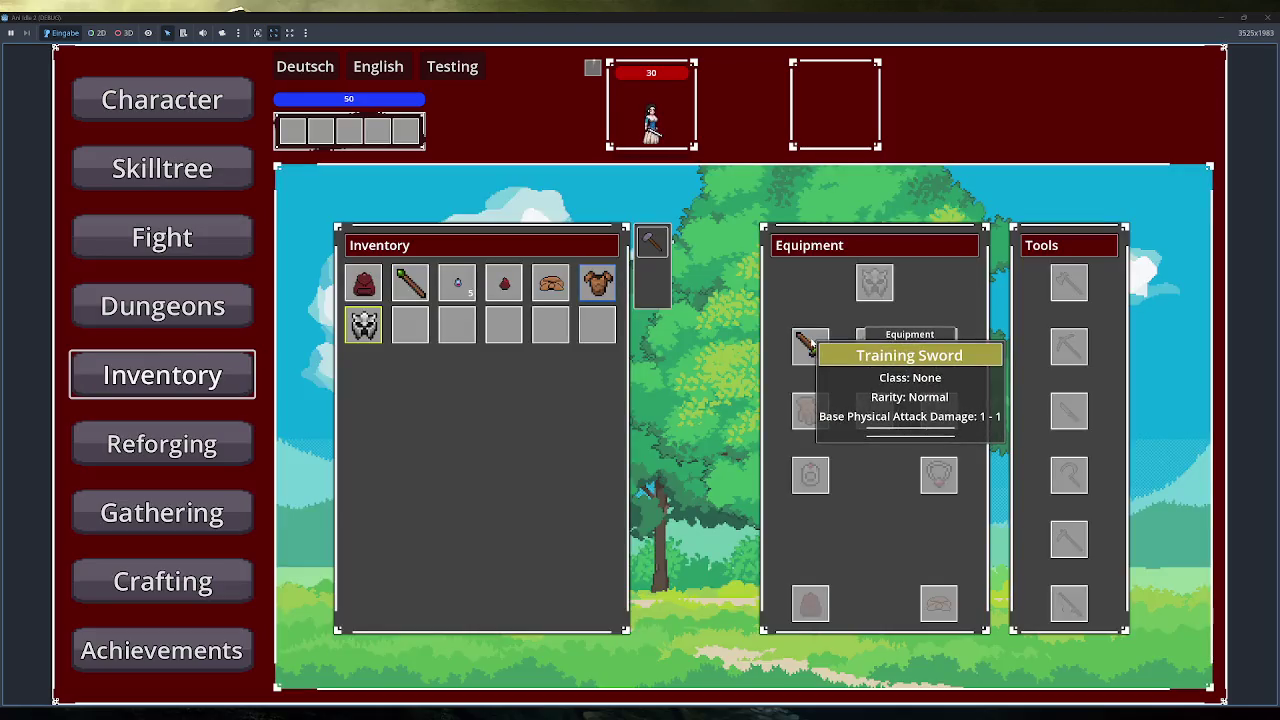
double_click(810, 344)
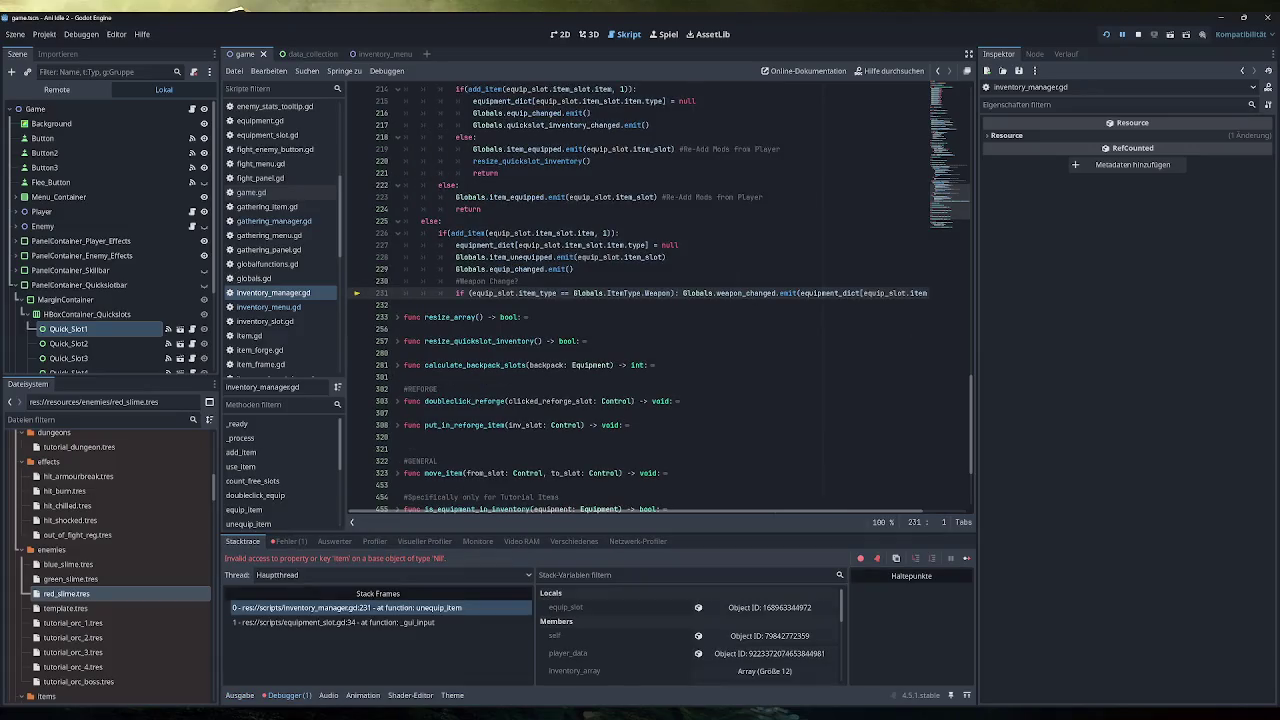
mouse_move(500, 293)
Stop the crashed debug session, relaunch the game, skip the tutorial and open Inventory.
click(1138, 38)
click(1106, 34)
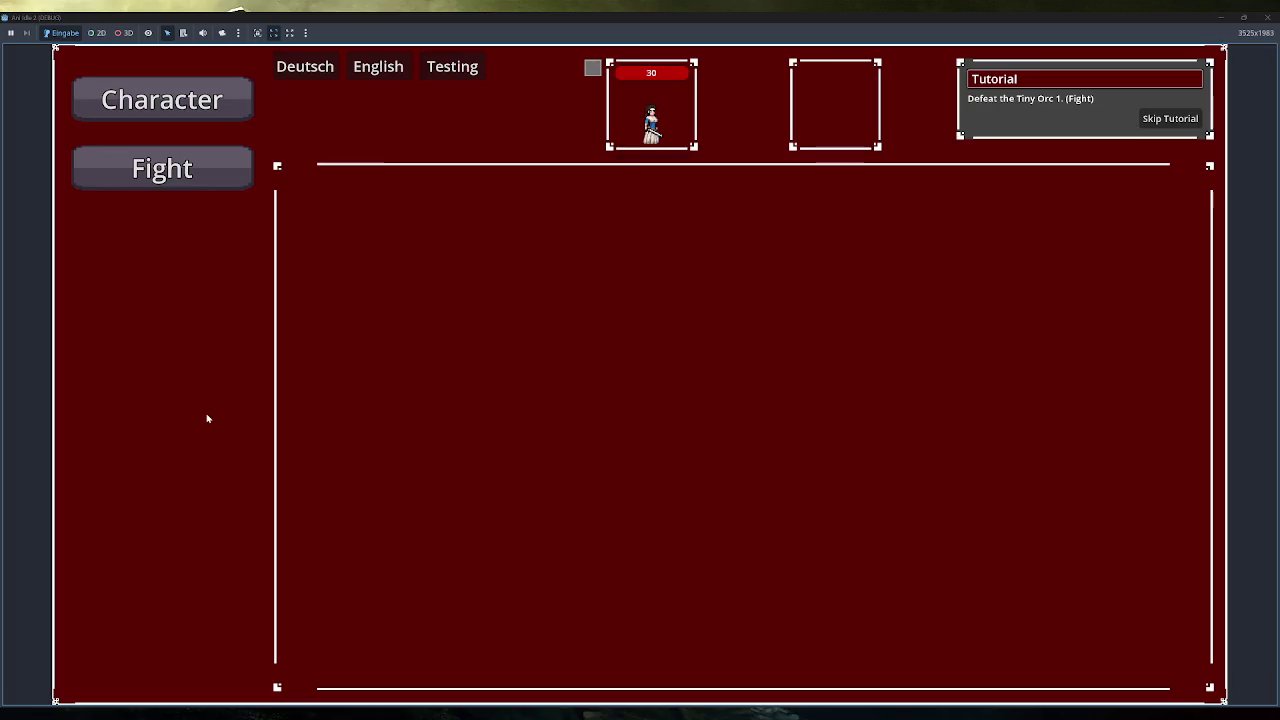
click(1183, 124)
click(162, 375)
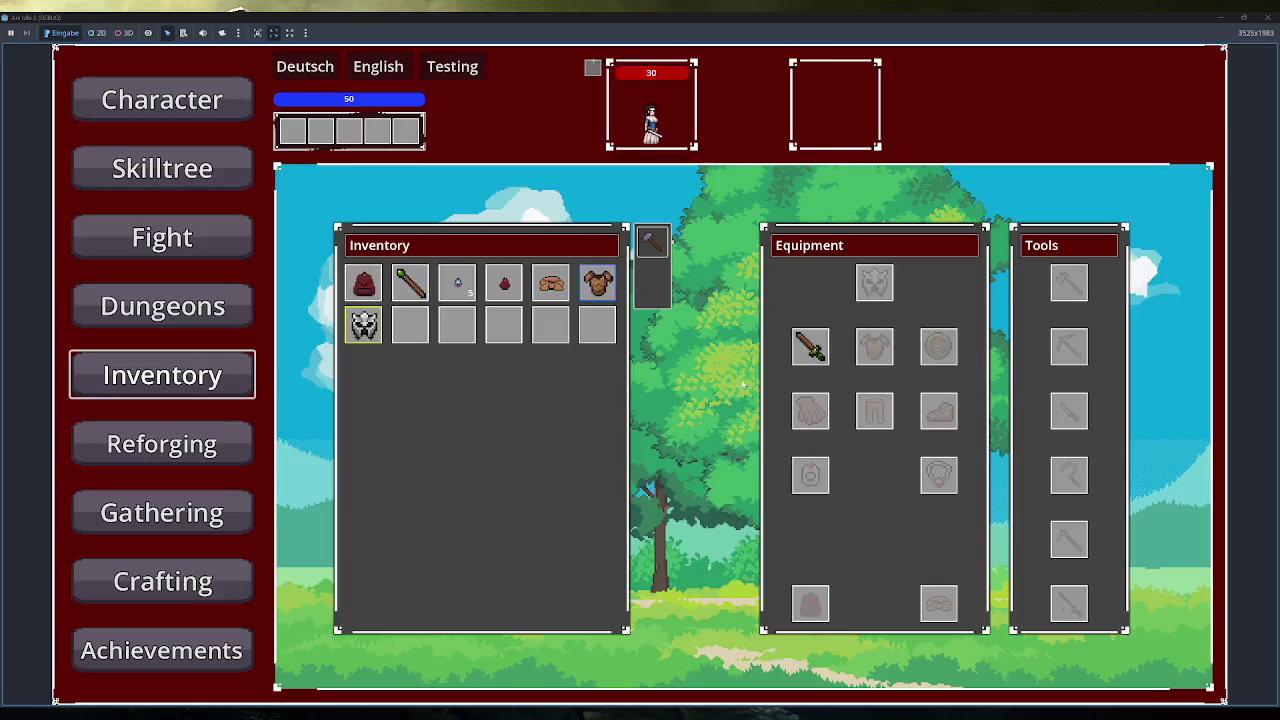
Move the sword to inventory, equip Simple Clothes, re-equip the sword, then double-click to unequip it.
drag(810, 346, 598, 328)
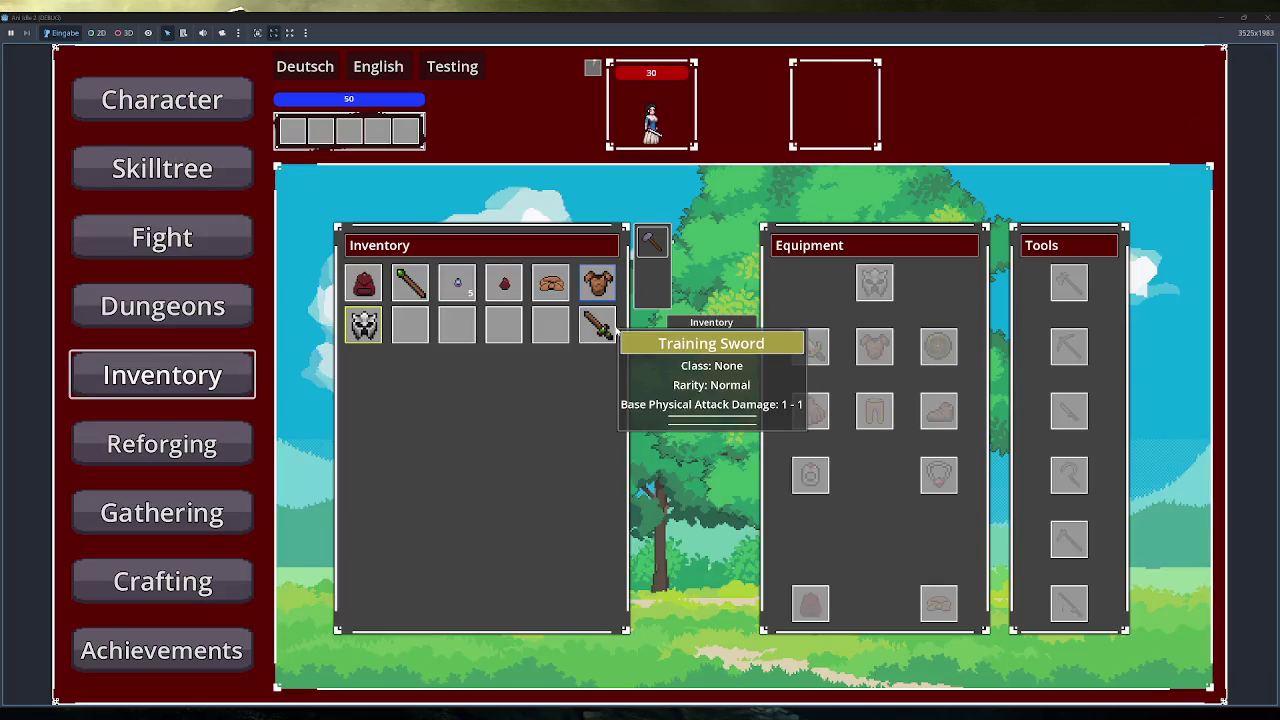
mouse_move(602, 288)
mouse_move(598, 283)
mouse_down()
mouse_move(810, 346)
mouse_move(874, 346)
mouse_up()
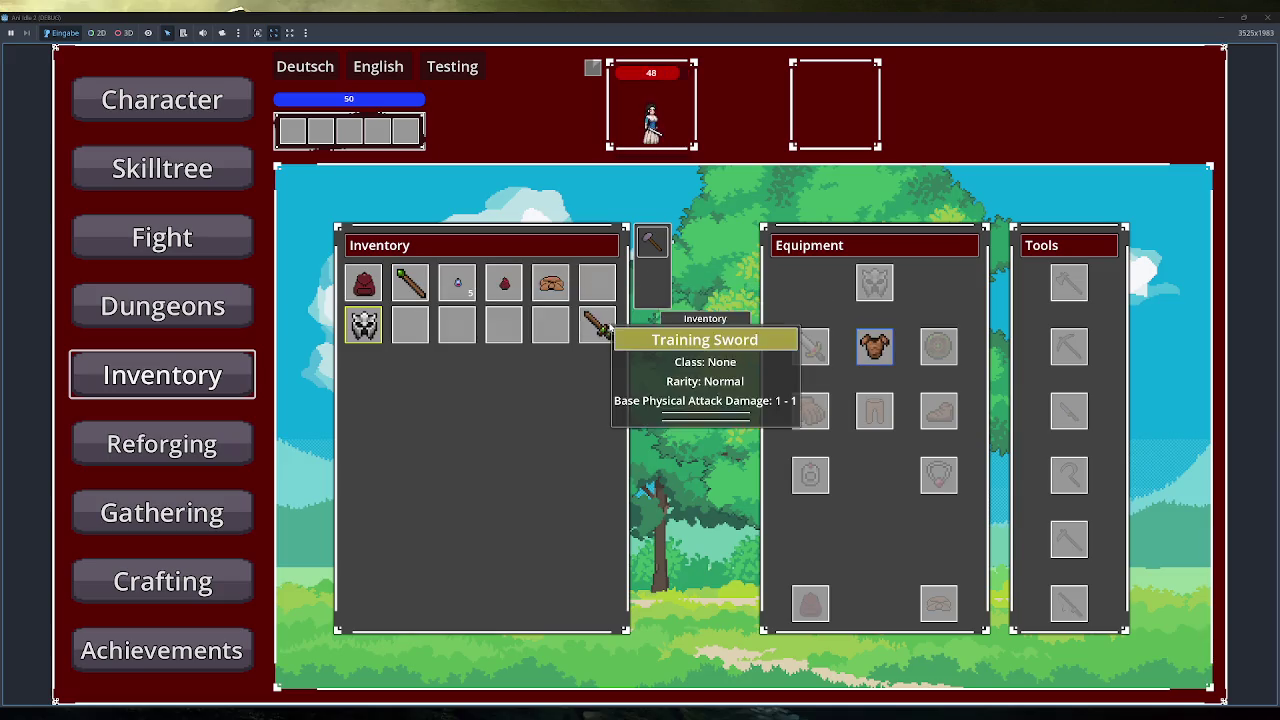
drag(600, 322, 795, 343)
double_click(810, 346)
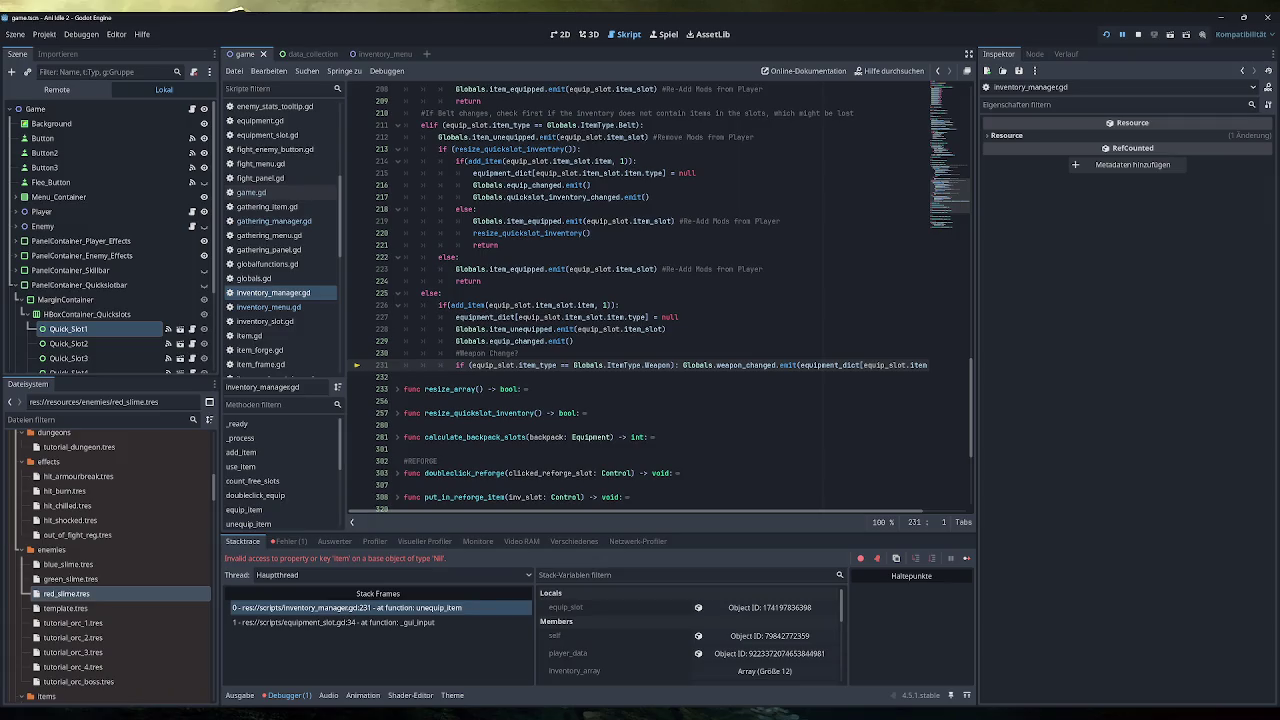
Review unequip_item, marking the add_item call on line 226 and the slot-clearing line.
scroll(660, 300, up, 4)
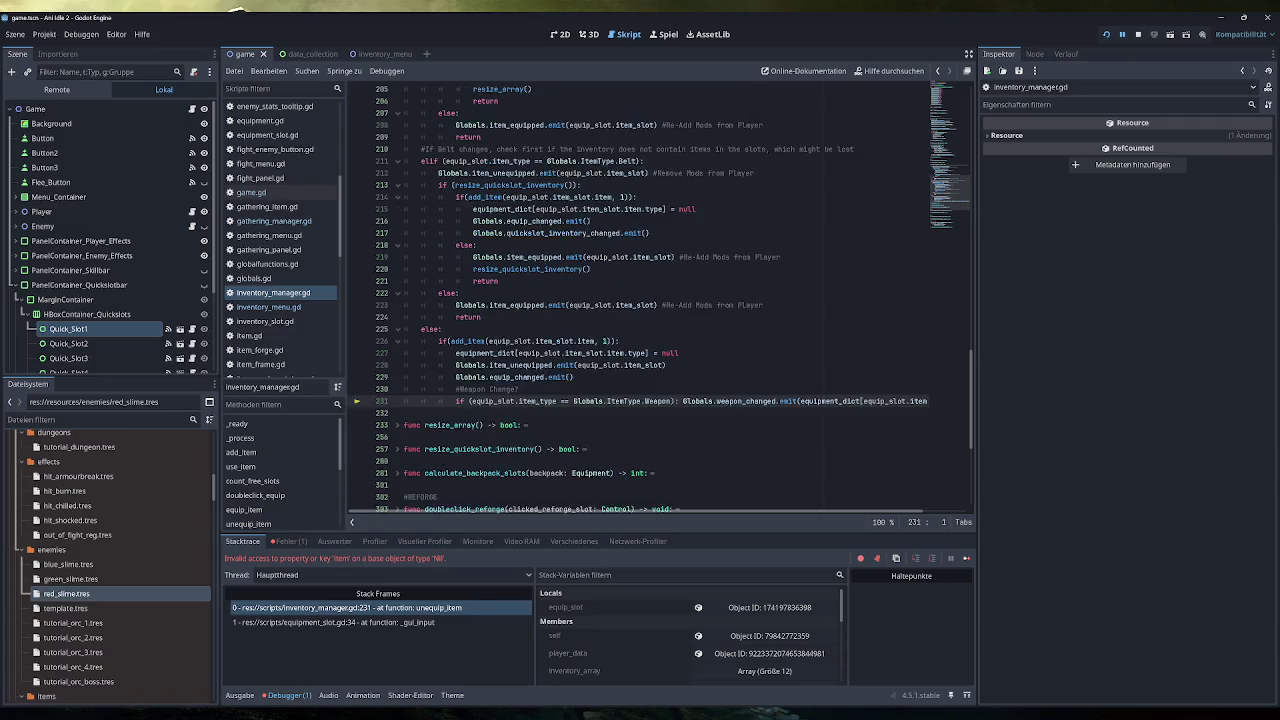
scroll(660, 300, up, 4)
scroll(660, 300, down, 6)
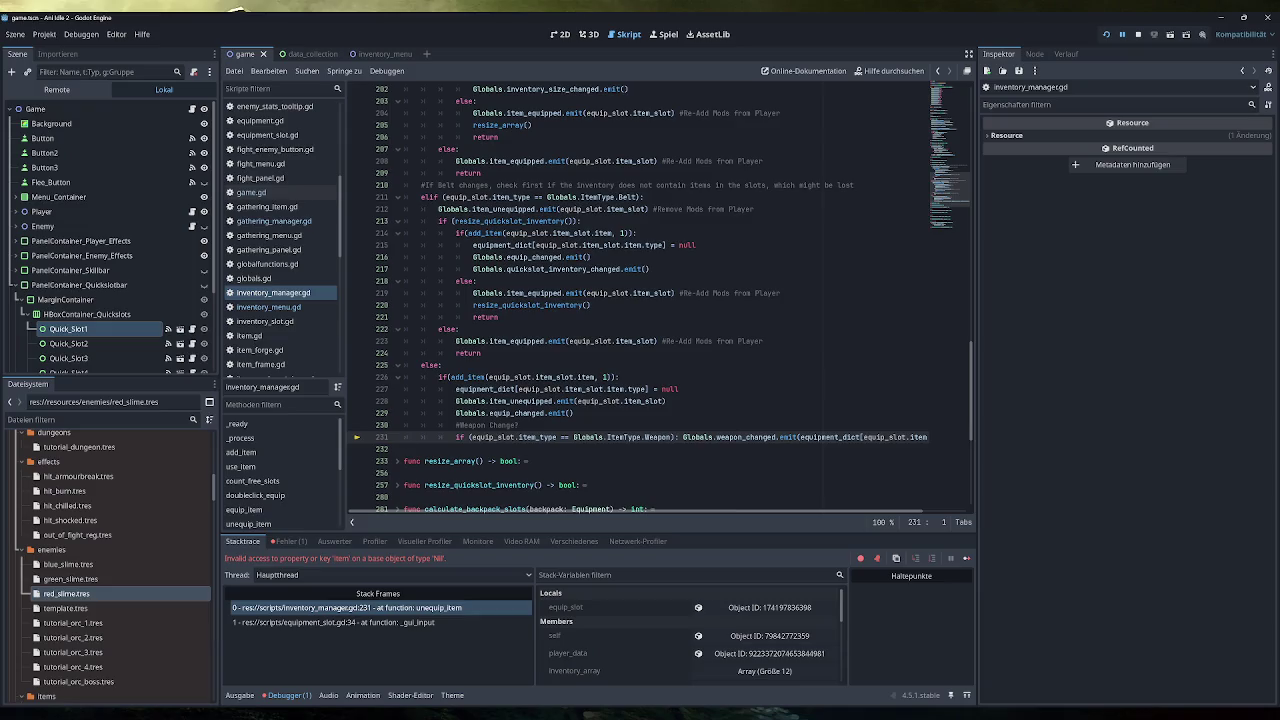
drag(613, 377, 450, 377)
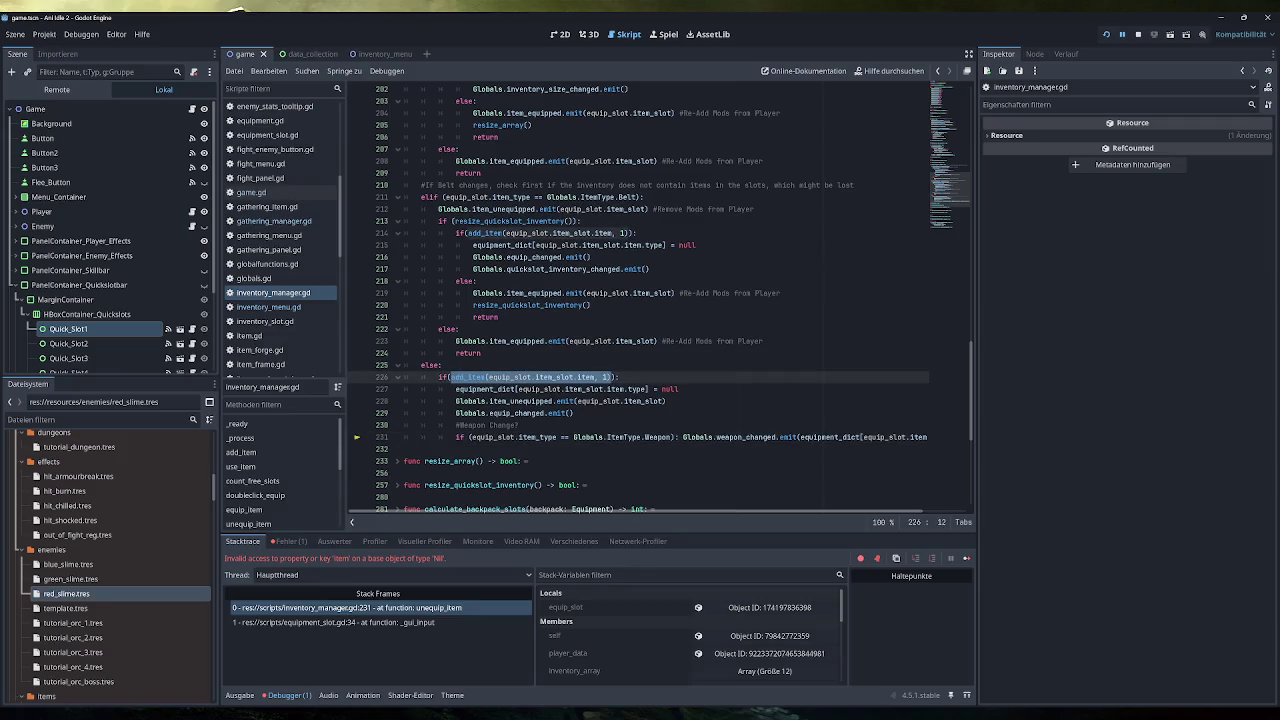
drag(680, 389, 455, 389)
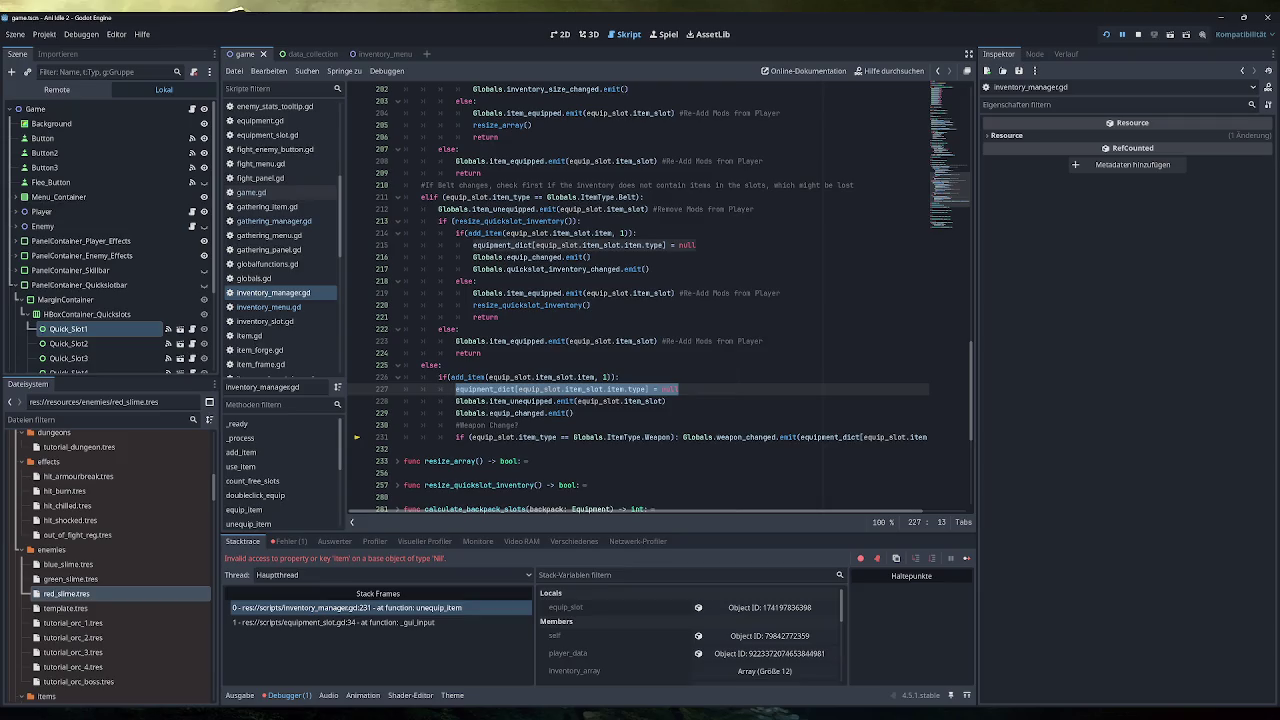
Move the '#Weapon Change?' comment and check above equipment_dict = null with Alt+Up, then relaunch.
scroll(658, 300, right, 2)
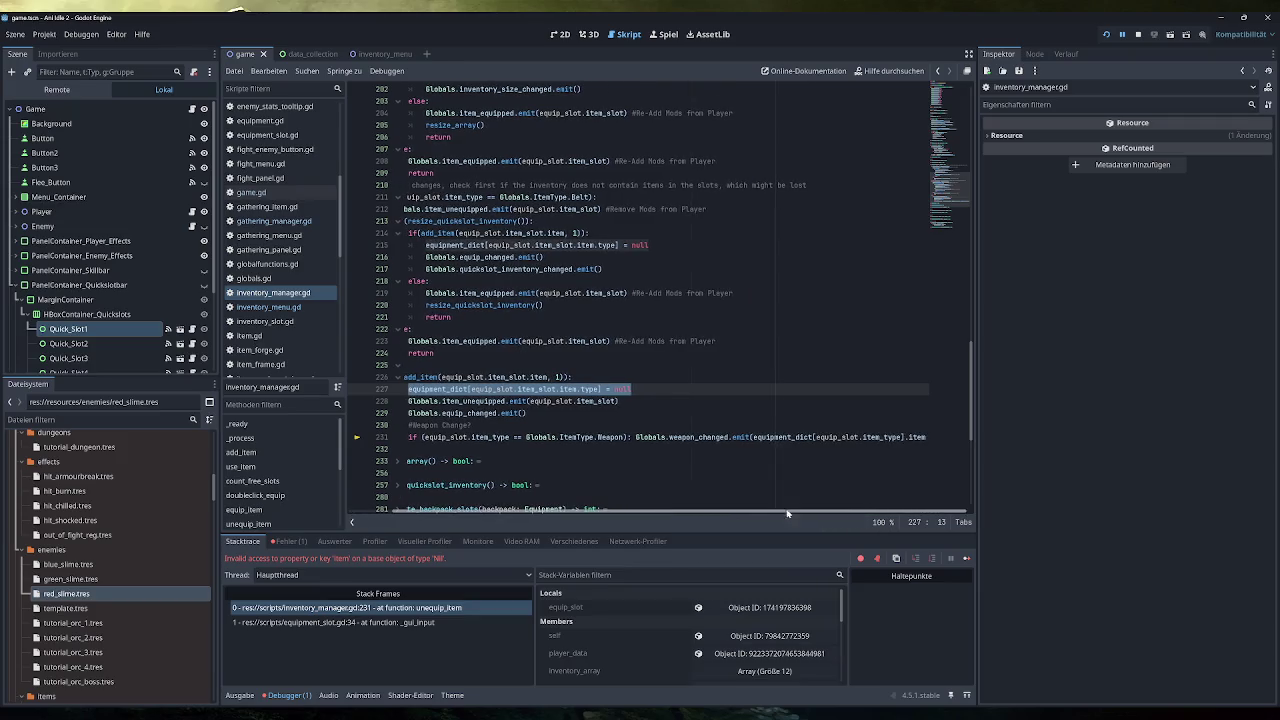
key(Down)
key(Down)
key(Down)
key(shift+Up)
key(shift+Up)
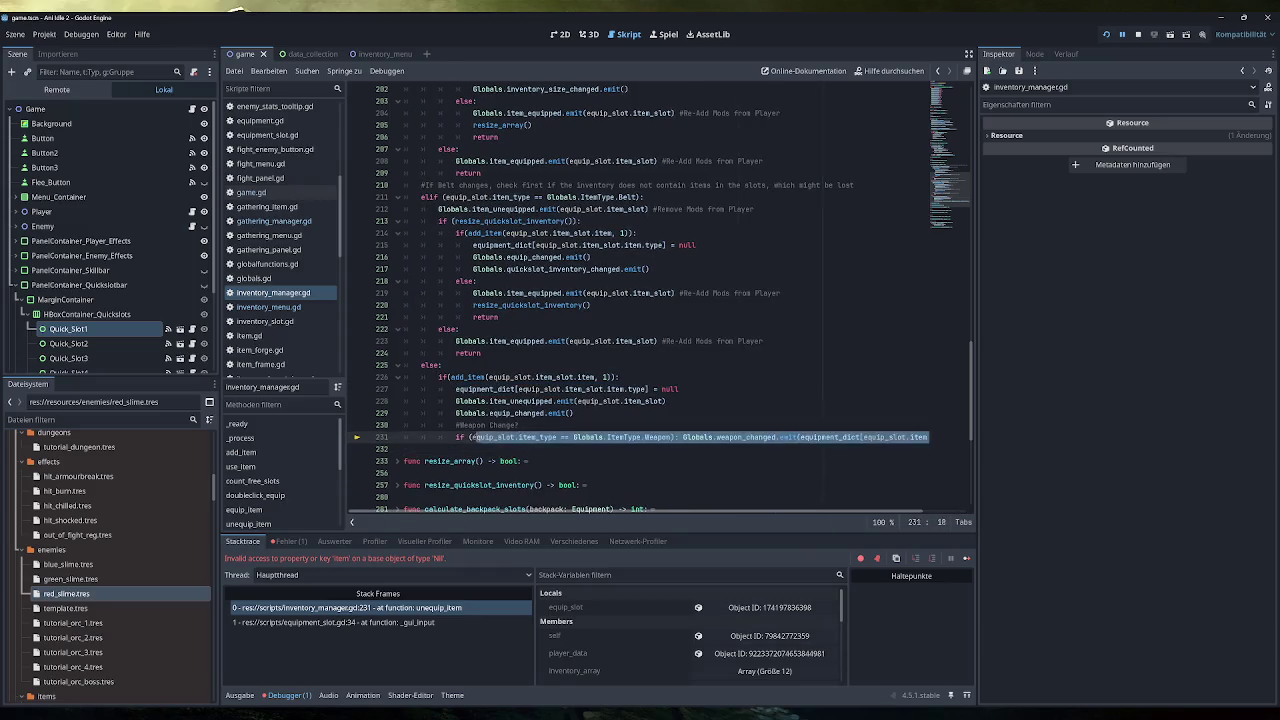
key(shift+Home)
key(alt+Up)
key(alt+Up)
key(alt+Up)
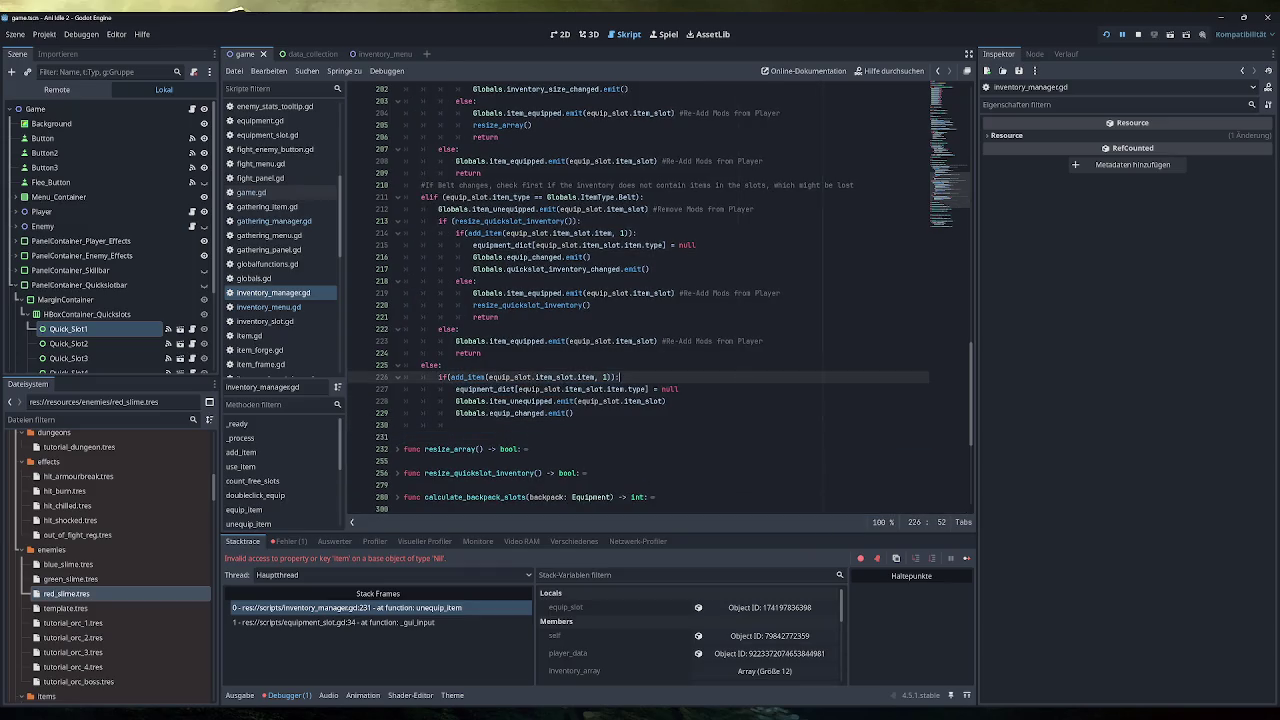
key(Down)
key(End)
scroll(658, 300, left, 2)
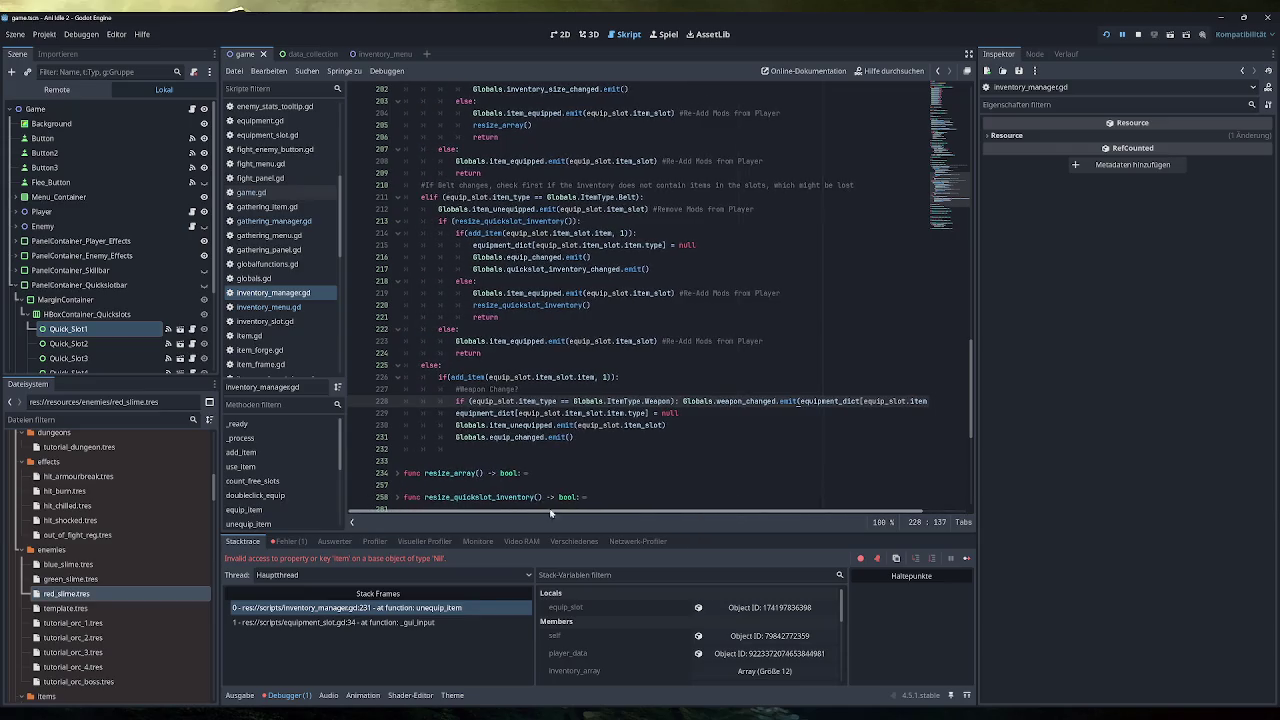
key(Down)
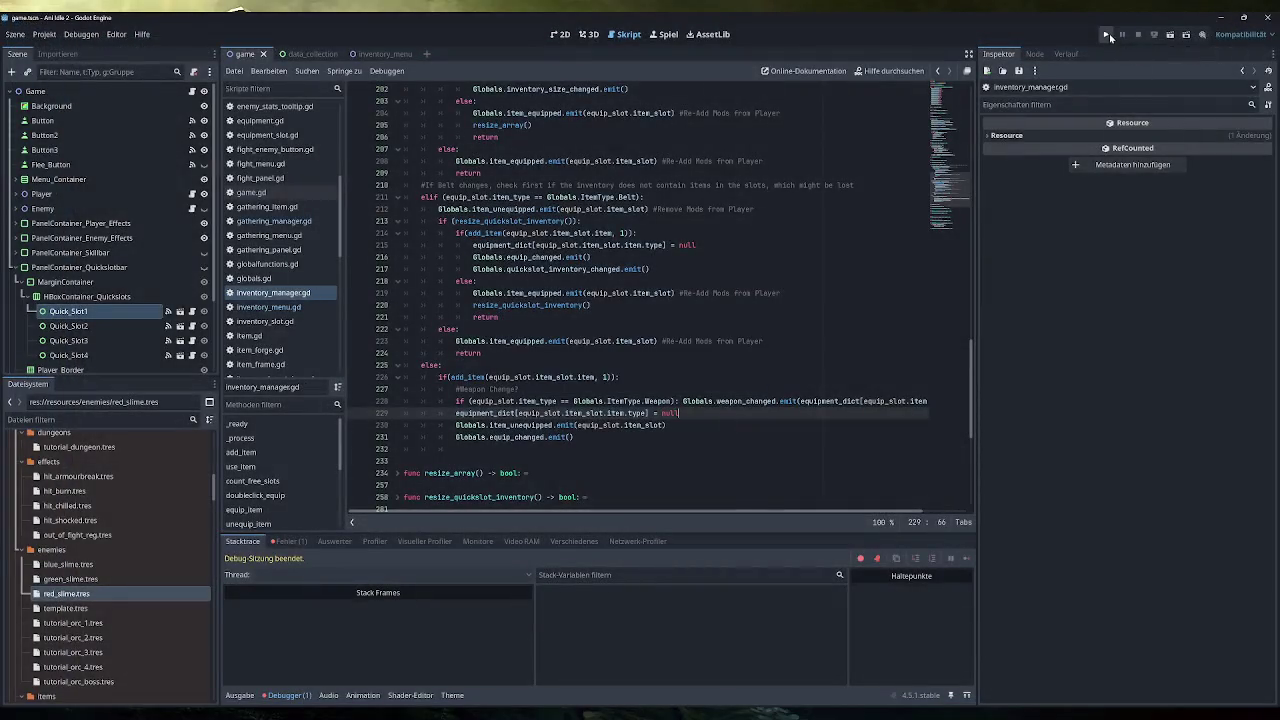
click(1107, 34)
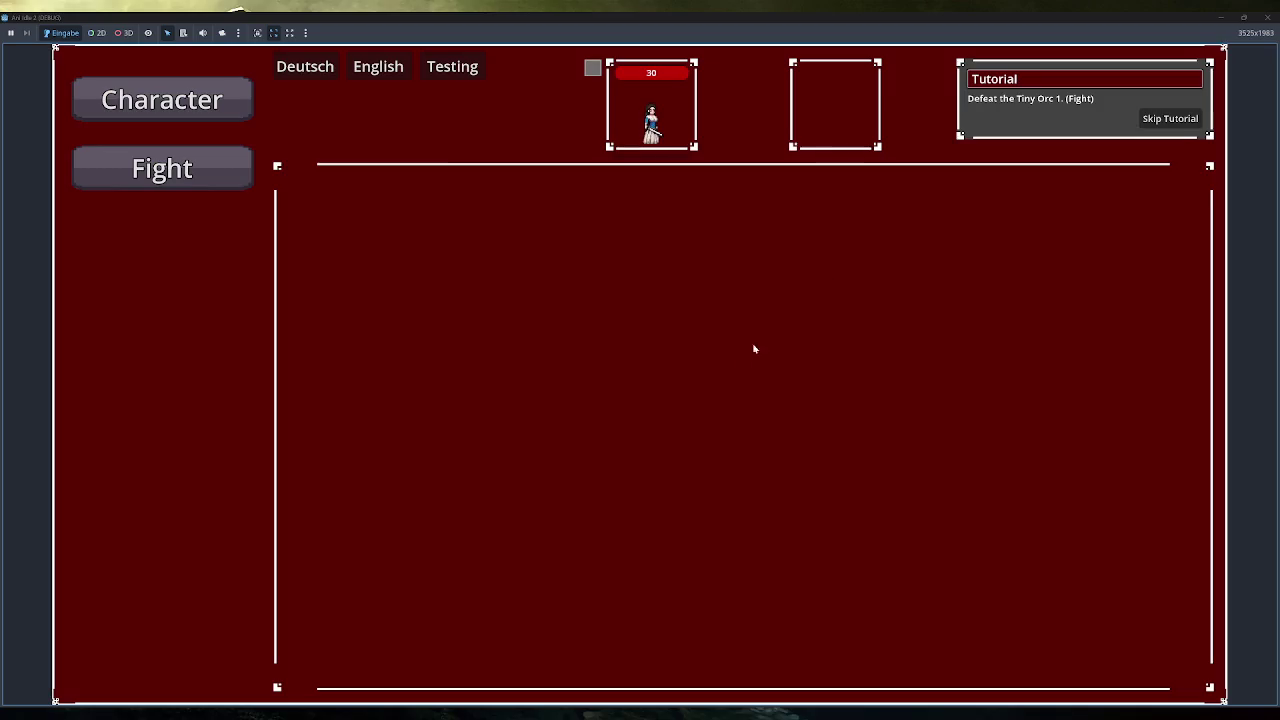
Drag the Training Sword between equipment and inventory without a crash, view Crafting, then relaunch.
click(1168, 118)
click(162, 375)
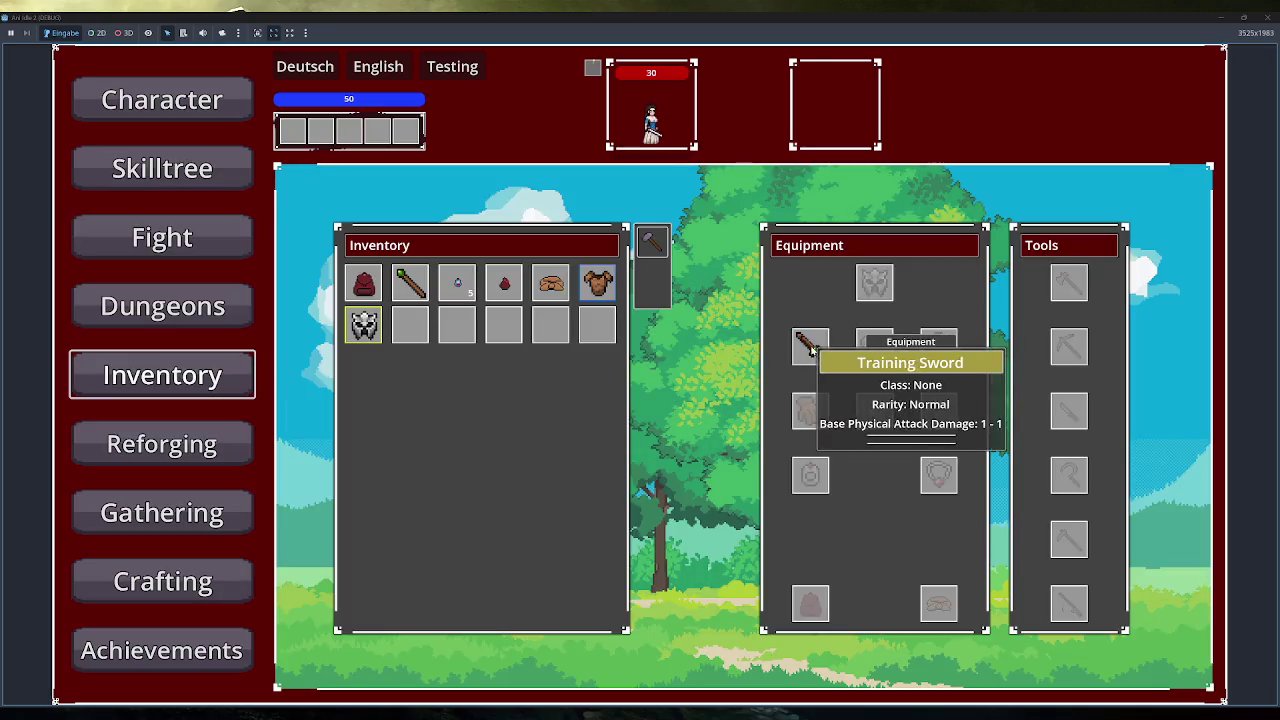
drag(410, 325, 846, 348)
drag(410, 325, 331, 505)
click(162, 581)
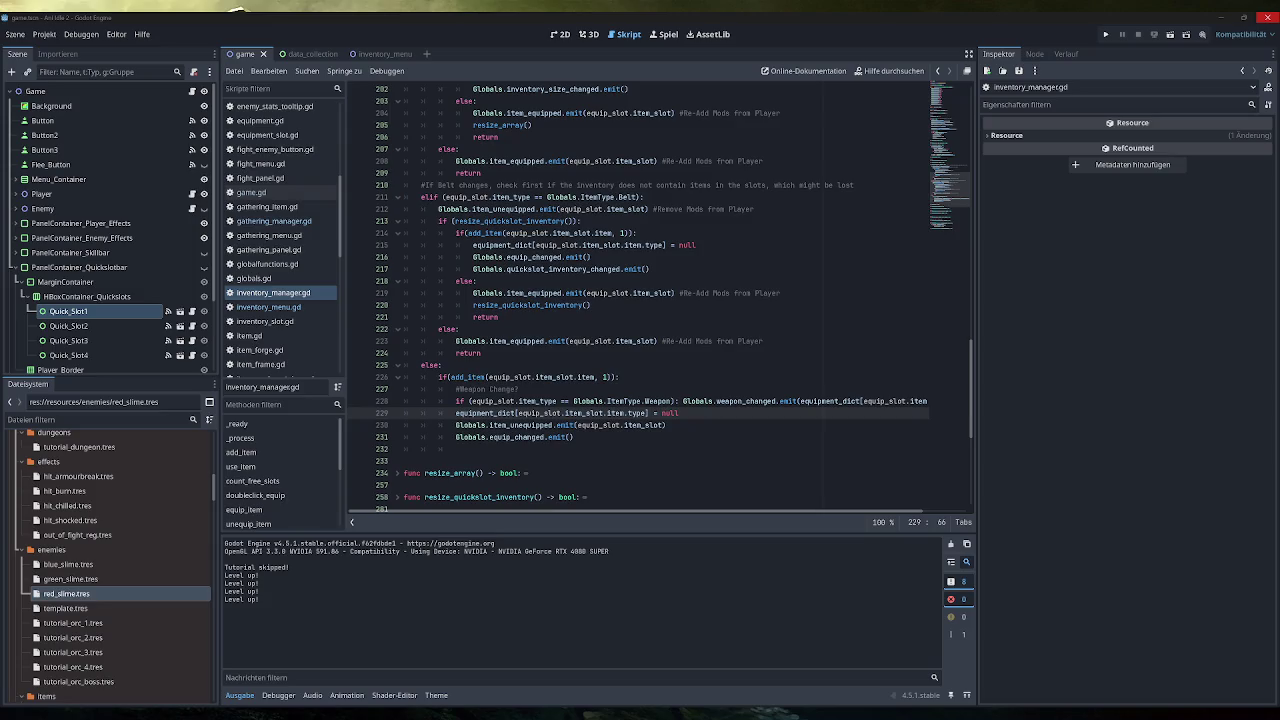
click(1105, 34)
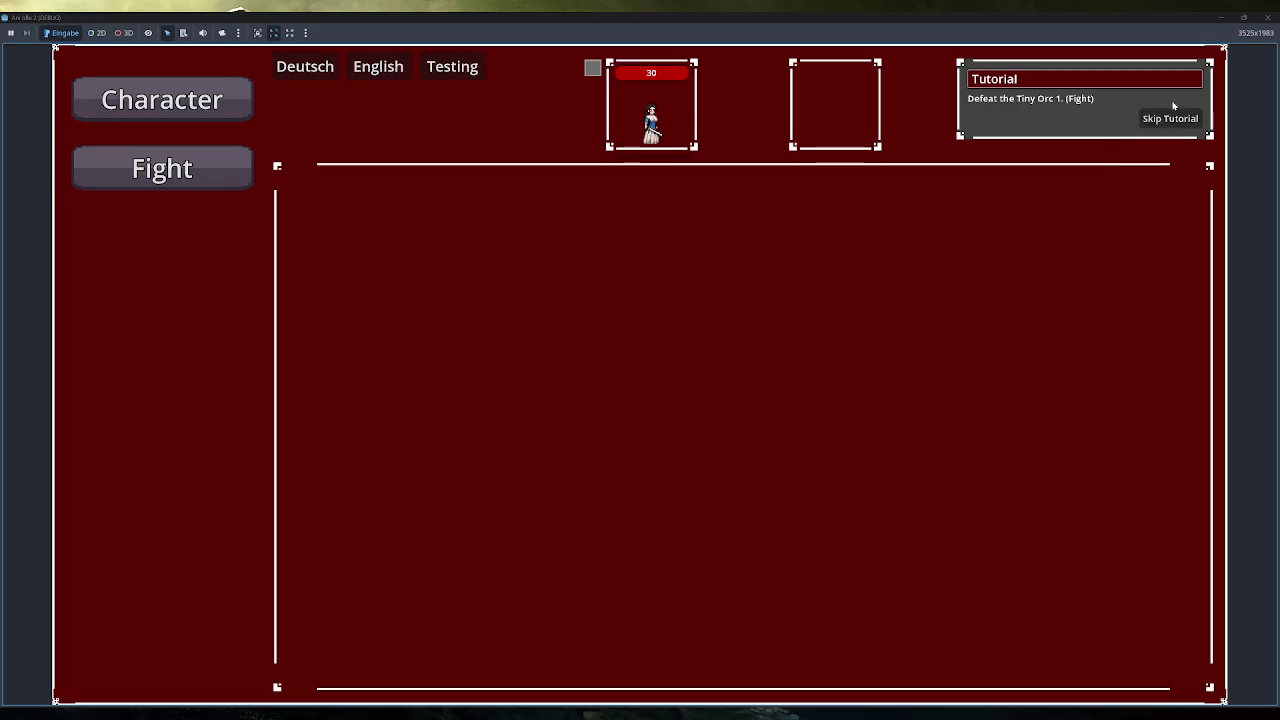
Open the Dungeons page and look over the Tutorial Dungeon's enemy list.
click(250, 322)
mouse_move(435, 219)
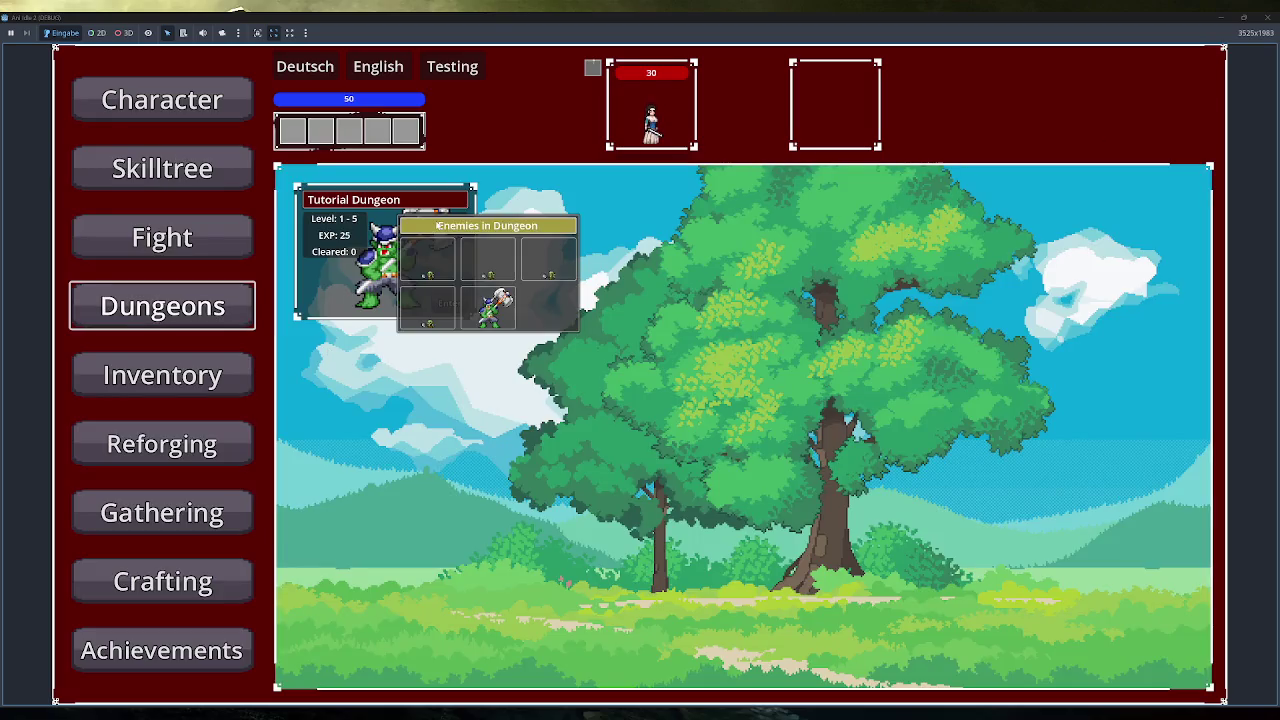
mouse_move(437, 263)
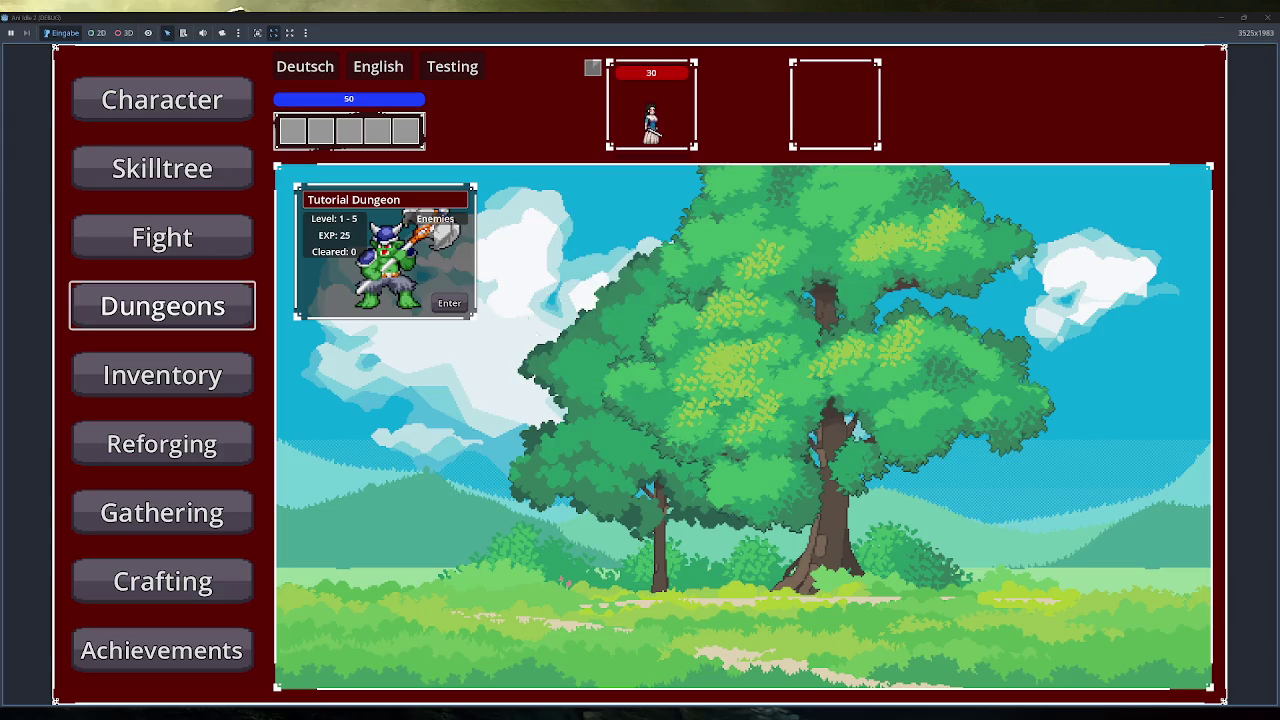
mouse_move(466, 240)
mouse_move(503, 309)
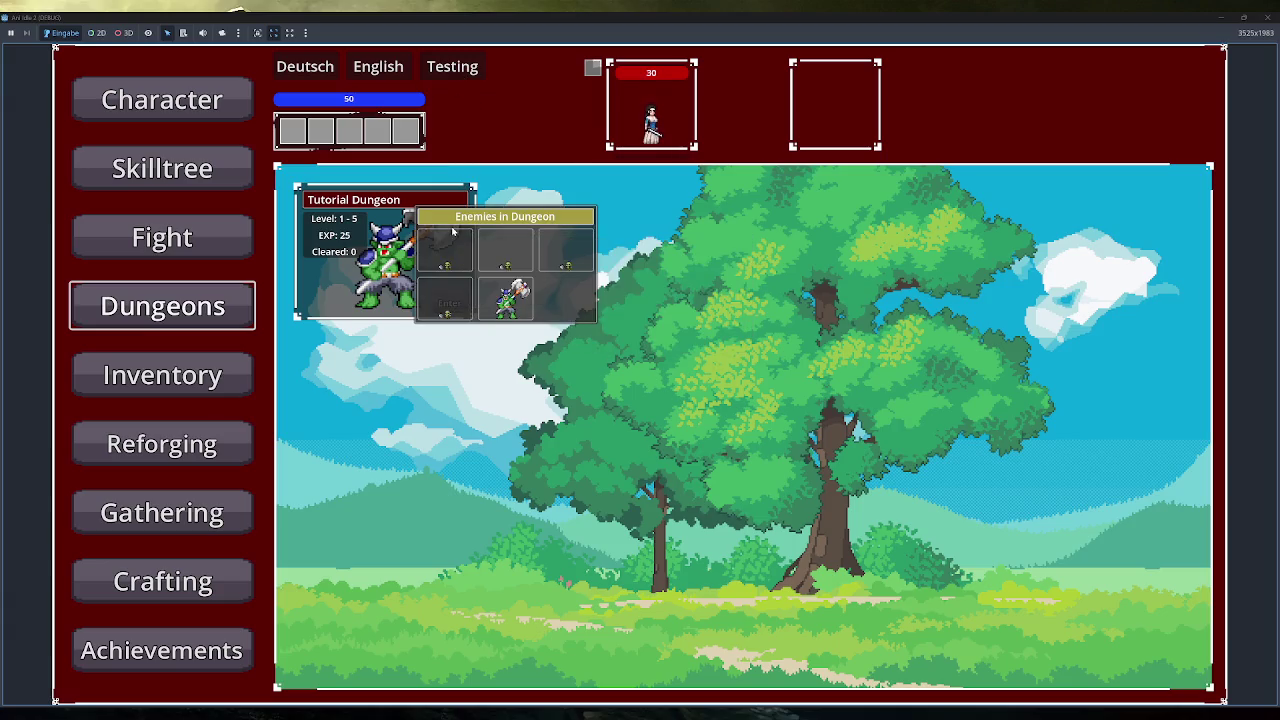
Restore and re-maximize the game window, close the game, and place the caret at line 231's end.
double_click(580, 17)
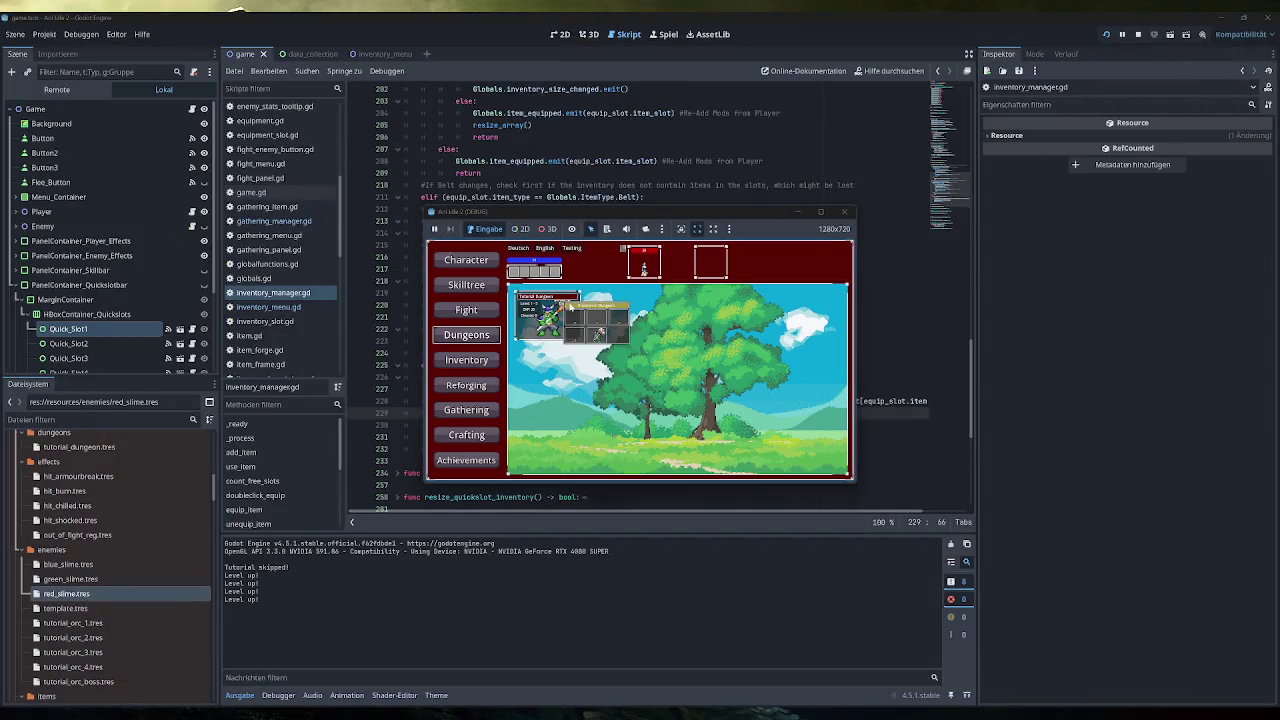
mouse_move(600, 336)
double_click(727, 213)
mouse_move(459, 221)
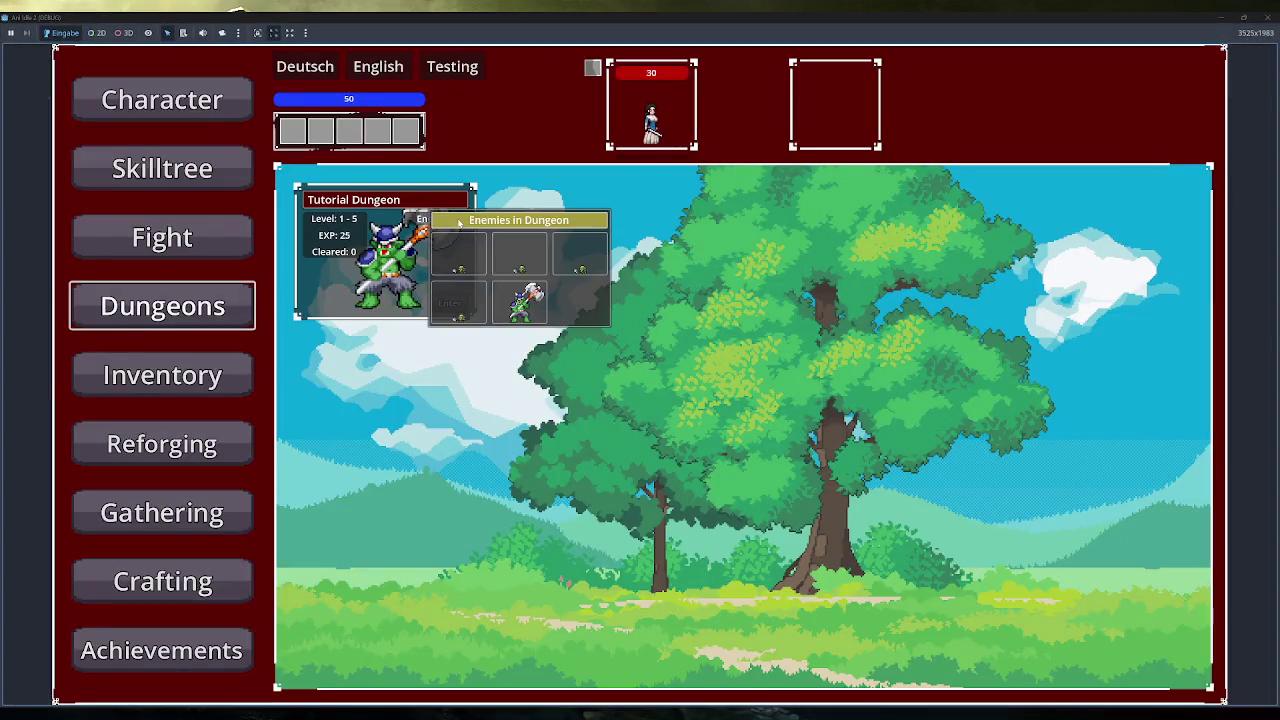
click(1268, 17)
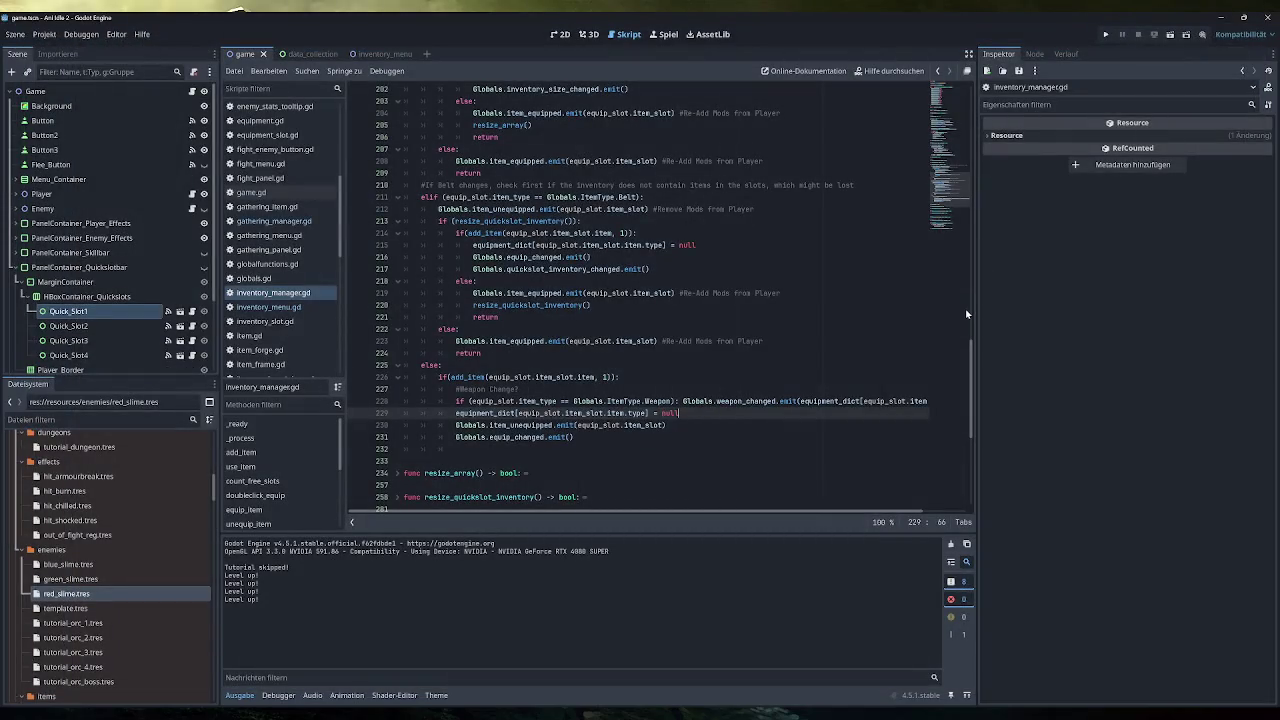
click(574, 437)
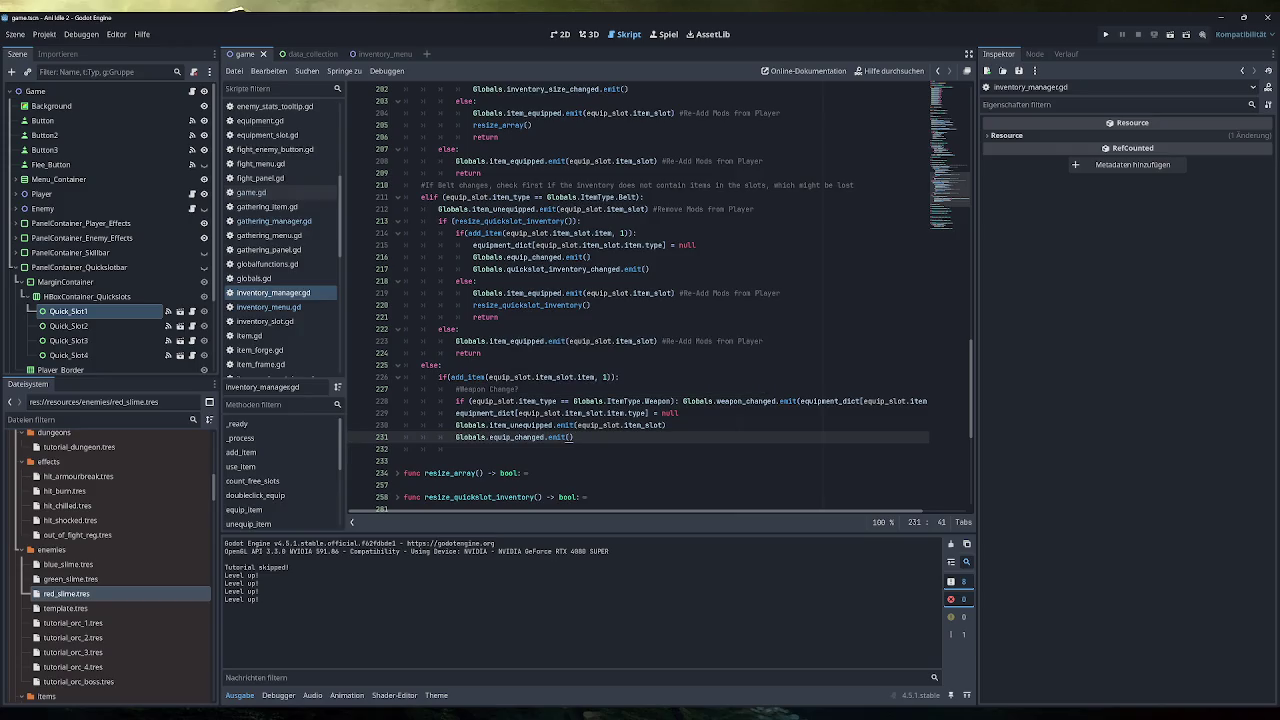
Switch to Obsidian, loop freehand around Holz, Erz, Leder and Seltene, then open _Old Overview.
key(alt+Tab)
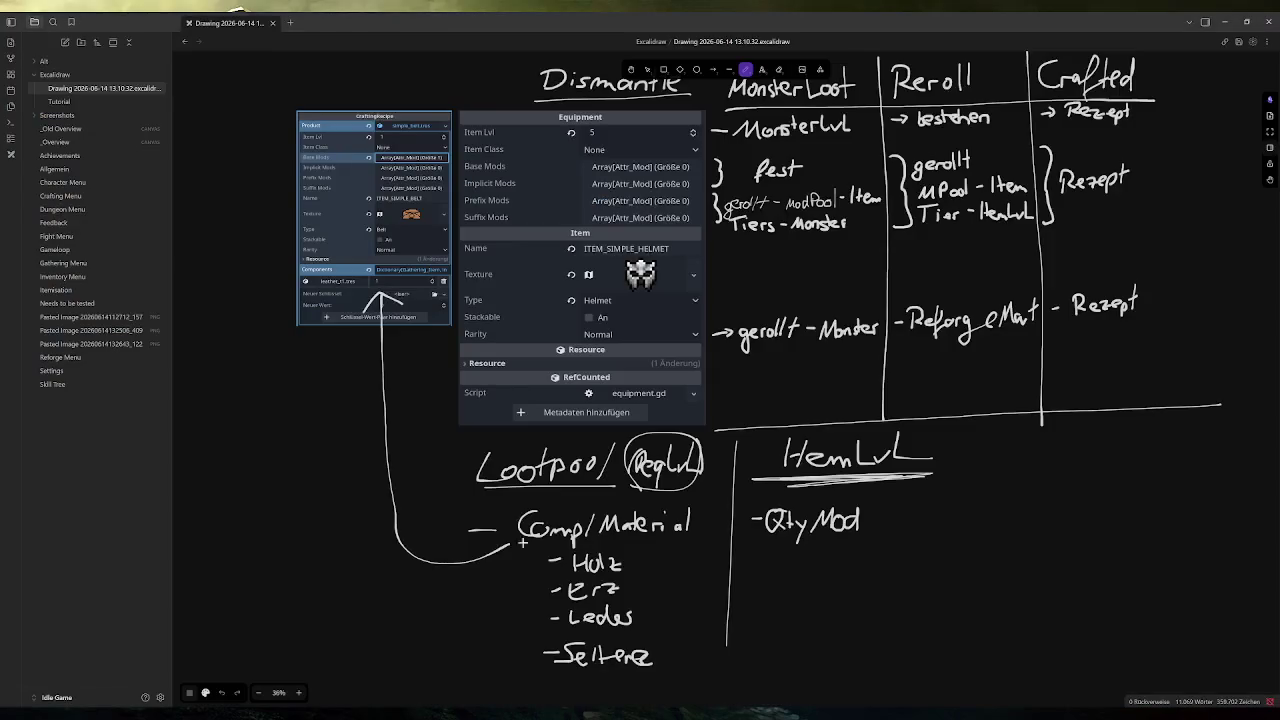
mouse_move(660, 553)
mouse_down()
mouse_move(526, 598)
mouse_move(644, 548)
mouse_move(578, 548)
mouse_up()
mouse_move(660, 632)
mouse_down()
mouse_move(522, 648)
mouse_move(662, 630)
mouse_up()
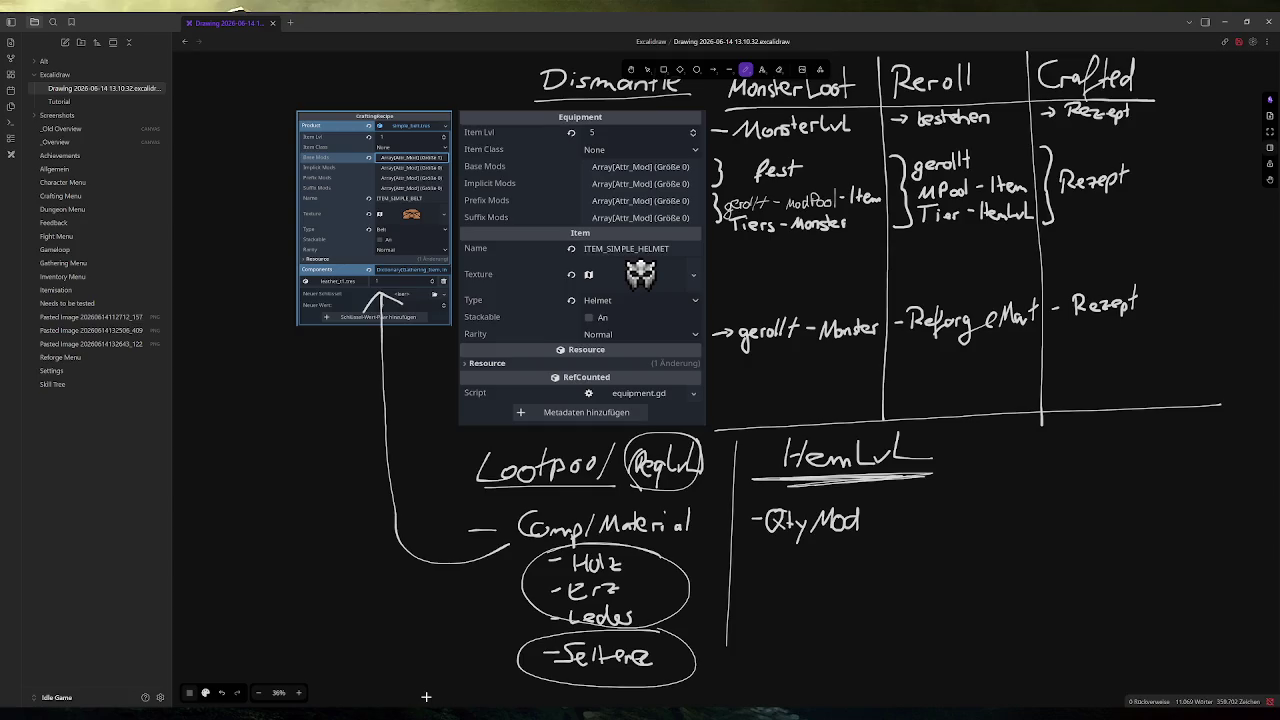
click(74, 156)
click(90, 129)
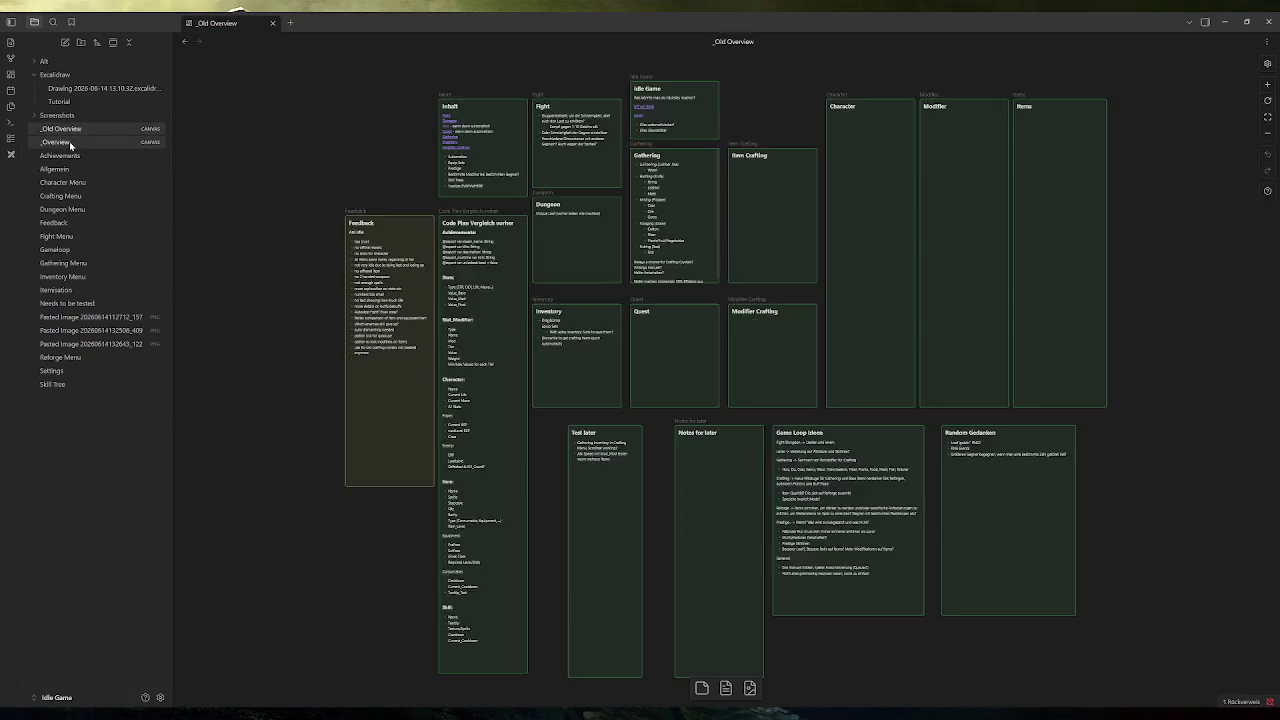
On the _Overview canvas, add the to-do 'Hammersymbol deutlicher machen wenn auf Maus' to the Inventory Menu card.
click(70, 146)
scroll(1074, 125, up, 5)
scroll(1067, 119, up, 2)
scroll(786, 251, up, 3)
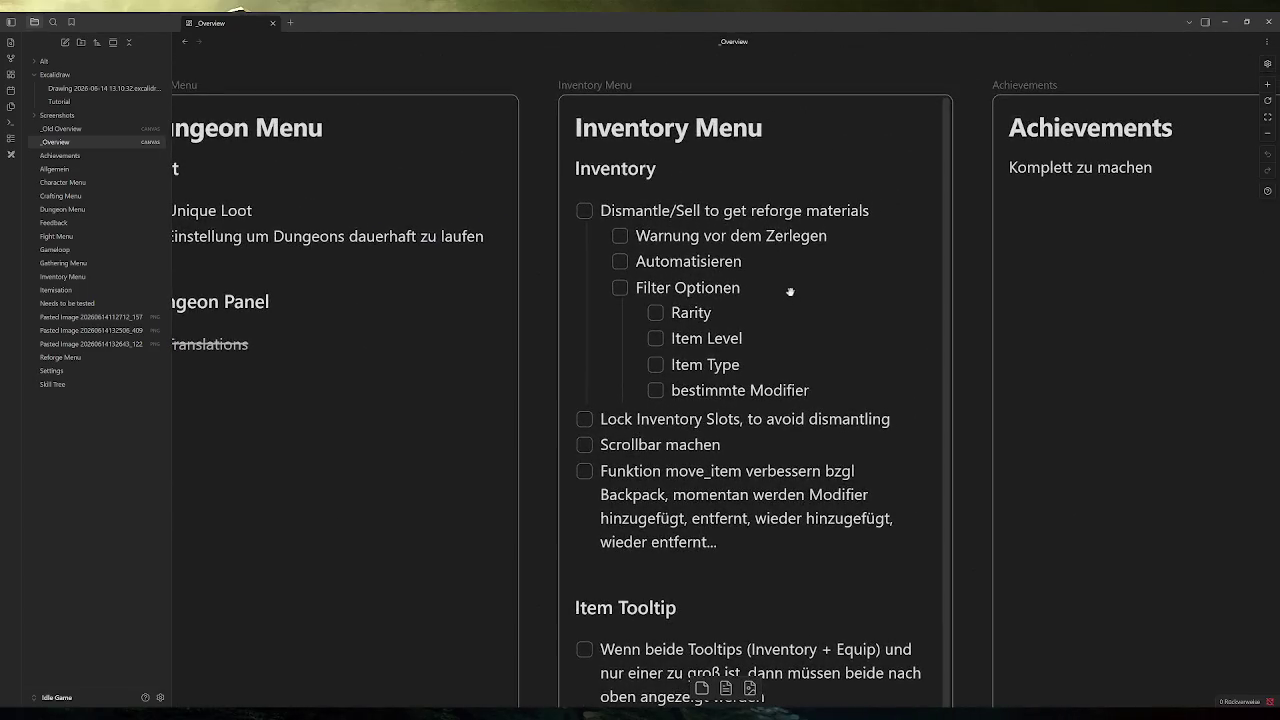
double_click(850, 235)
key(Up)
key(Down)
key(Return)
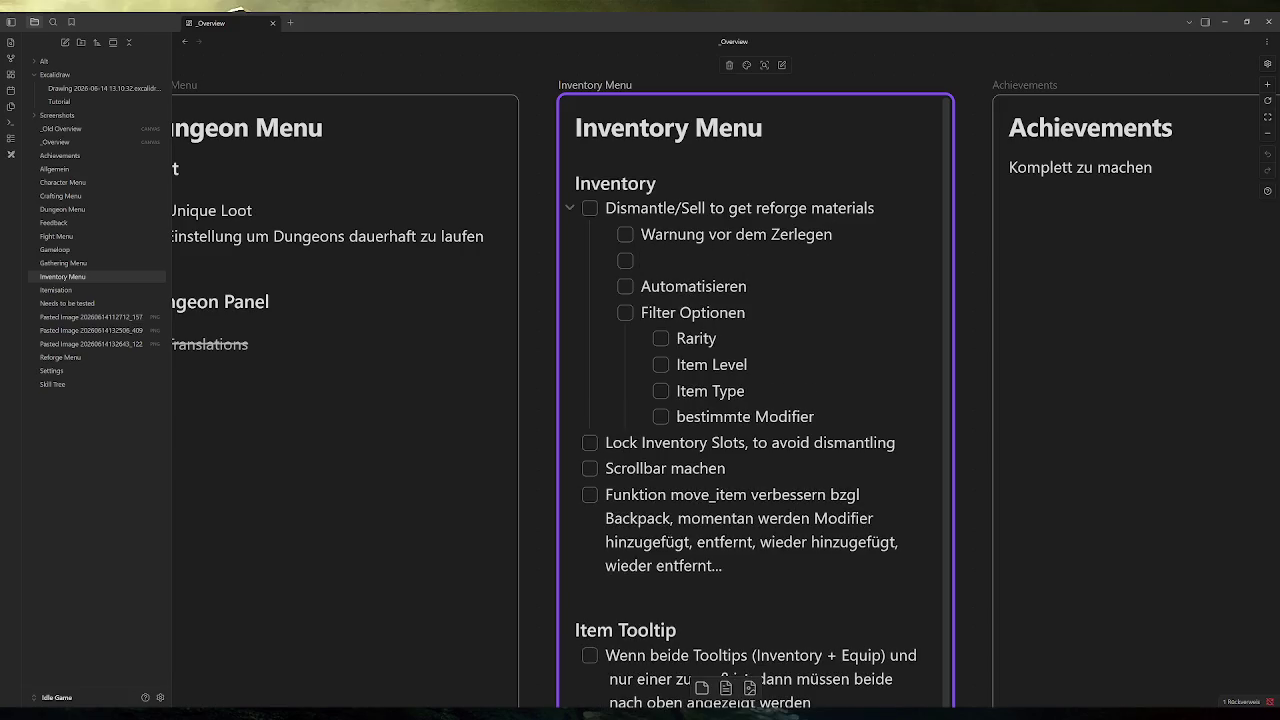
text(Hammersym)
text(bol)
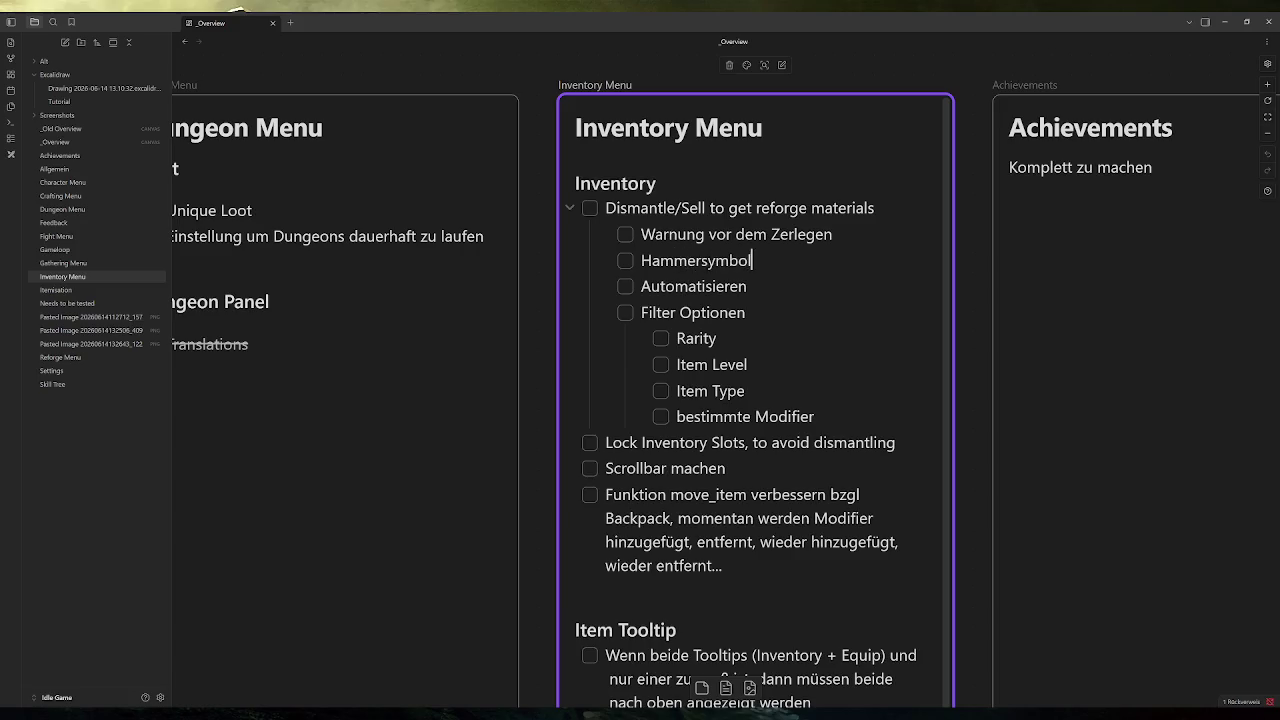
text( deutlicher wenn auf Maus)
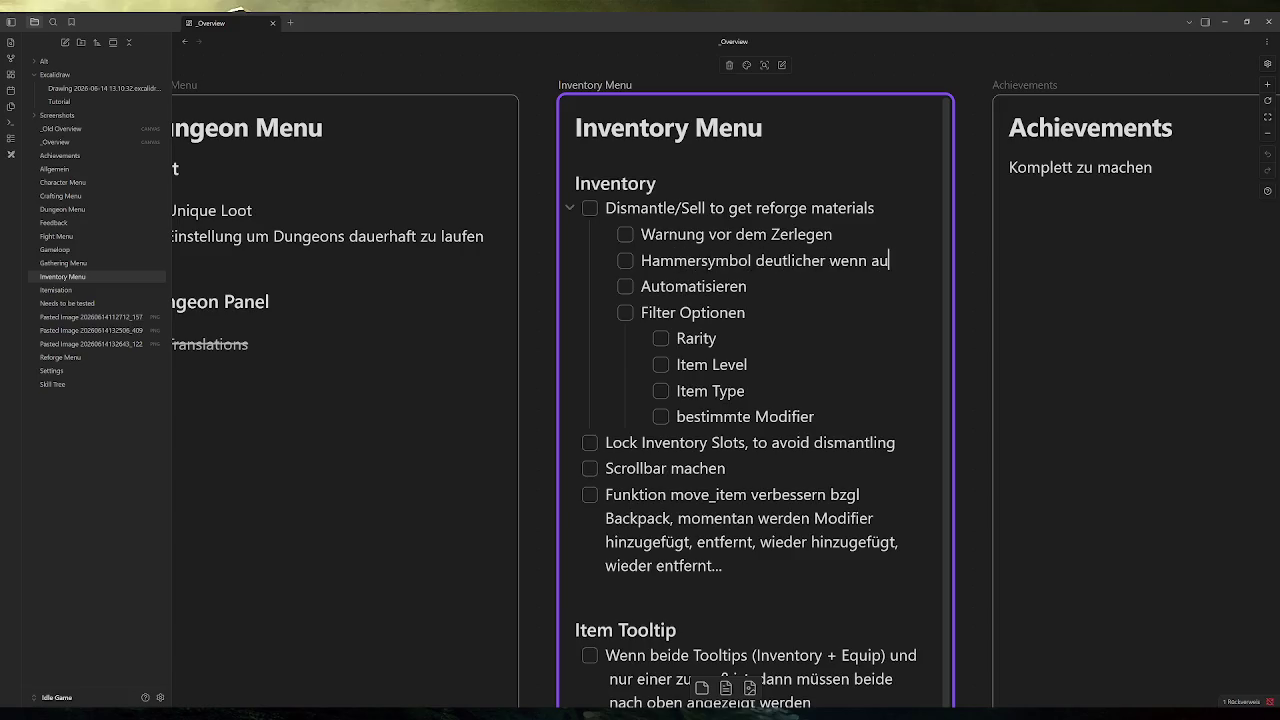
key(ctrl+Left)
key(ctrl+Left)
key(ctrl+Left)
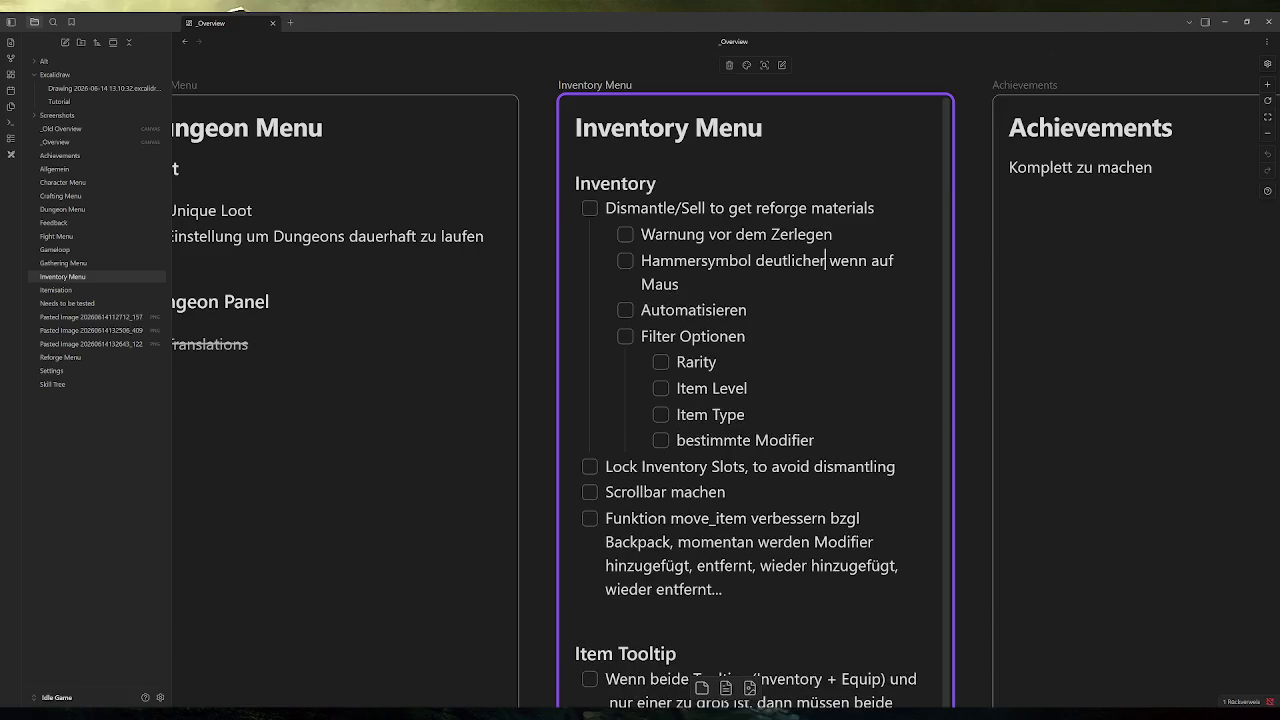
text(machen)
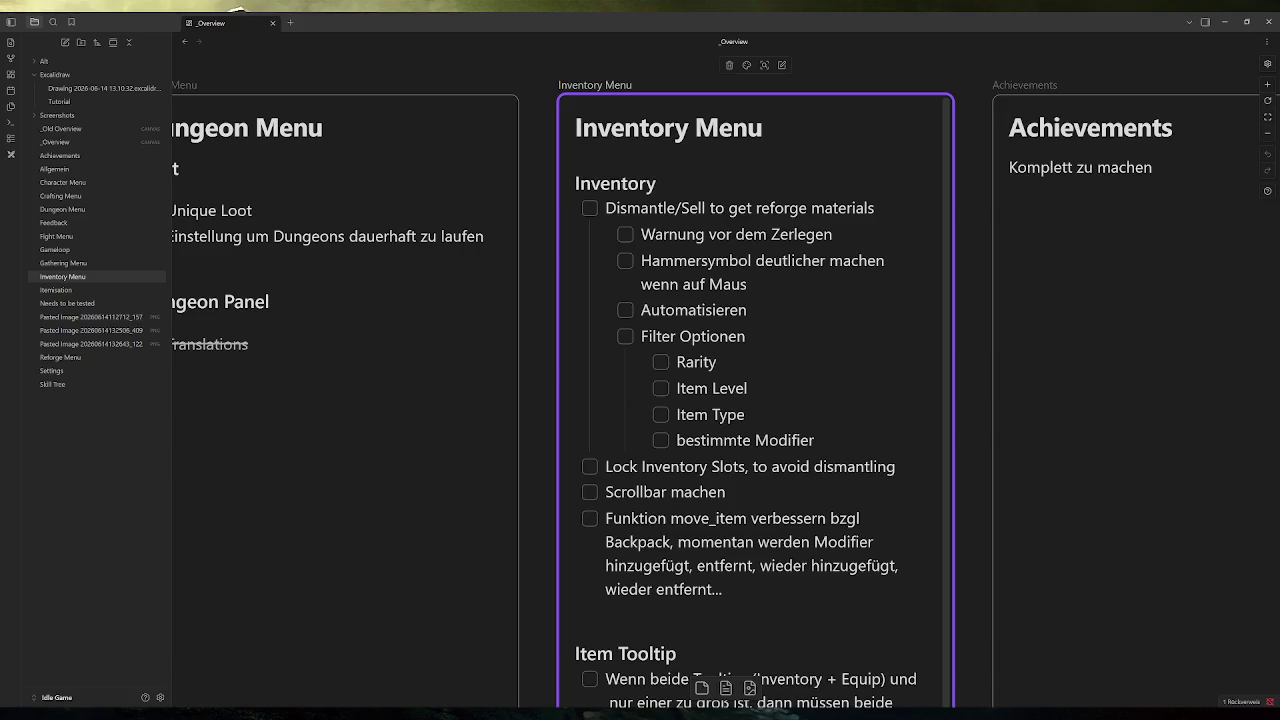
Indent Filter Optionen and its sub-items under Automatisieren.
click(747, 310)
key(shift+Home)
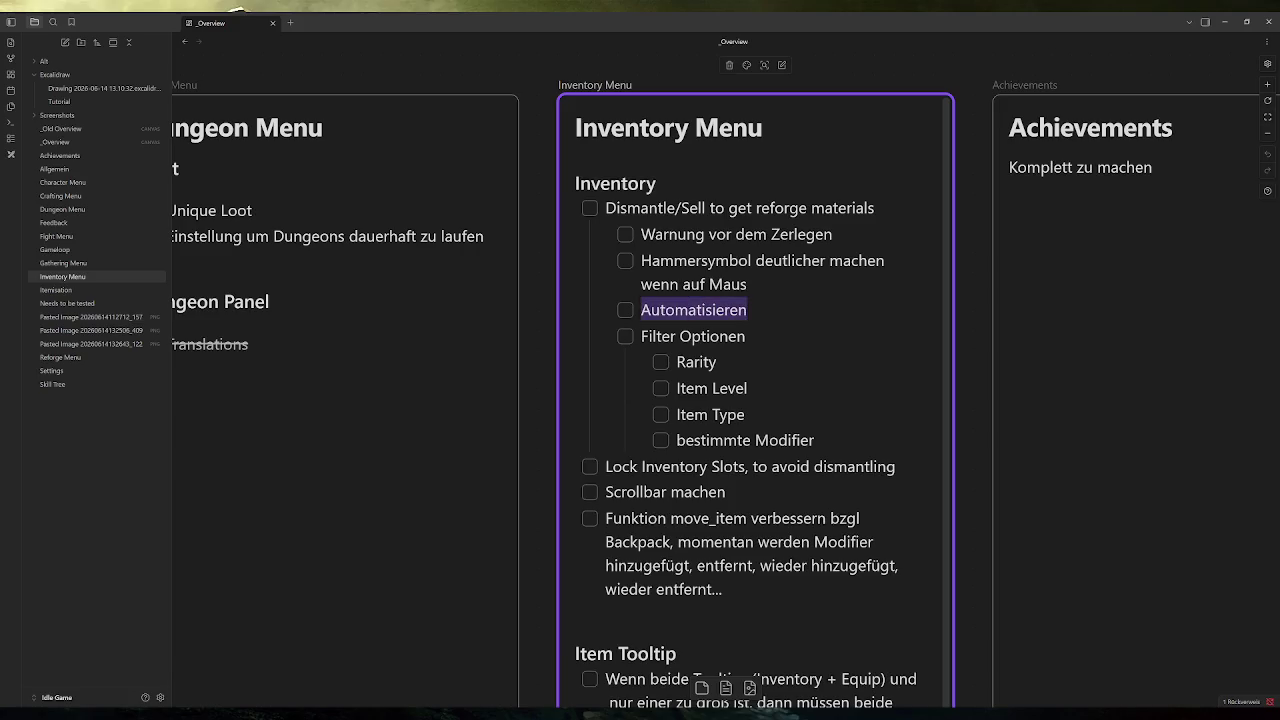
click(746, 336)
key(ctrl+shift+Left)
key(Right)
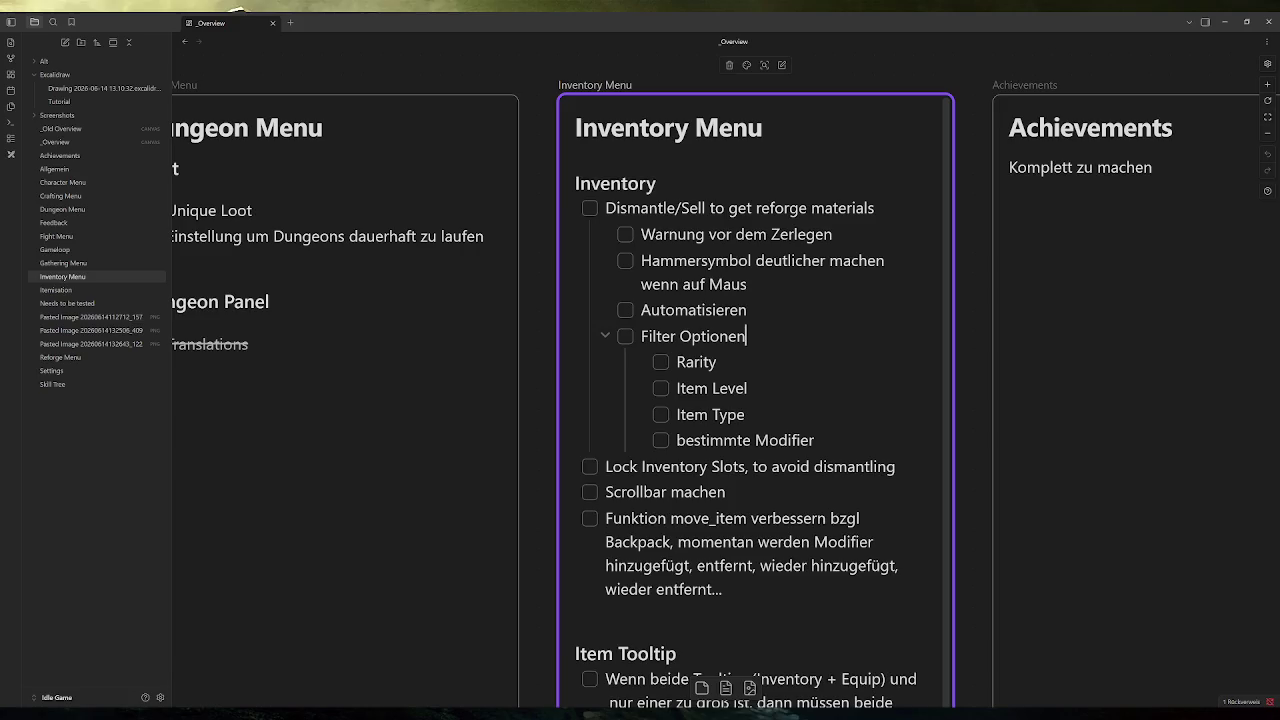
key(Tab)
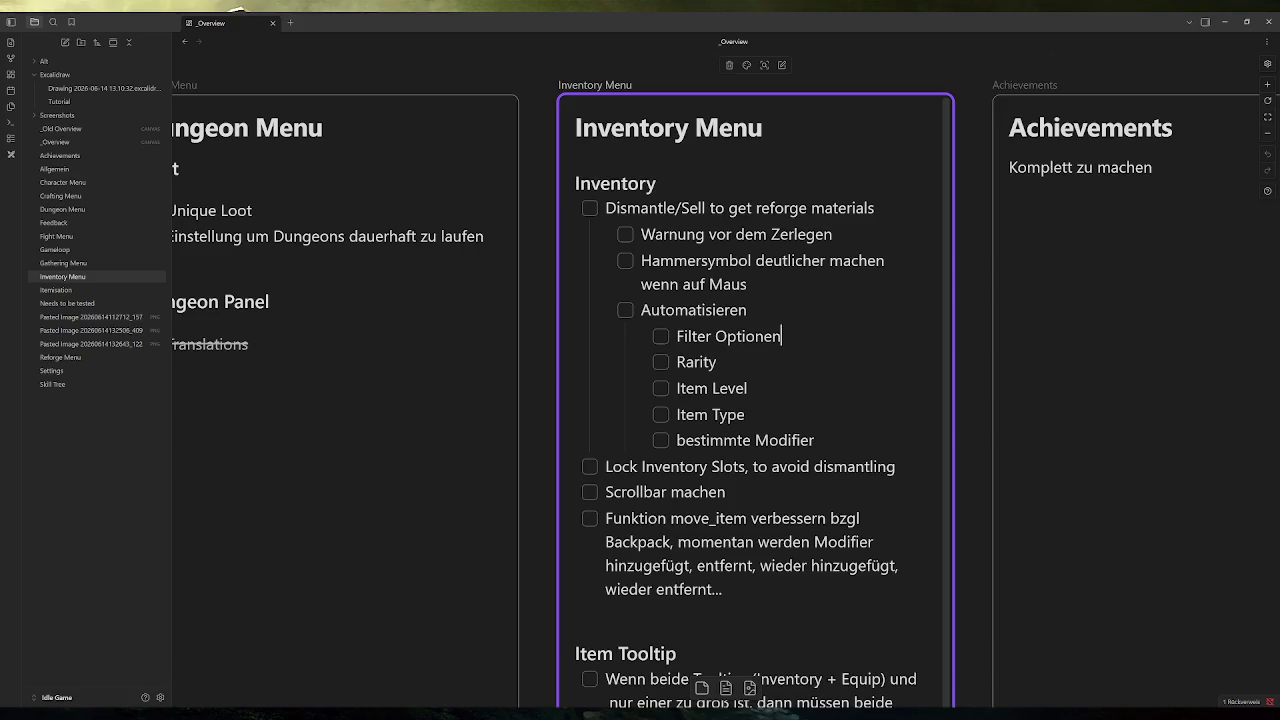
click(747, 310)
Finish editing the Inventory Menu card and switch back to the Godot editor.
drag(895, 466, 585, 466)
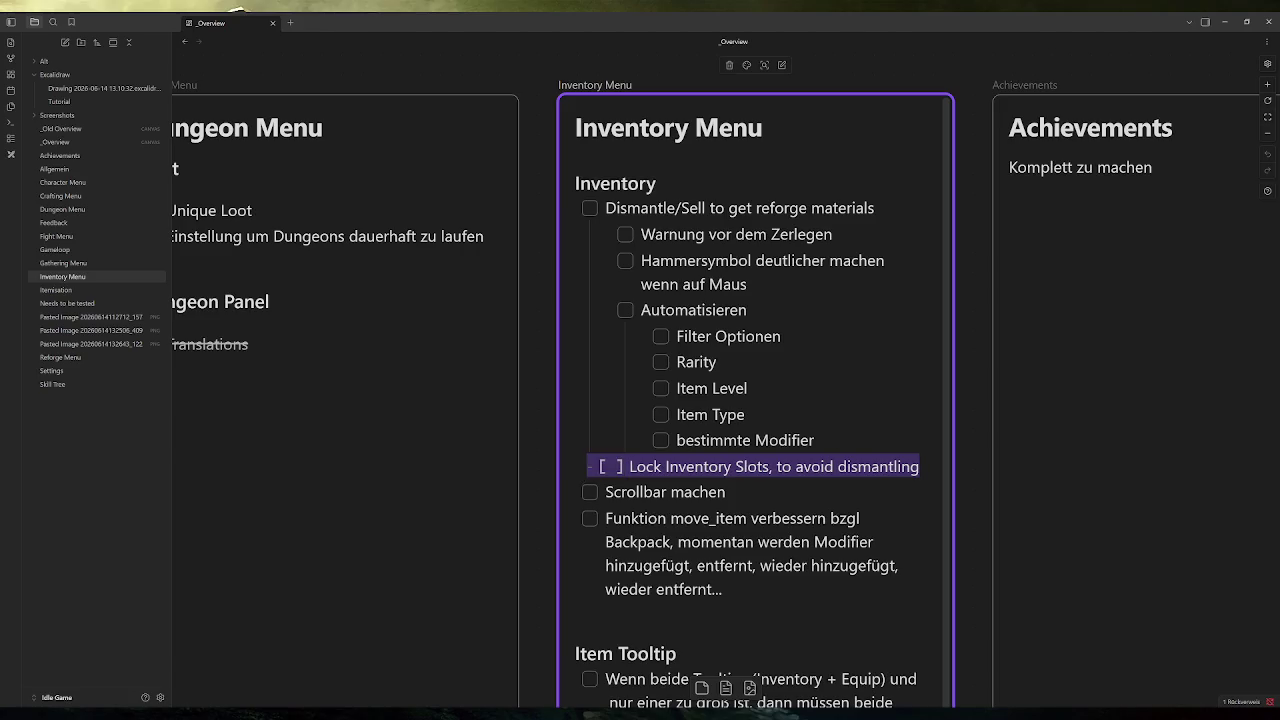
click(814, 466)
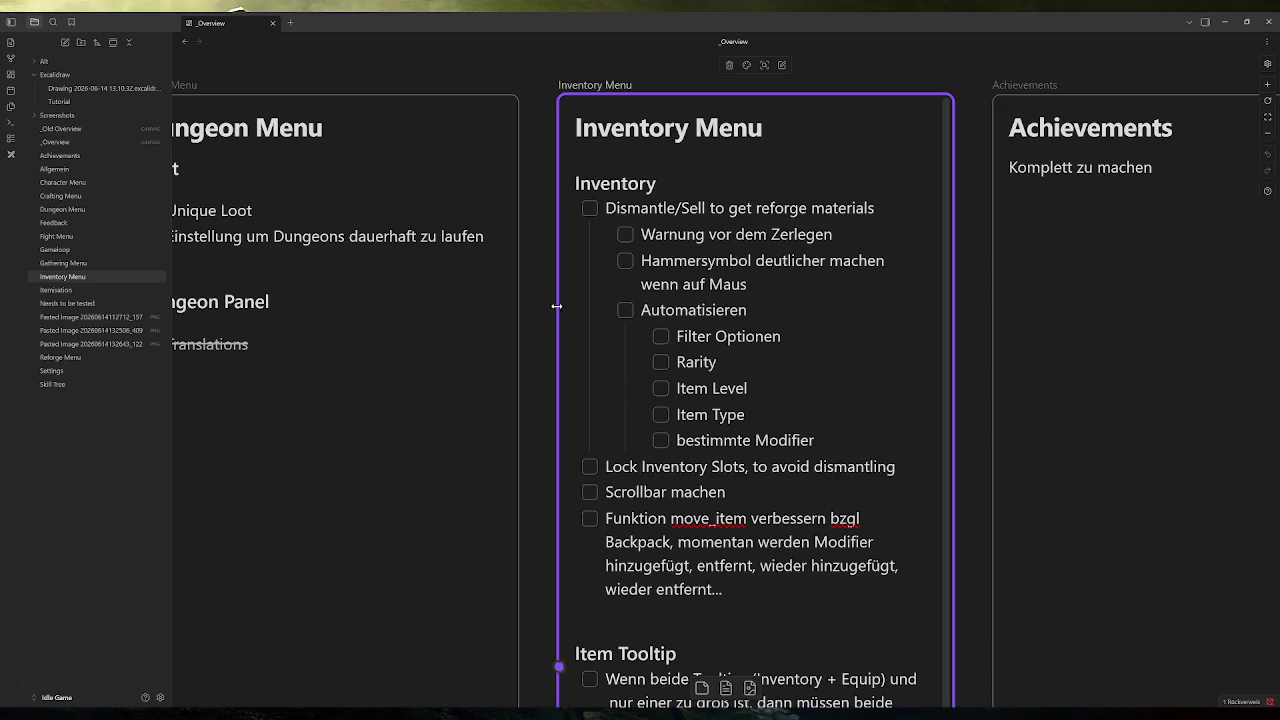
click(536, 252)
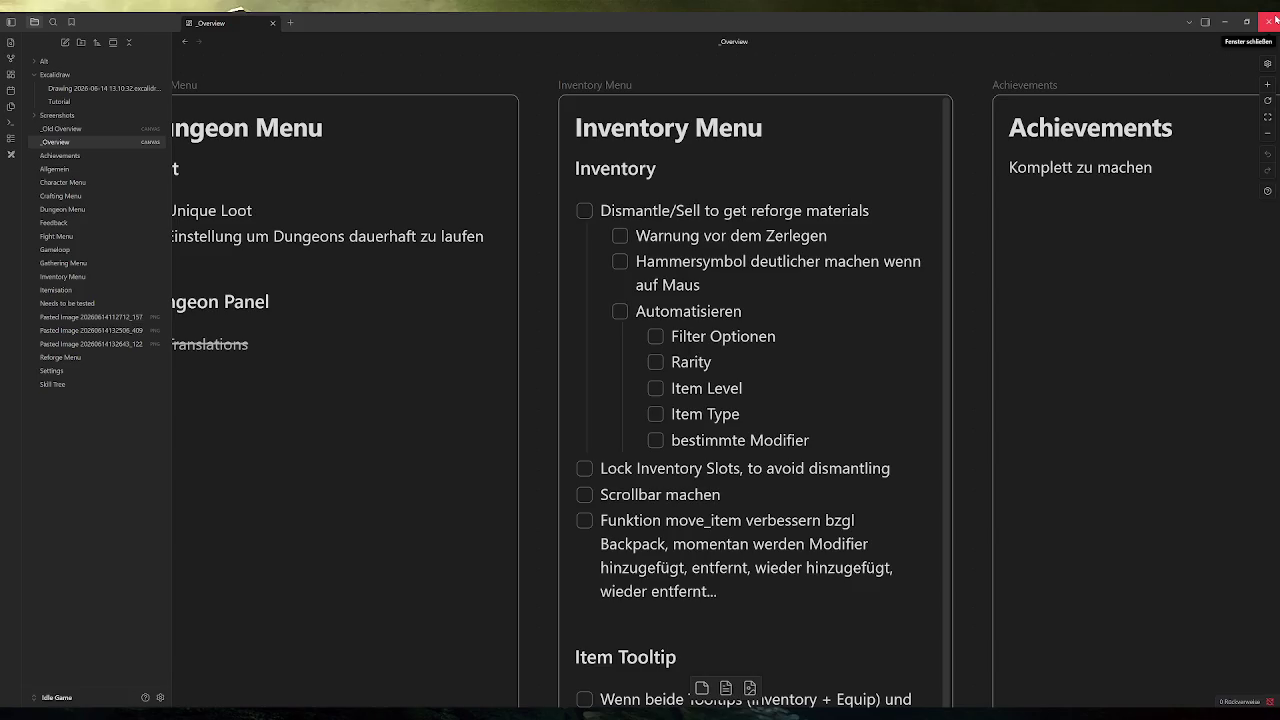
scroll(571, 509, down, 3)
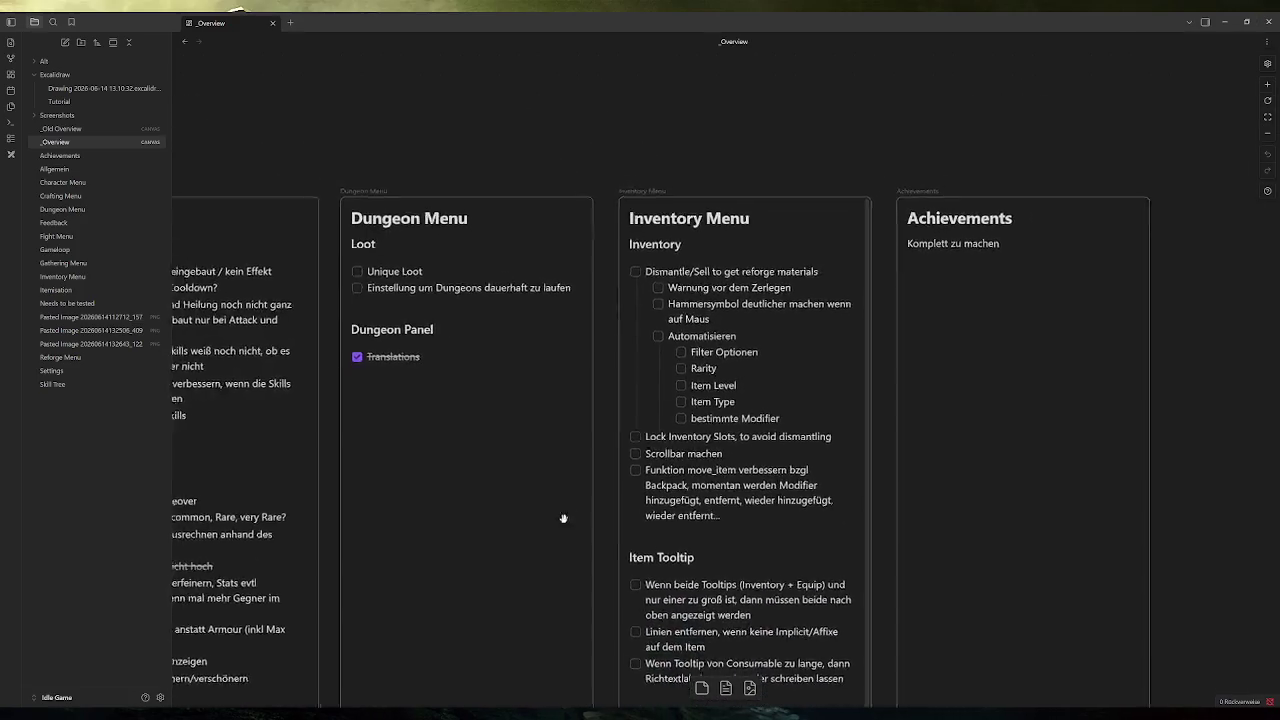
click(397, 700)
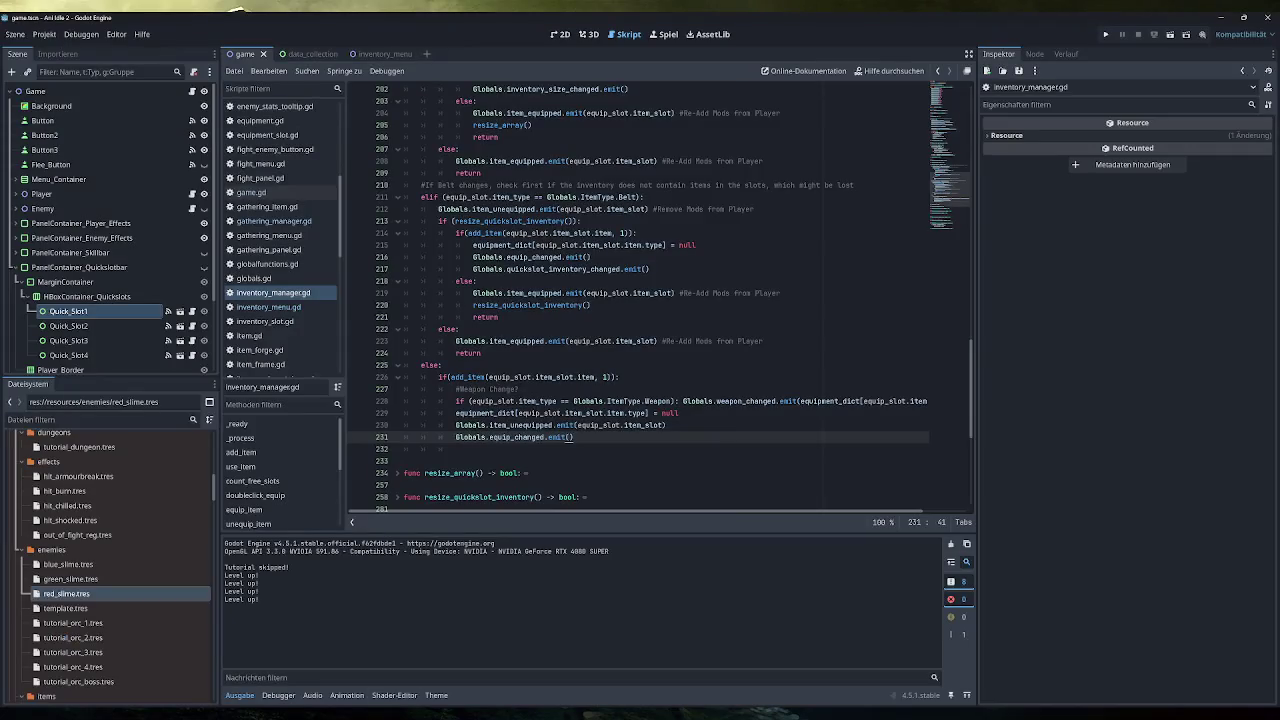
Launch the game, unequip the Training Sword, equip Simple Clothes and Simple Belt, and move the hammer.
click(1105, 34)
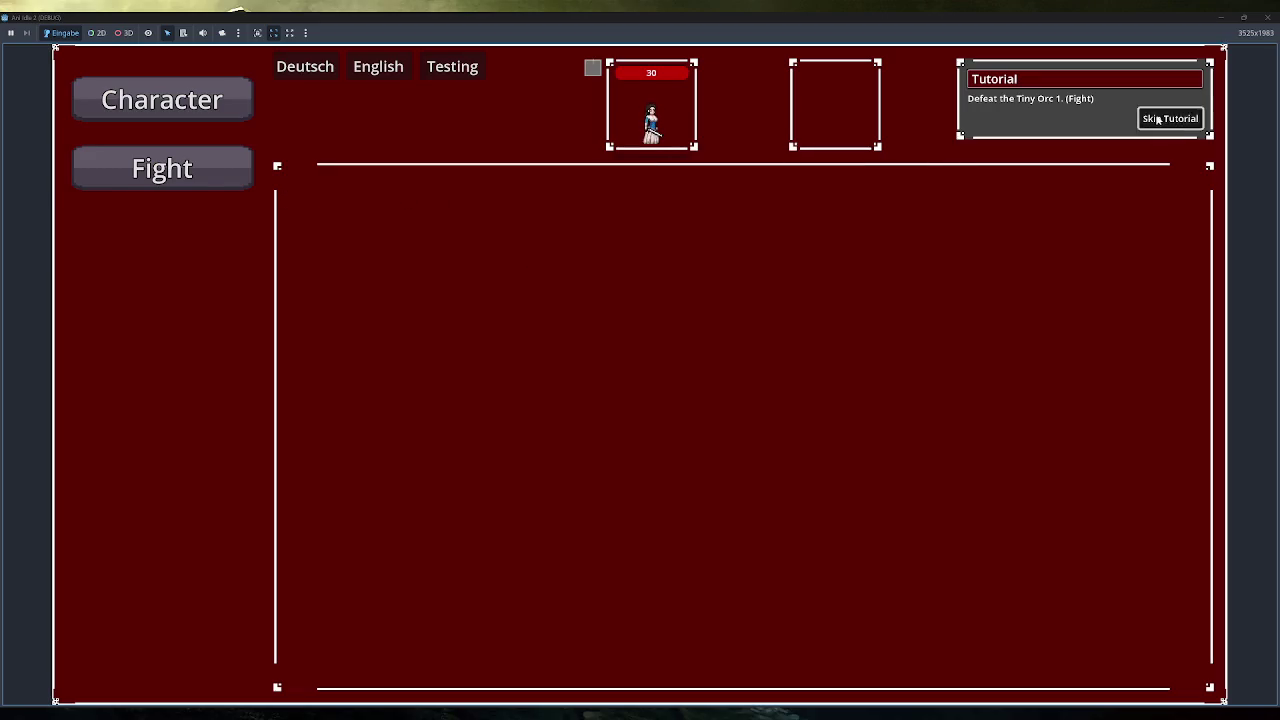
click(1157, 119)
click(205, 377)
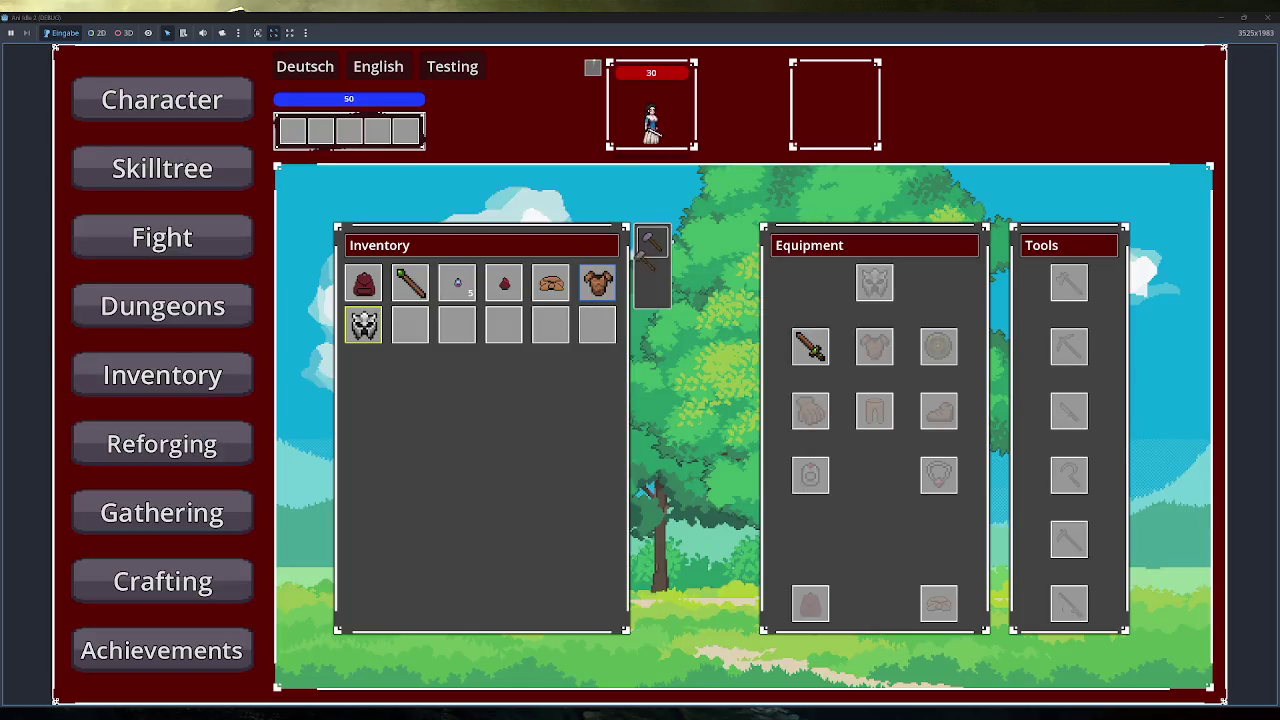
mouse_move(600, 290)
drag(810, 346, 598, 324)
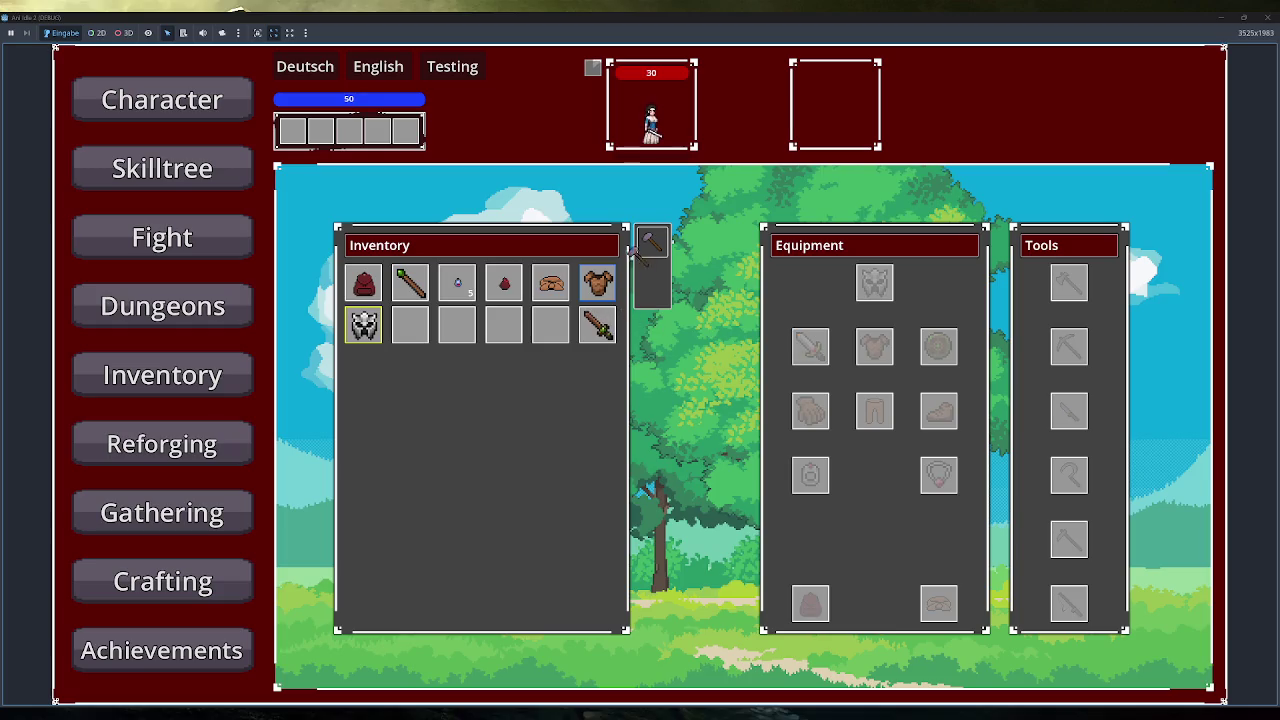
right_click(597, 283)
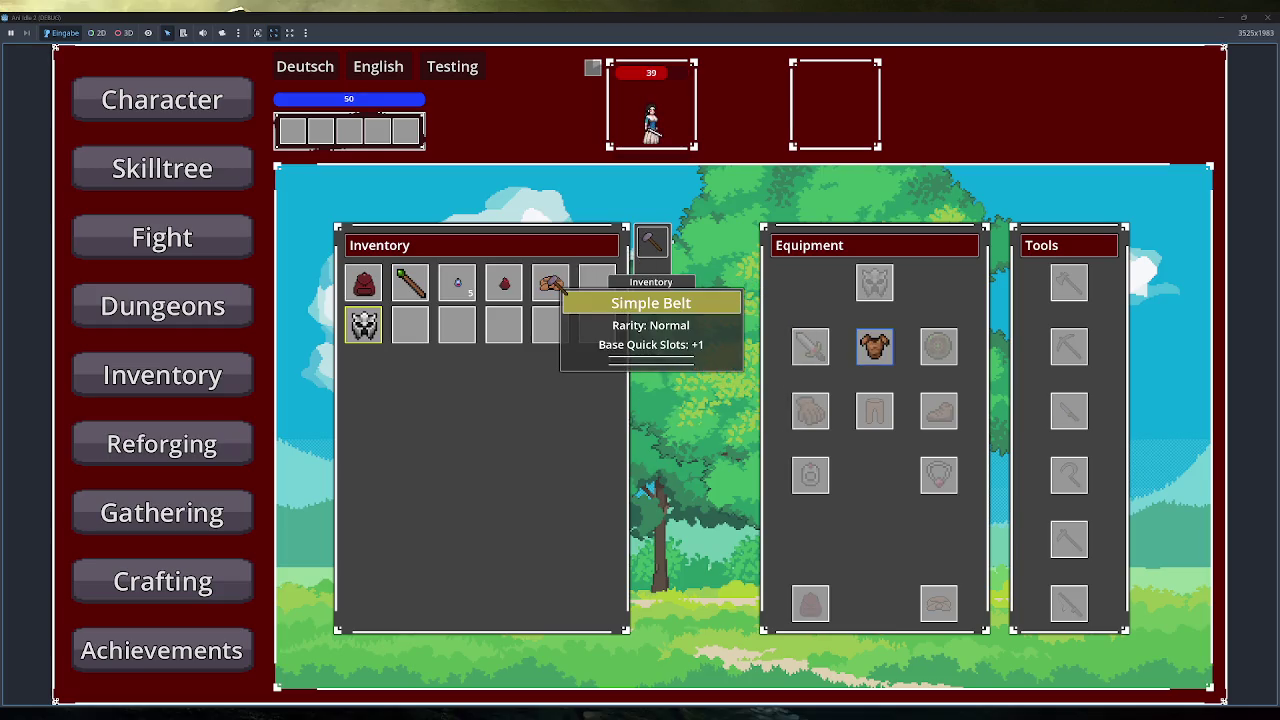
right_click(554, 285)
drag(565, 333, 556, 288)
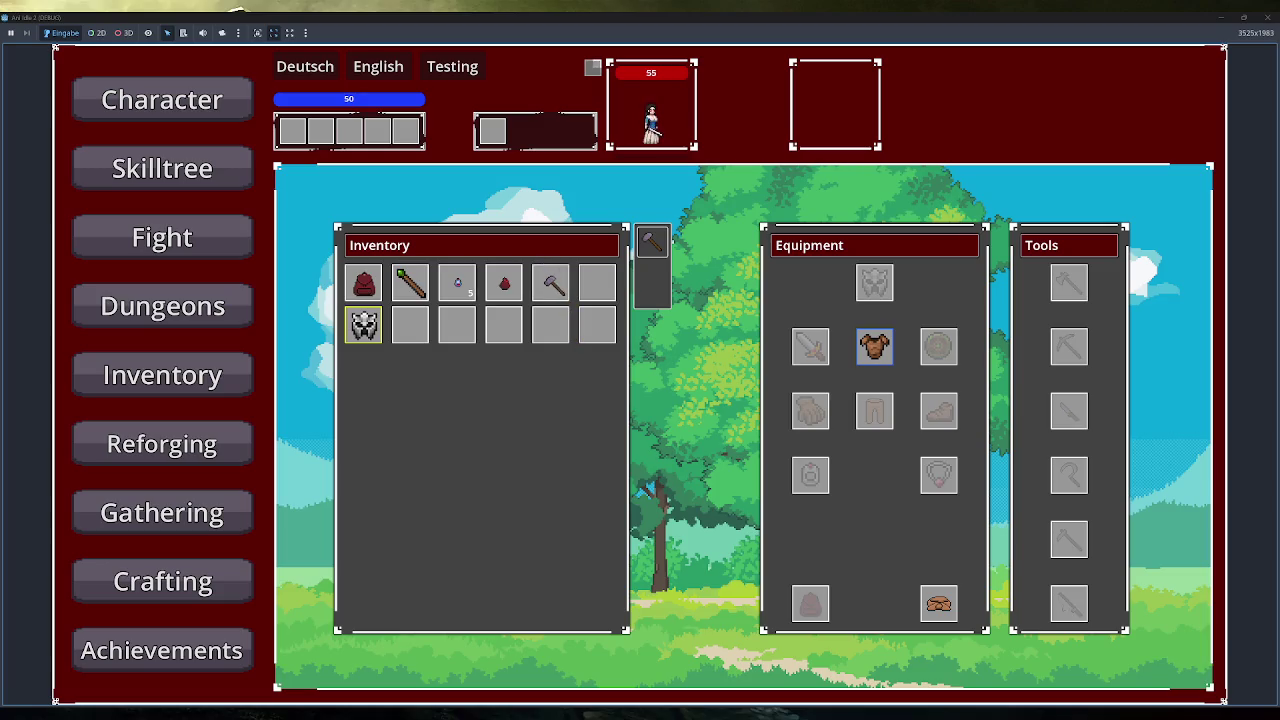
drag(554, 285, 365, 325)
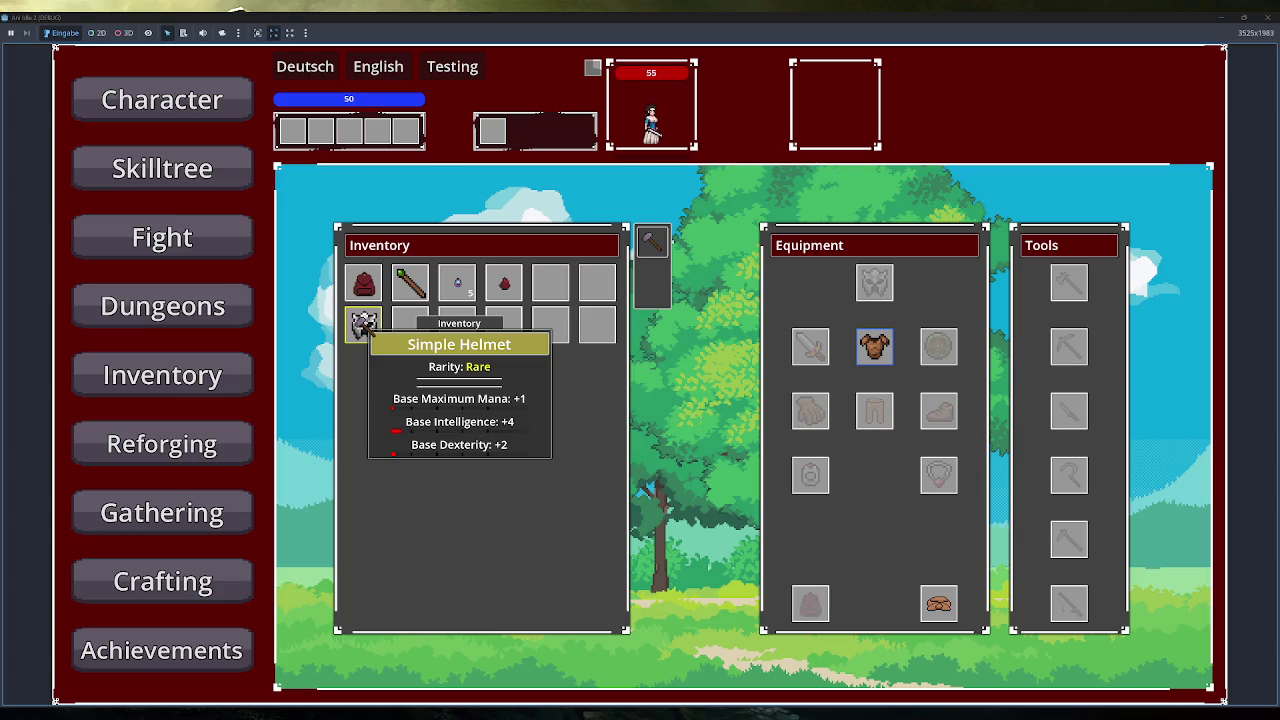
Equip the Simple Helmet, Simple Backpack and Simple Staff, use a Tiny Healpotion, and equip the Tiny Bag.
right_click(365, 325)
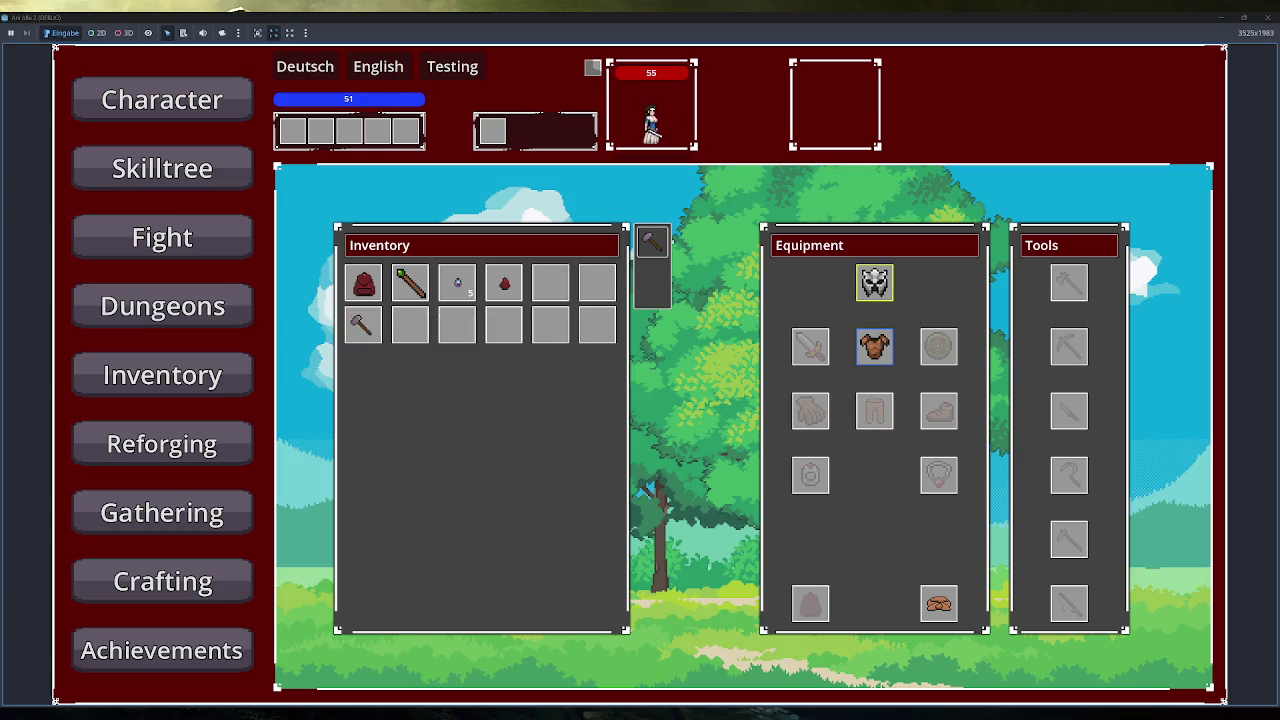
right_click(363, 284)
right_click(410, 284)
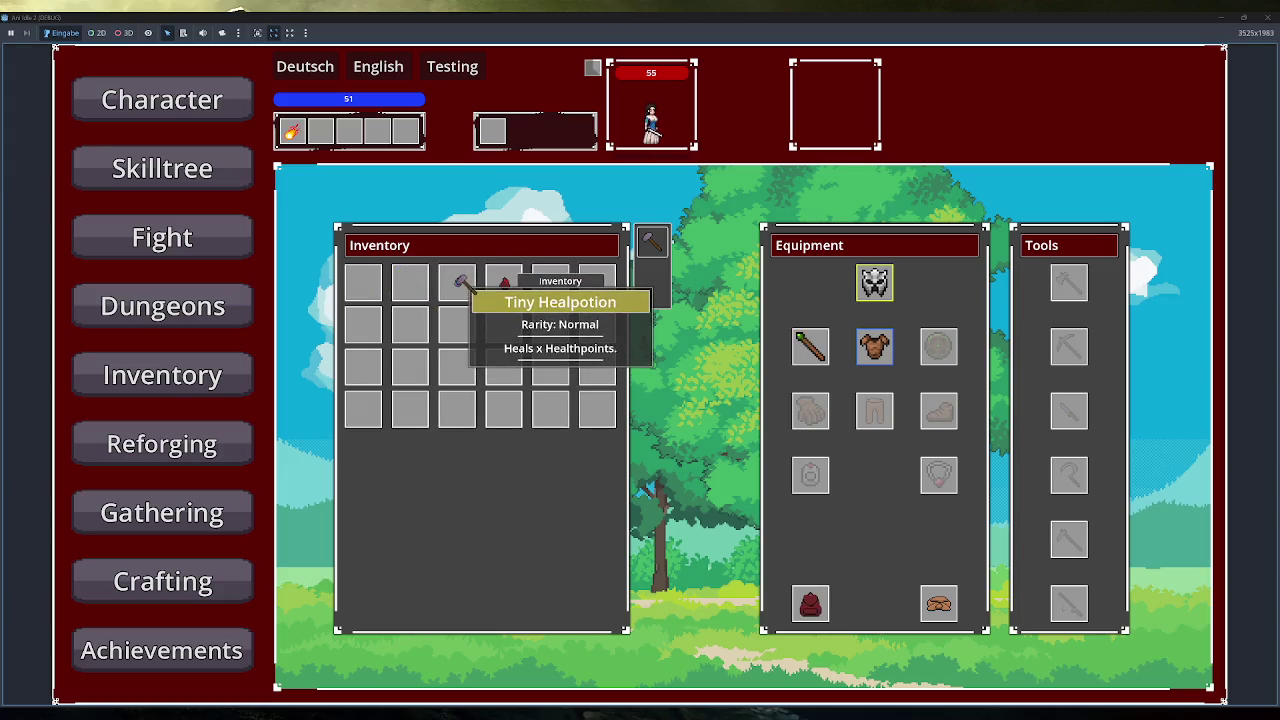
right_click(457, 284)
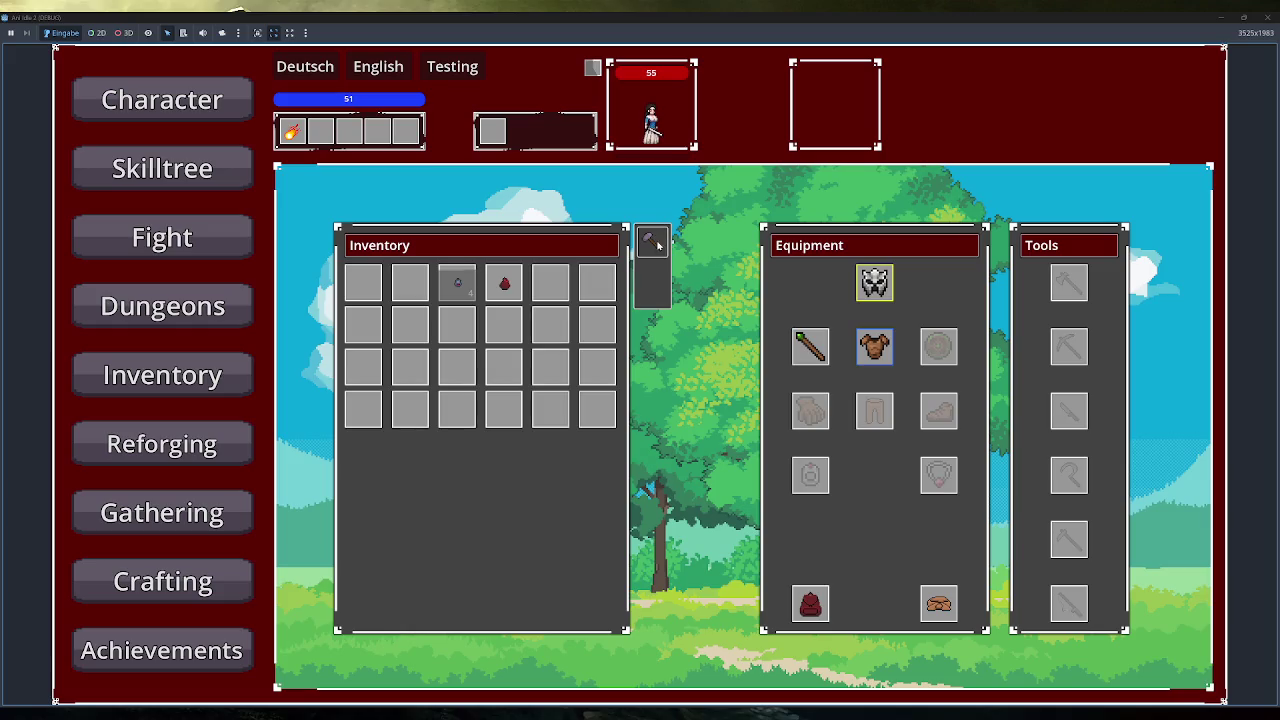
right_click(504, 284)
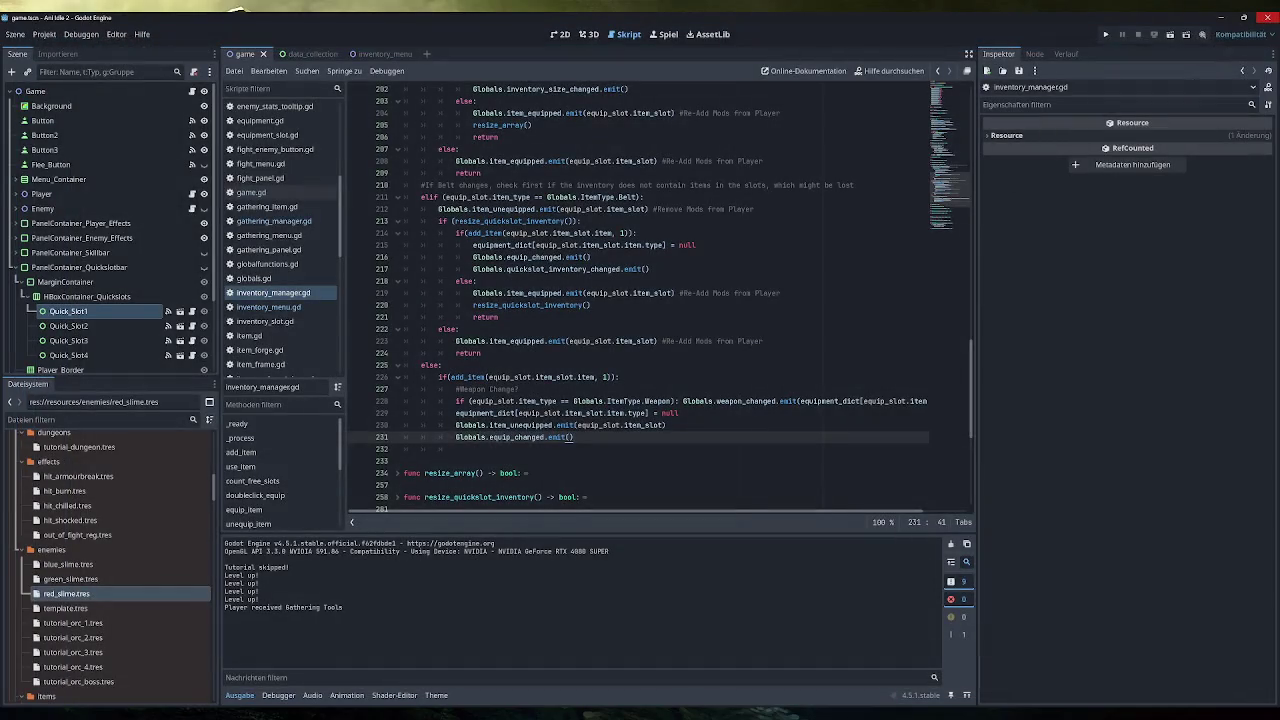
Open inventory_slot.gd, then run the game and drag Simple Clothes into the chest slot.
click(286, 324)
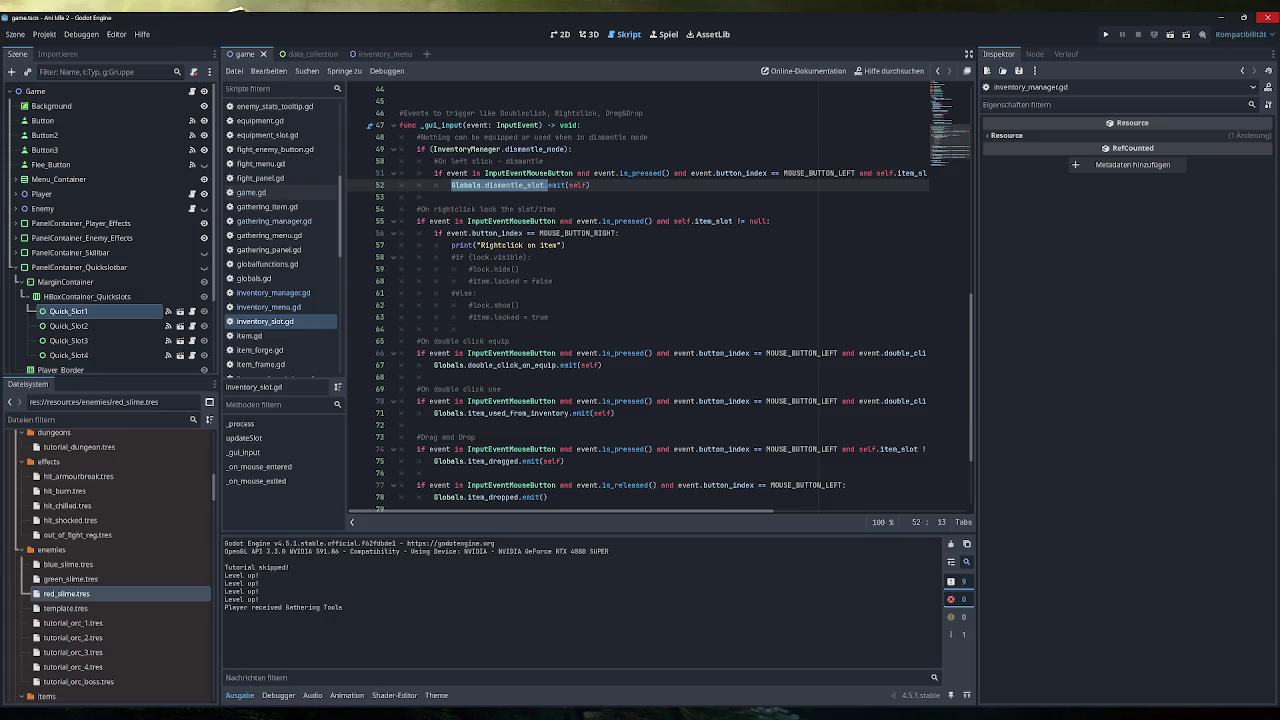
click(1105, 34)
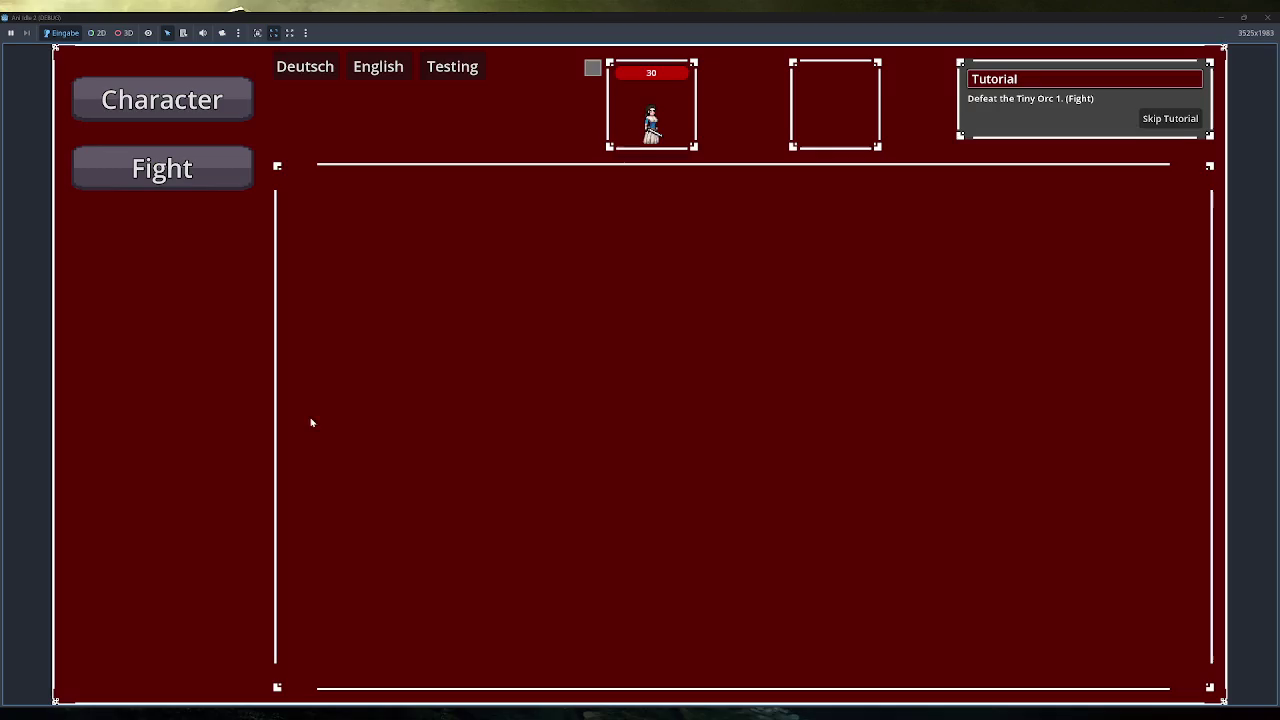
click(1160, 121)
click(237, 377)
mouse_move(606, 289)
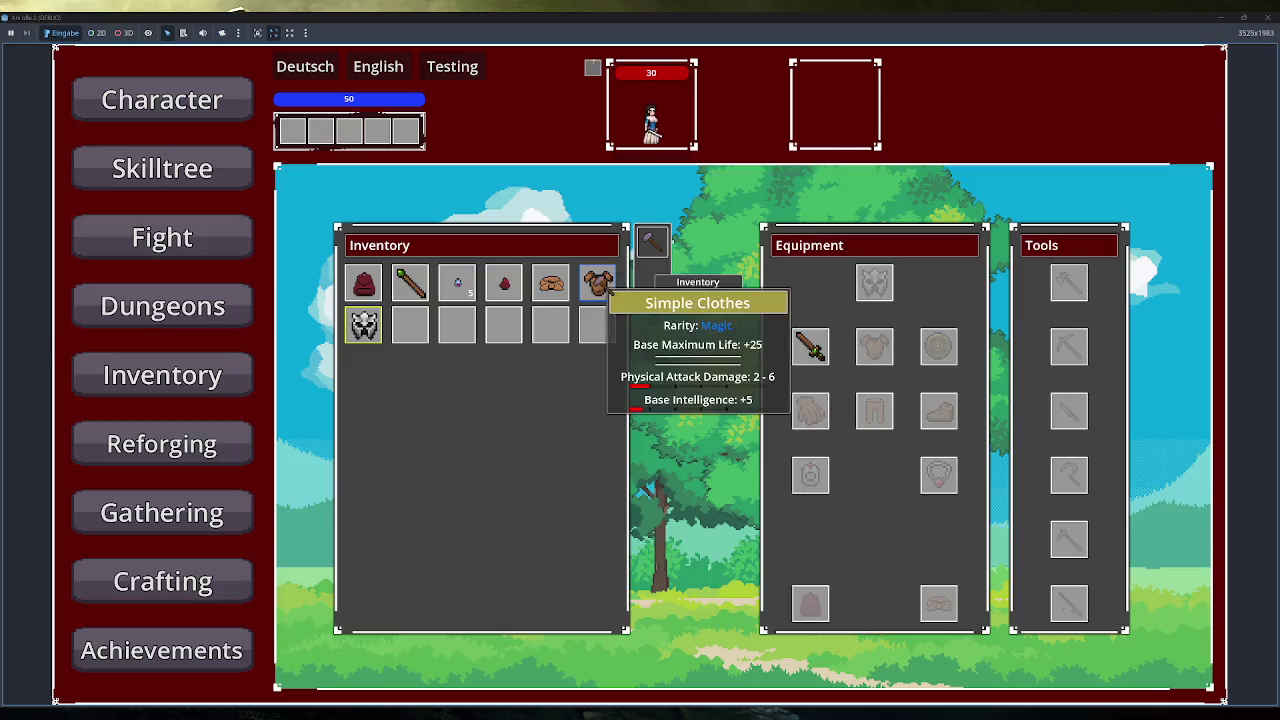
drag(606, 289, 874, 346)
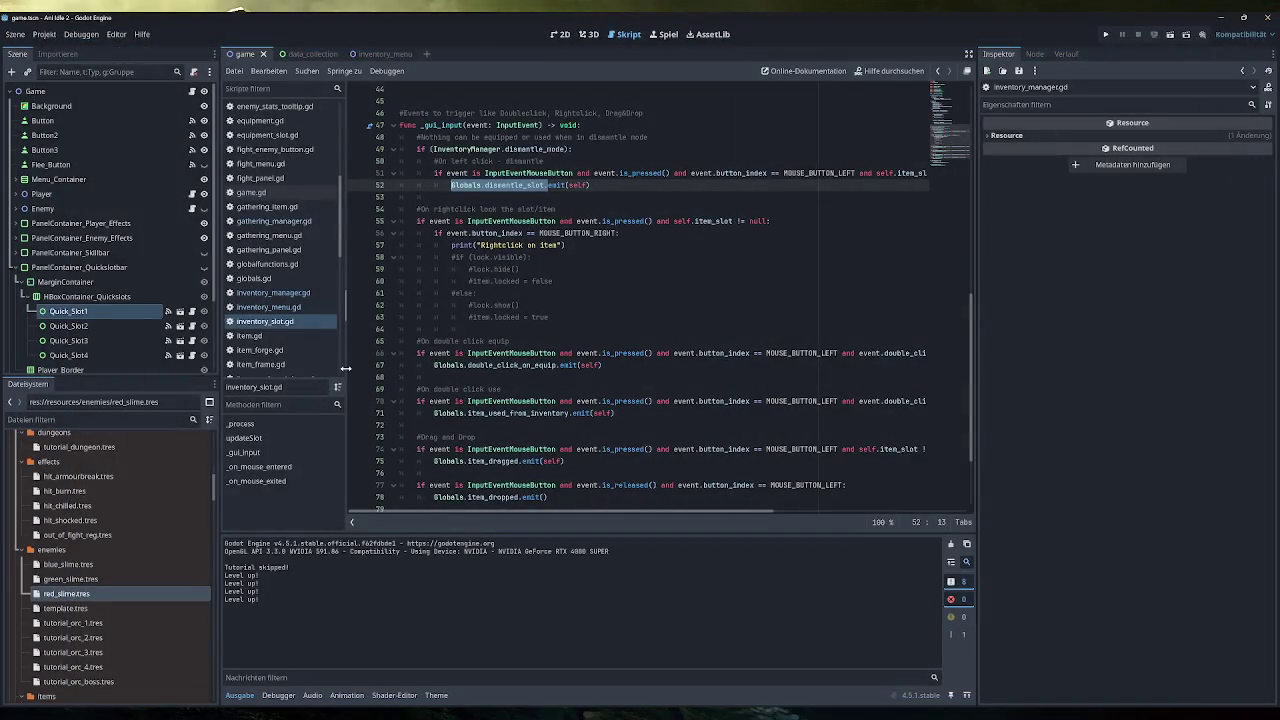
Open inventory_menu.gd and scroll to its dismantle toggle code.
scroll(278, 269, down, 1)
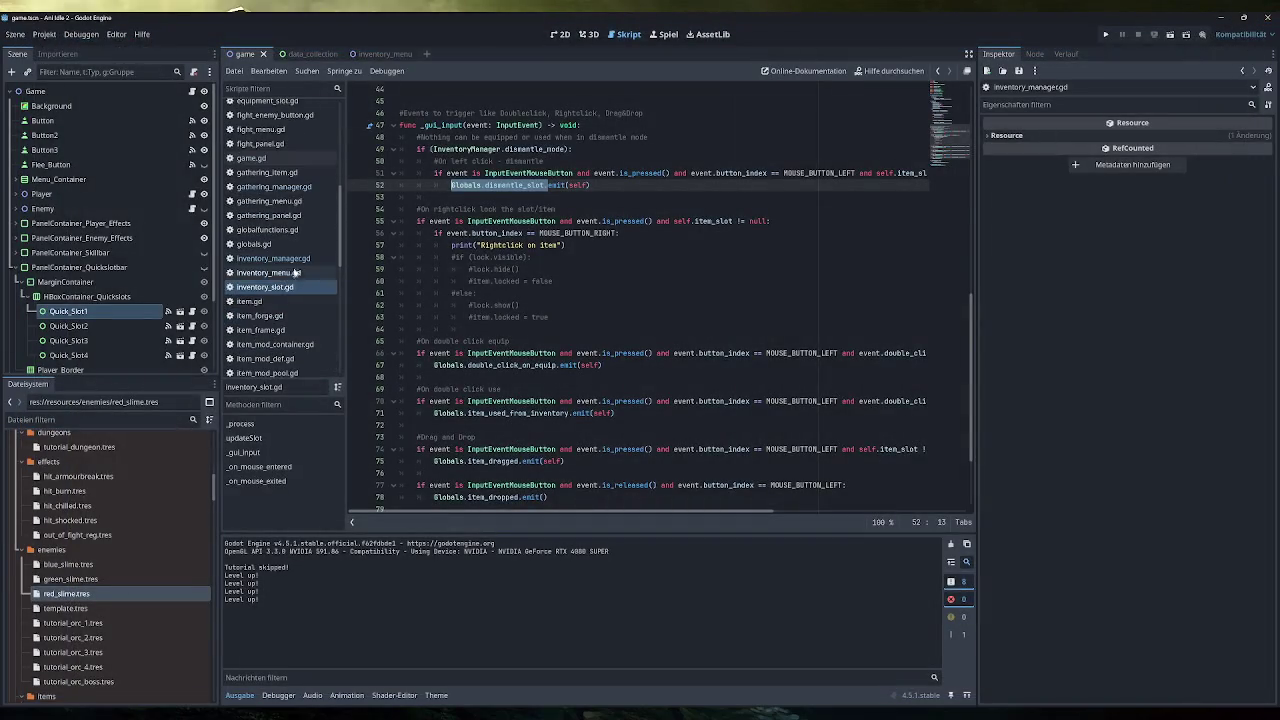
click(285, 257)
click(298, 274)
scroll(650, 300, down, 10)
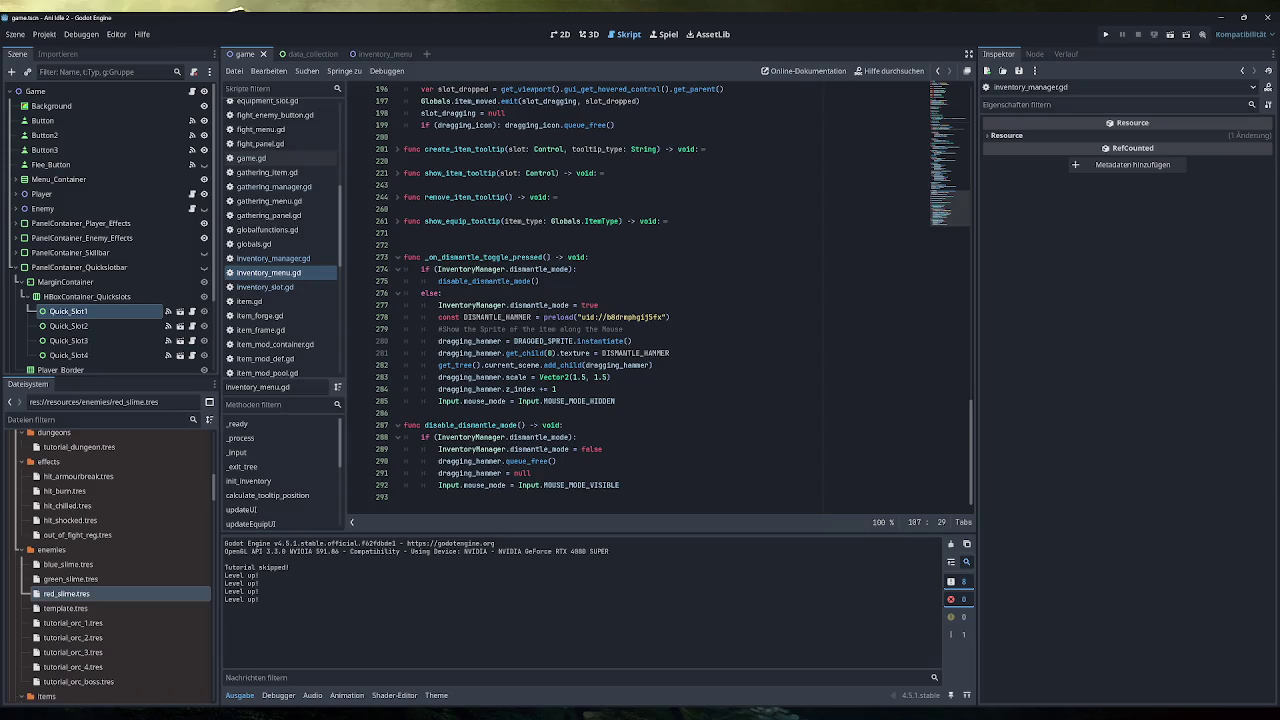
Highlight dismantle_mode on line 277 and compare its use in inventory_slot.gd and inventory_manager.gd.
double_click(540, 305)
mouse_move(540, 305)
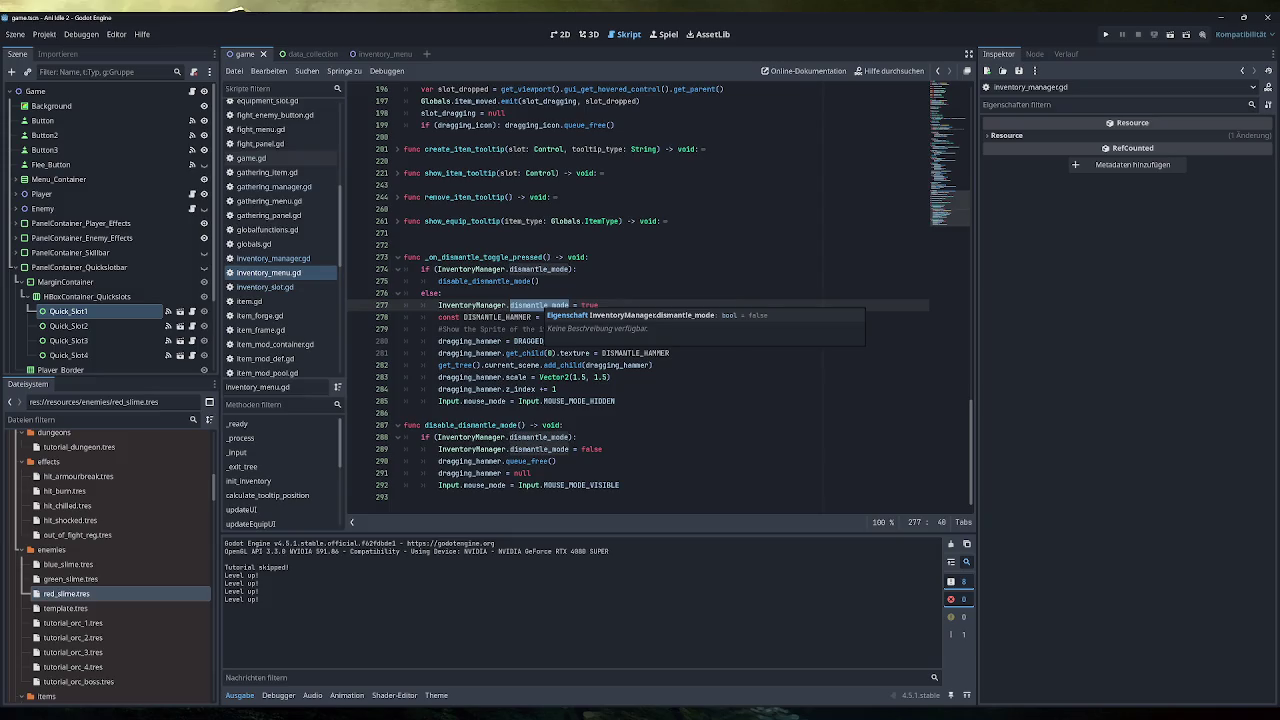
scroll(640, 300, up, 2)
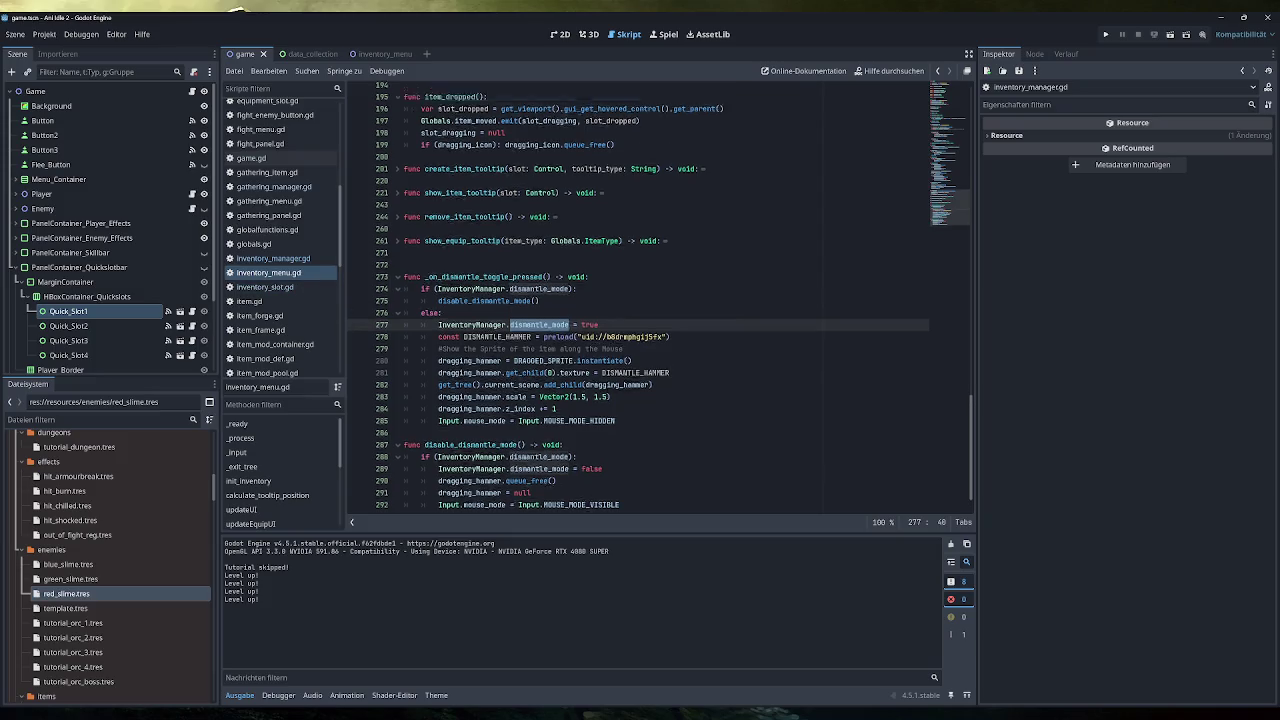
scroll(640, 300, up, 10)
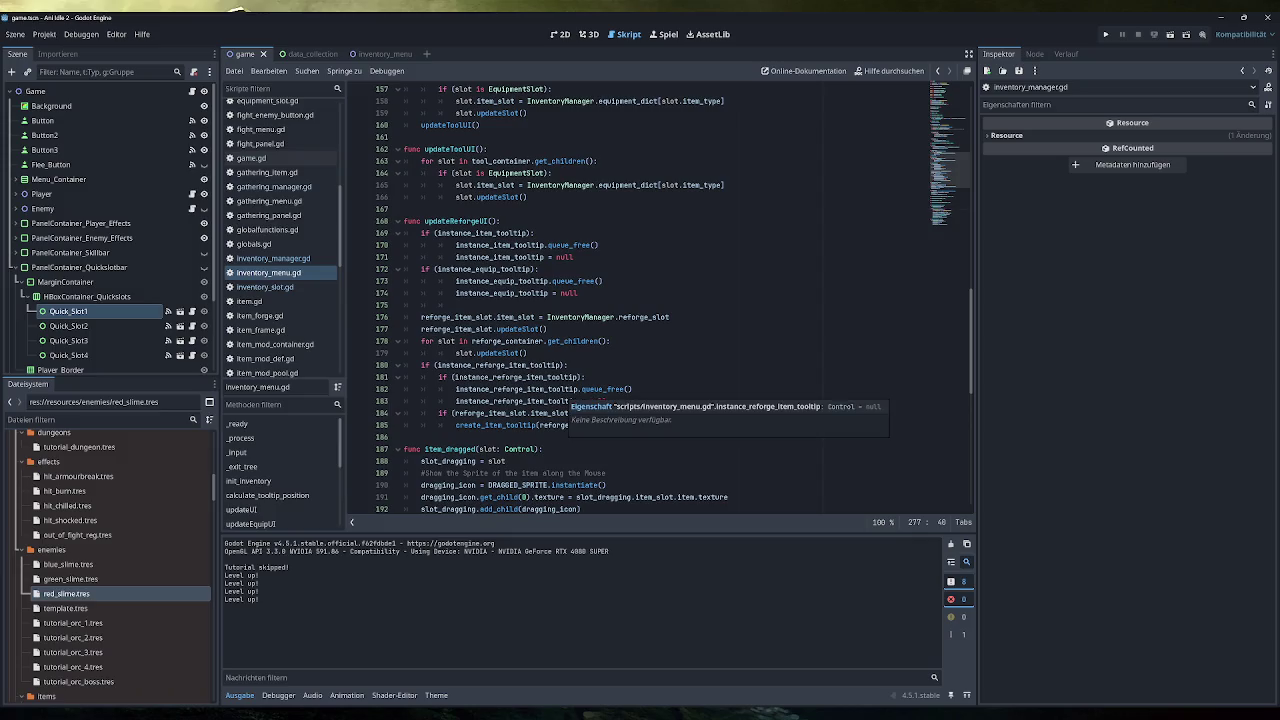
scroll(560, 395, up, 5)
click(265, 287)
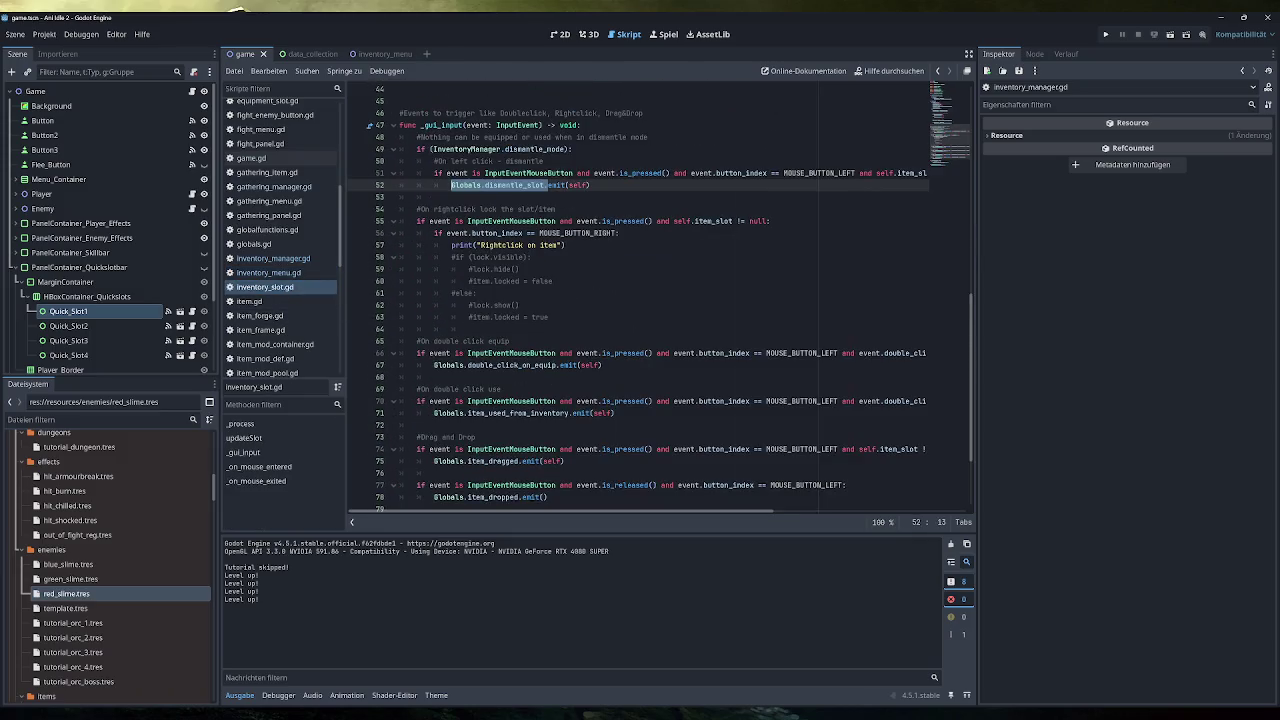
mouse_move(530, 355)
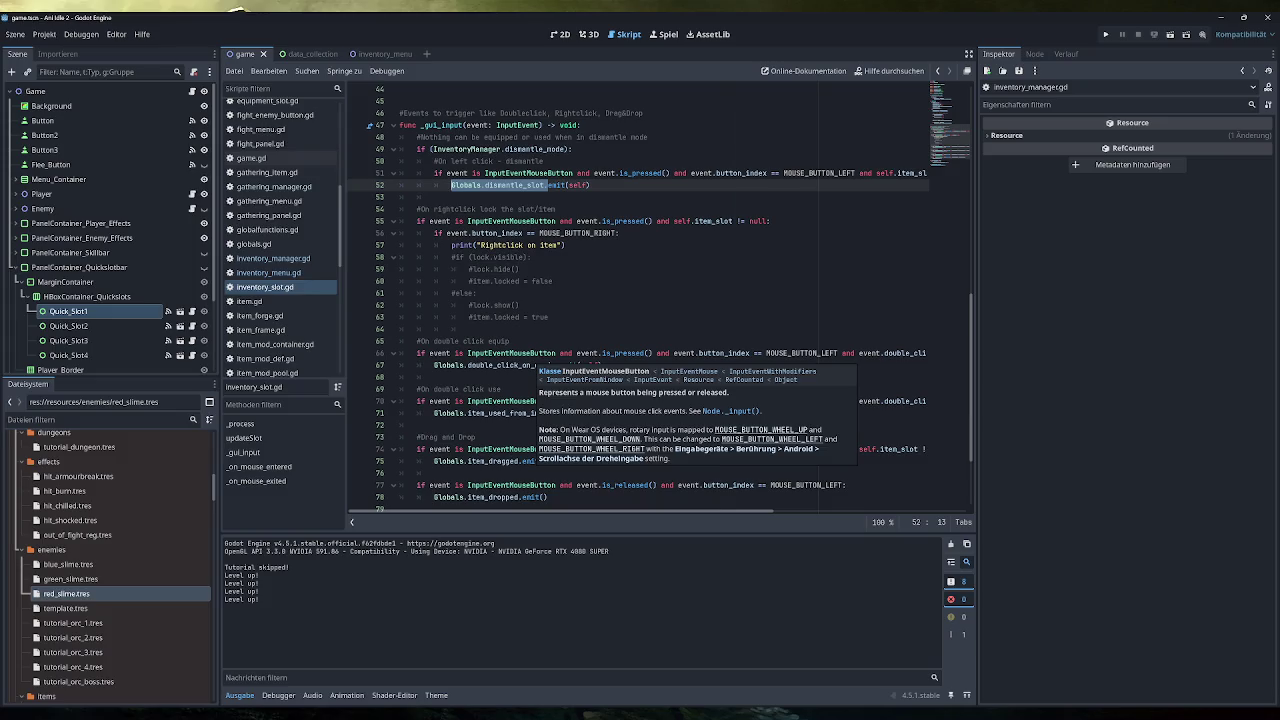
click(268, 258)
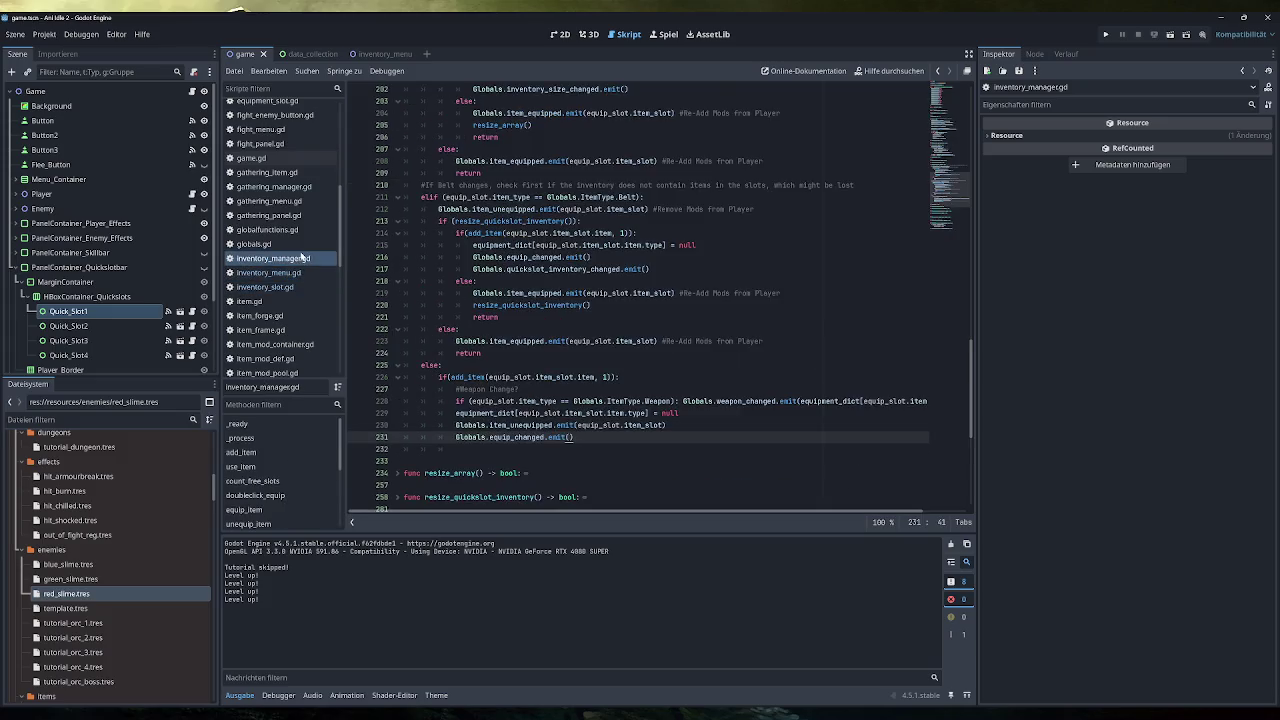
Check dismantle_mode at line 280 of inventory_menu.gd, then return to line 52 of inventory_slot.gd.
scroll(650, 300, down, 5)
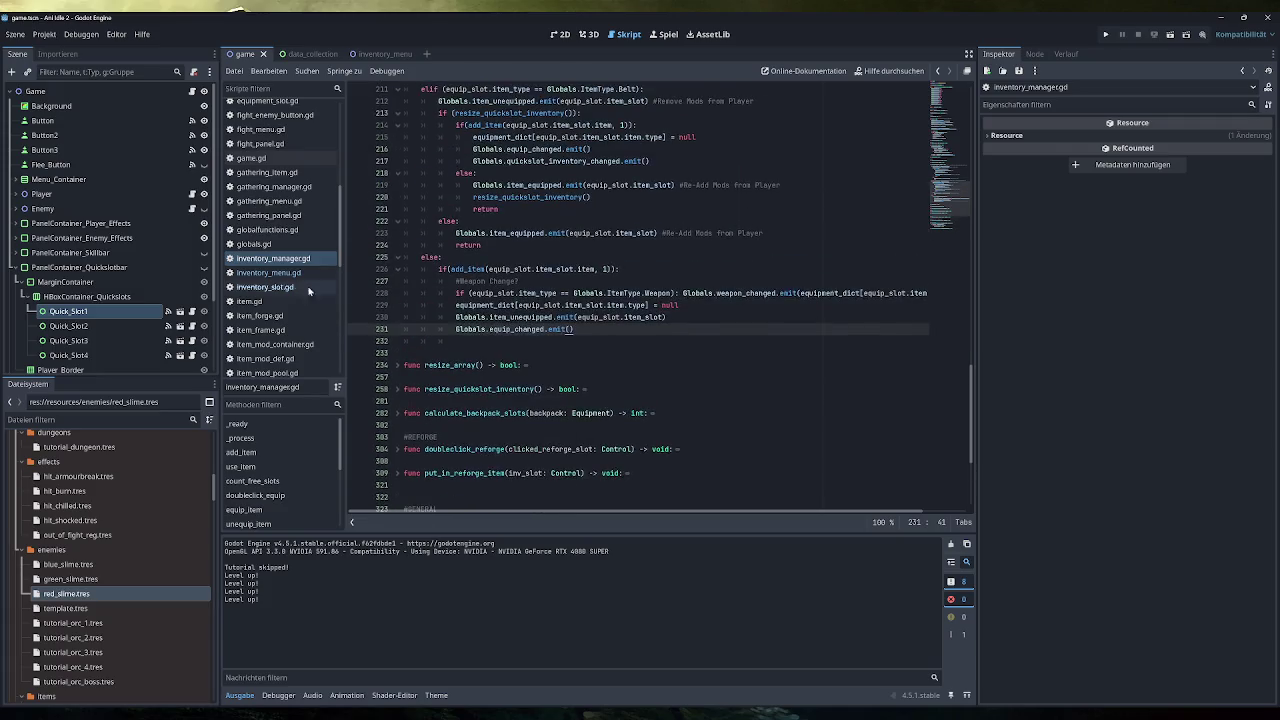
click(268, 272)
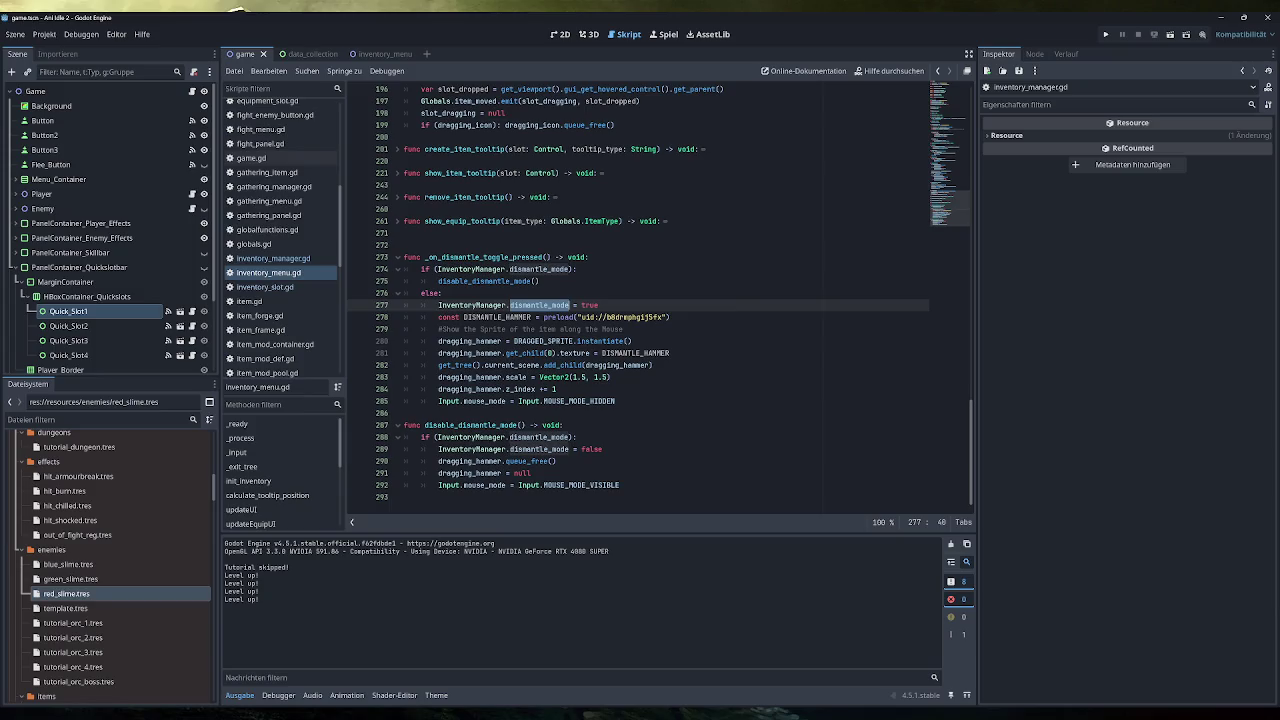
click(624, 341)
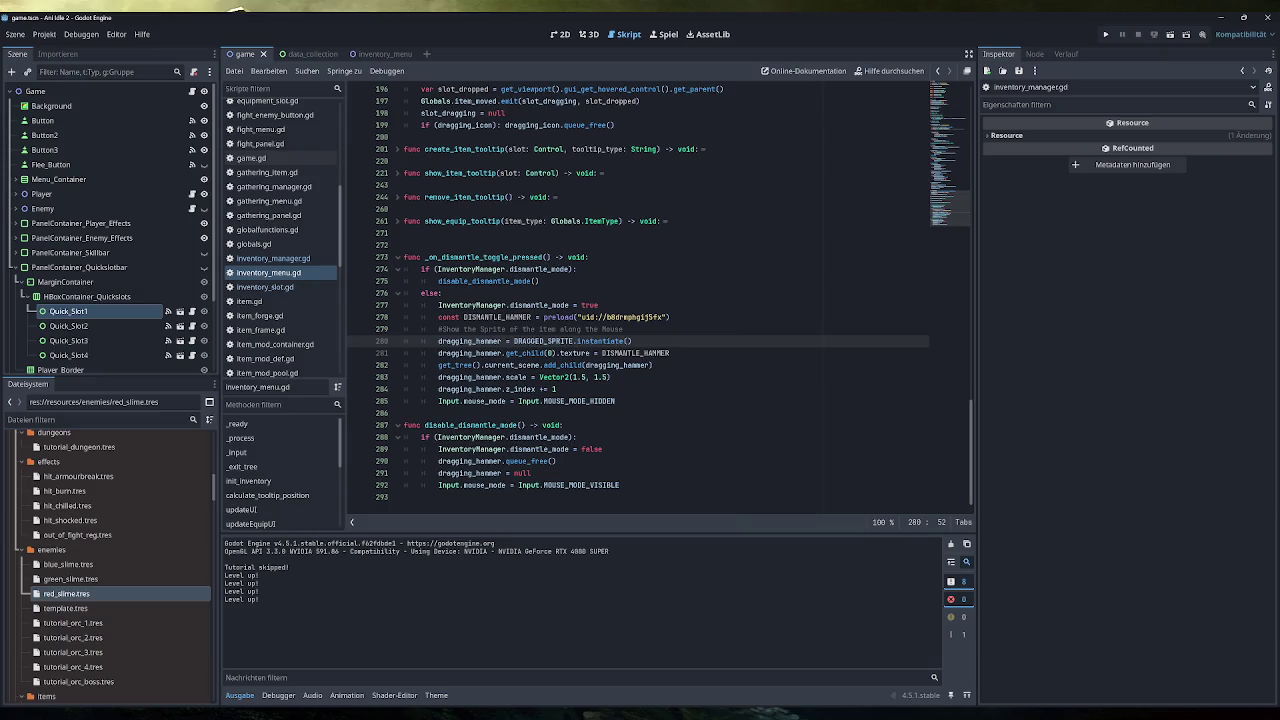
scroll(660, 300, up, 15)
scroll(660, 300, up, 10)
click(321, 290)
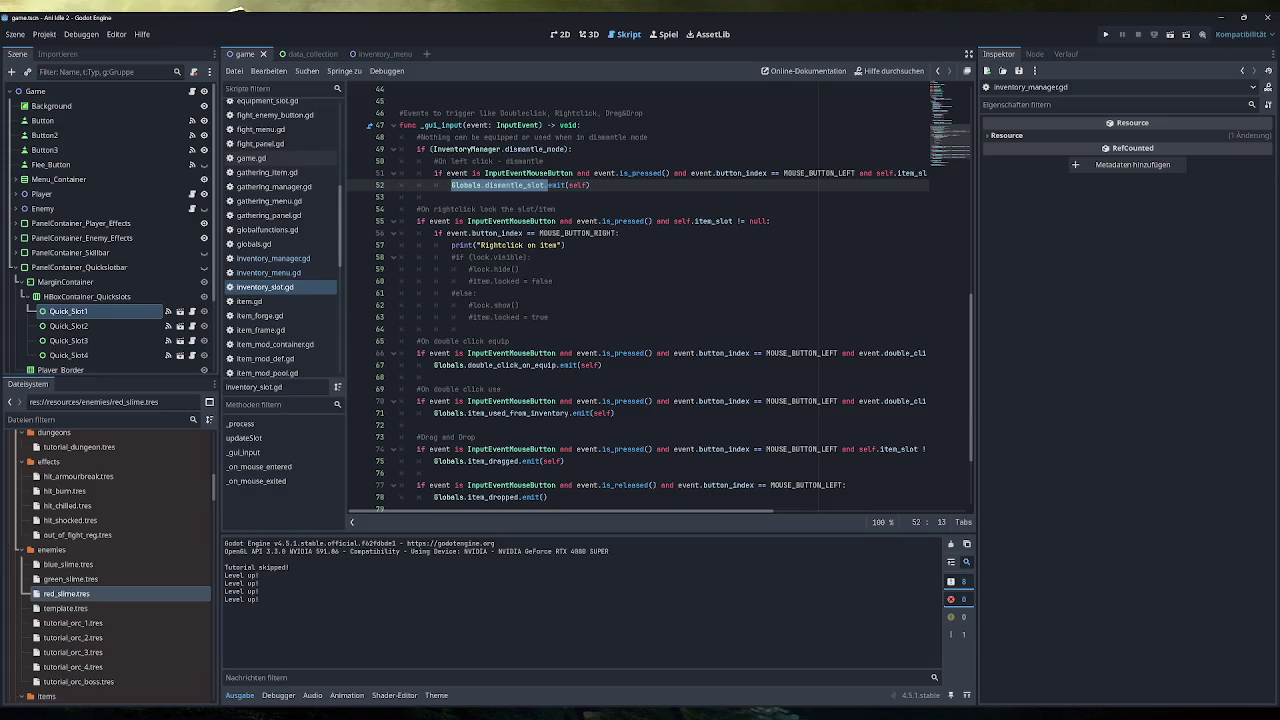
click(591, 185)
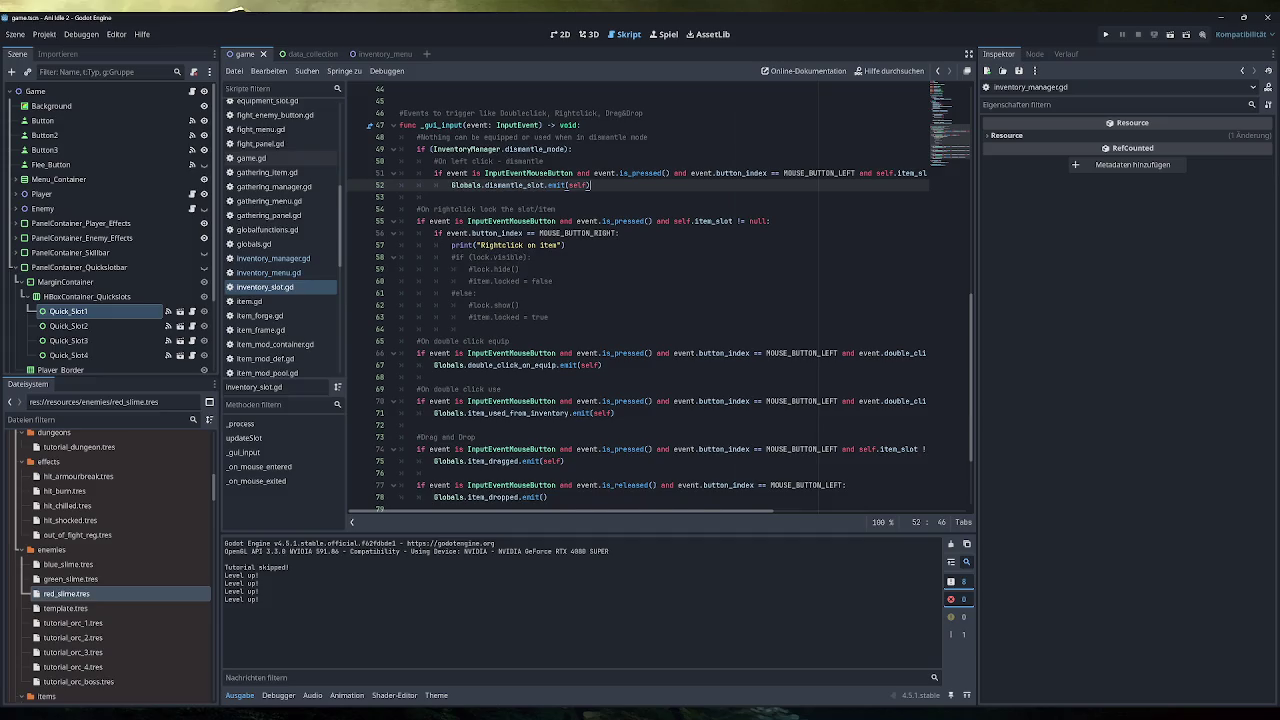
Add a return statement on a new line after line 52 of inventory_slot.gd.
key(Return)
text(return)
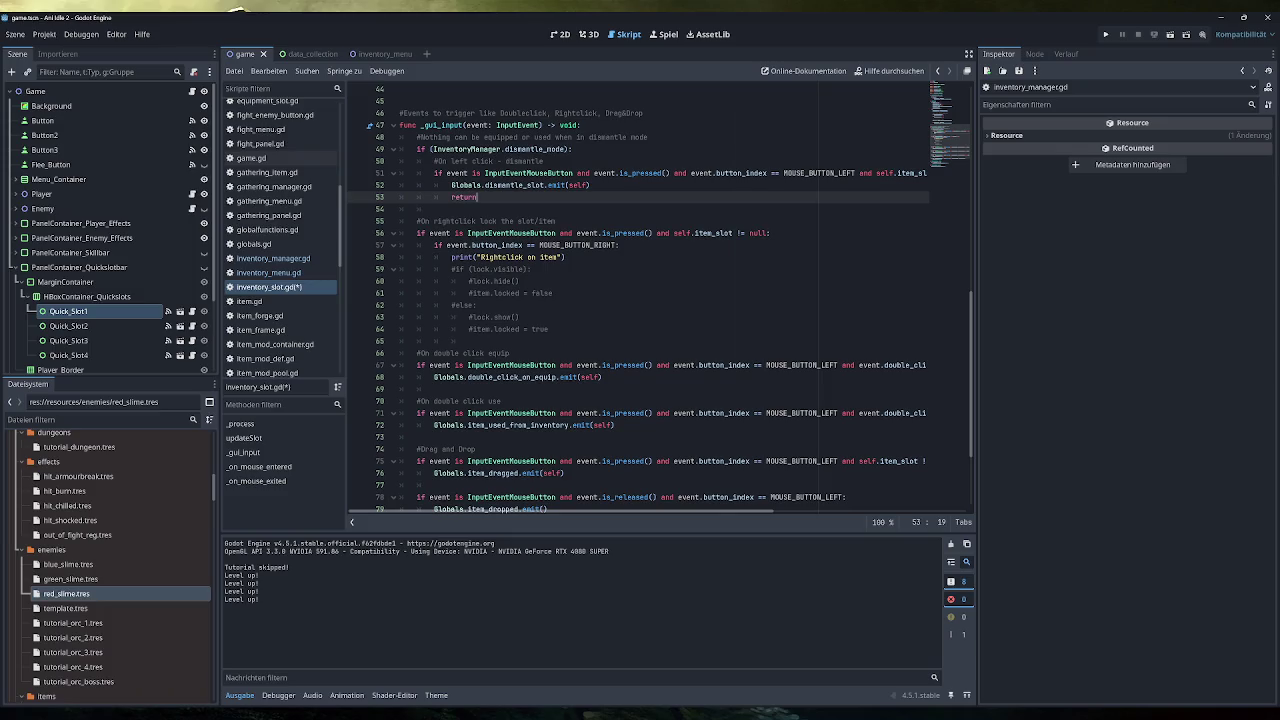
scroll(382, 277, down, 3)
scroll(660, 300, up, 3)
scroll(660, 300, down, 3)
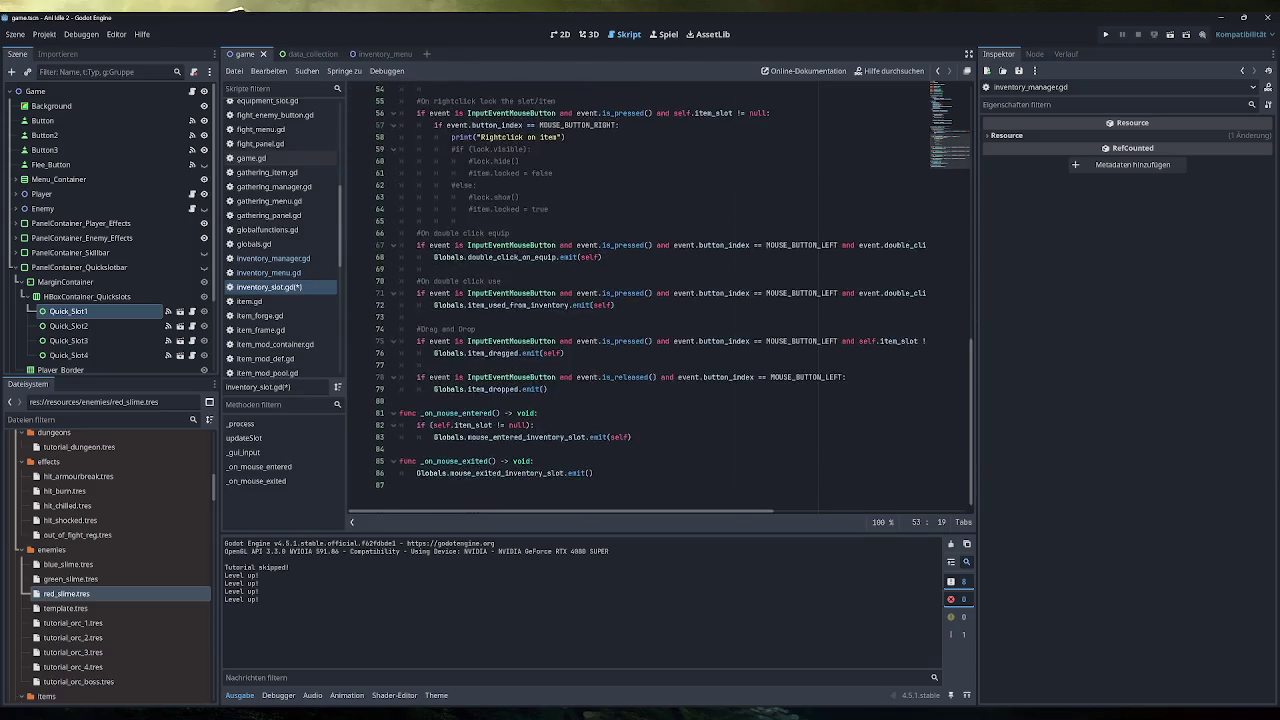
scroll(660, 300, up, 3)
Run the game, skip the tutorial, and drag the Training Sword from equipment into the inventory.
click(1106, 34)
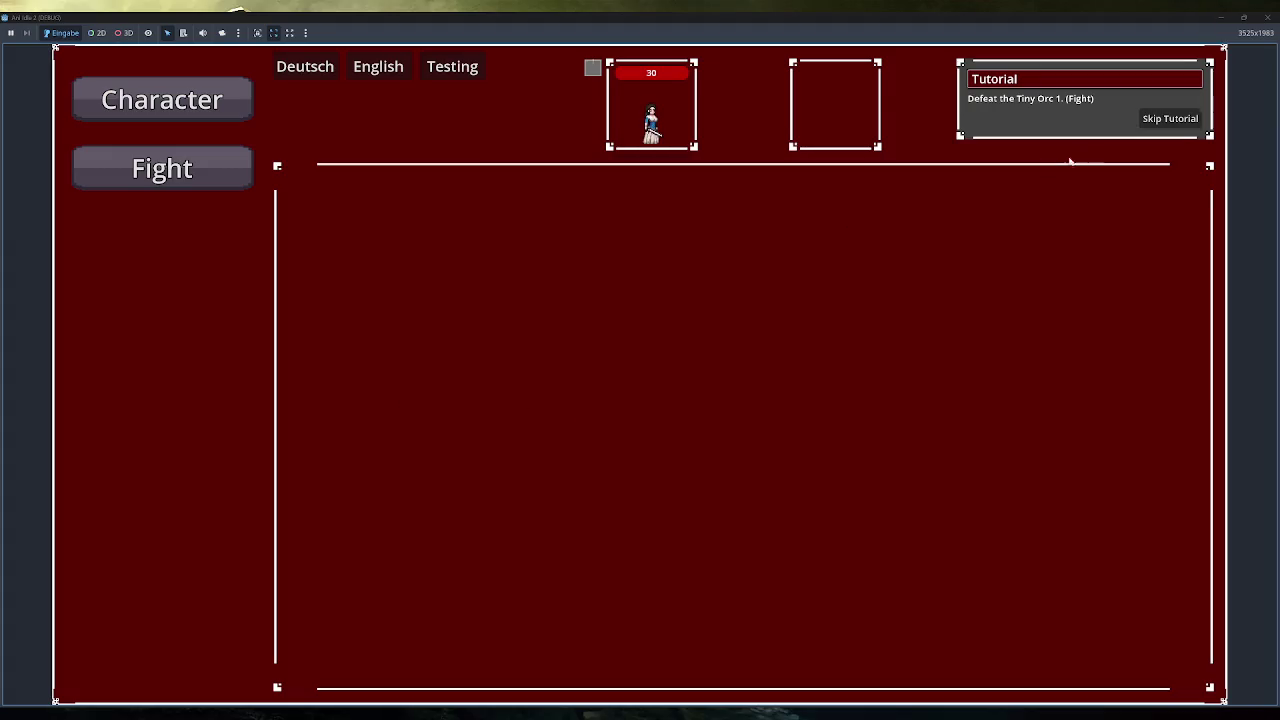
click(1170, 118)
click(162, 375)
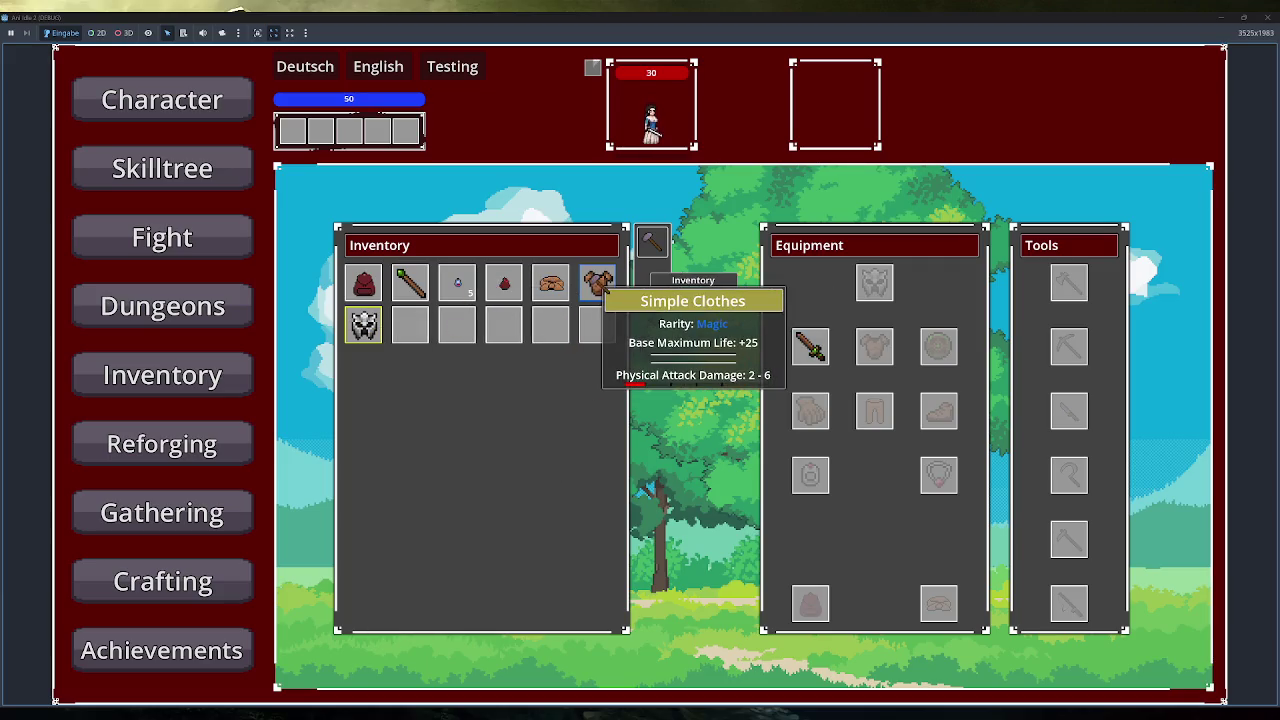
drag(456, 322, 460, 345)
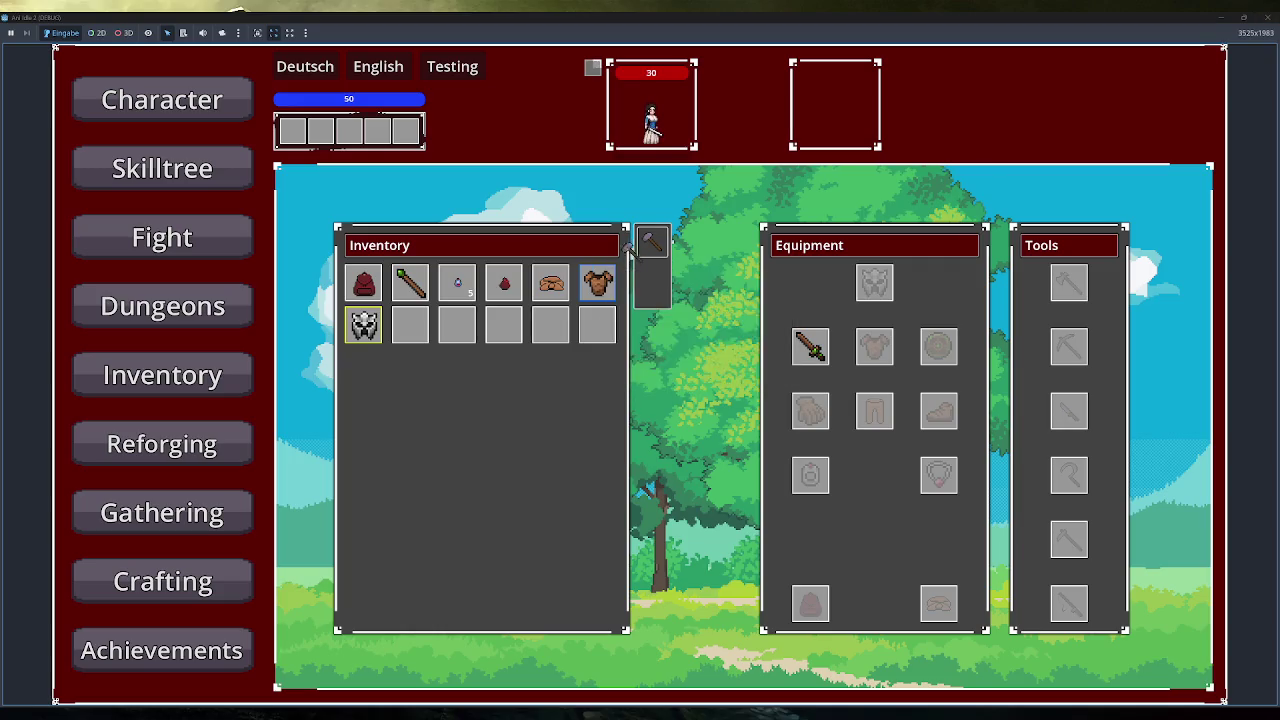
mouse_move(810, 345)
drag(810, 345, 598, 325)
mouse_move(608, 290)
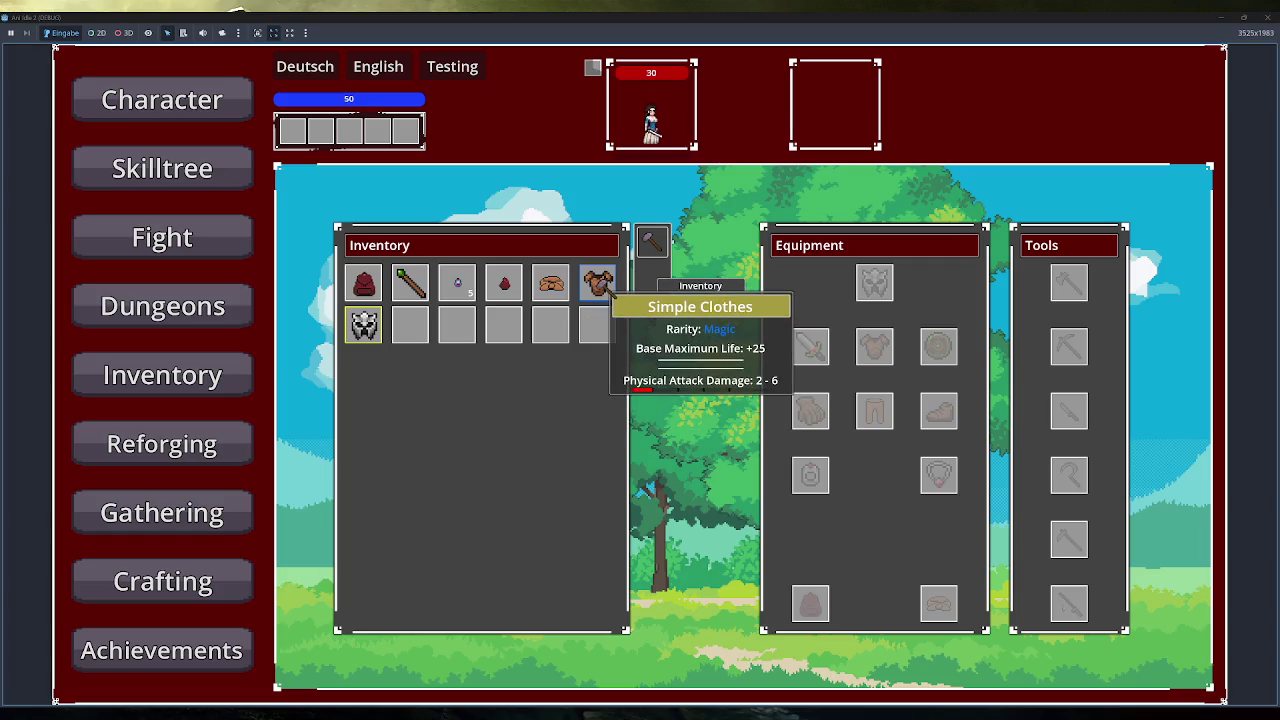
click(1243, 17)
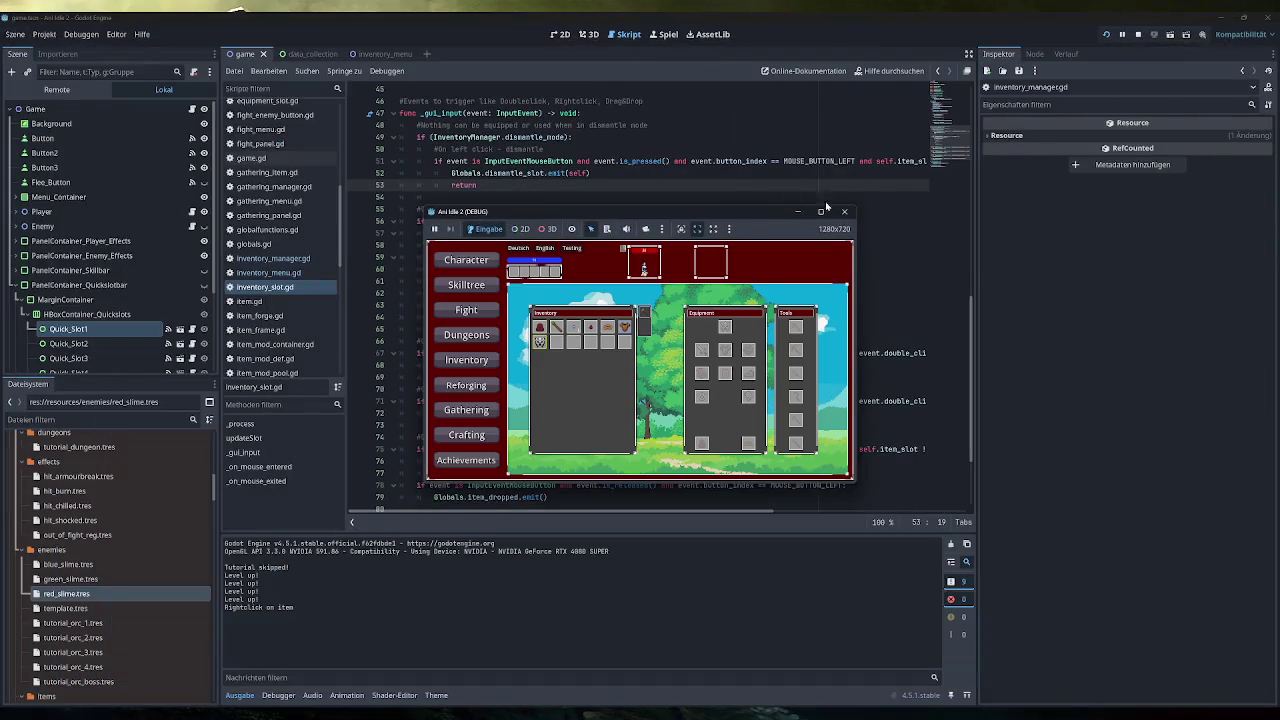
Stop the game, view simple_clothes.tres as a Normal Body Armour item, then return to inventory_slot.gd.
click(844, 211)
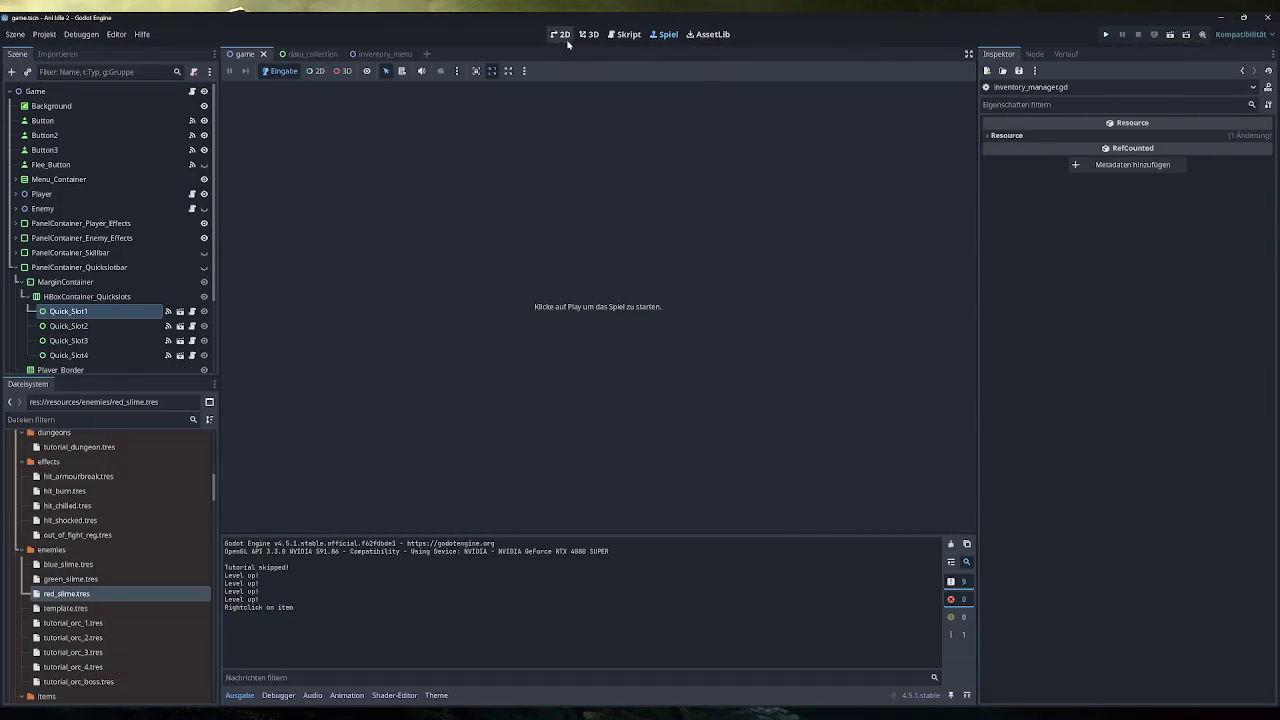
click(564, 37)
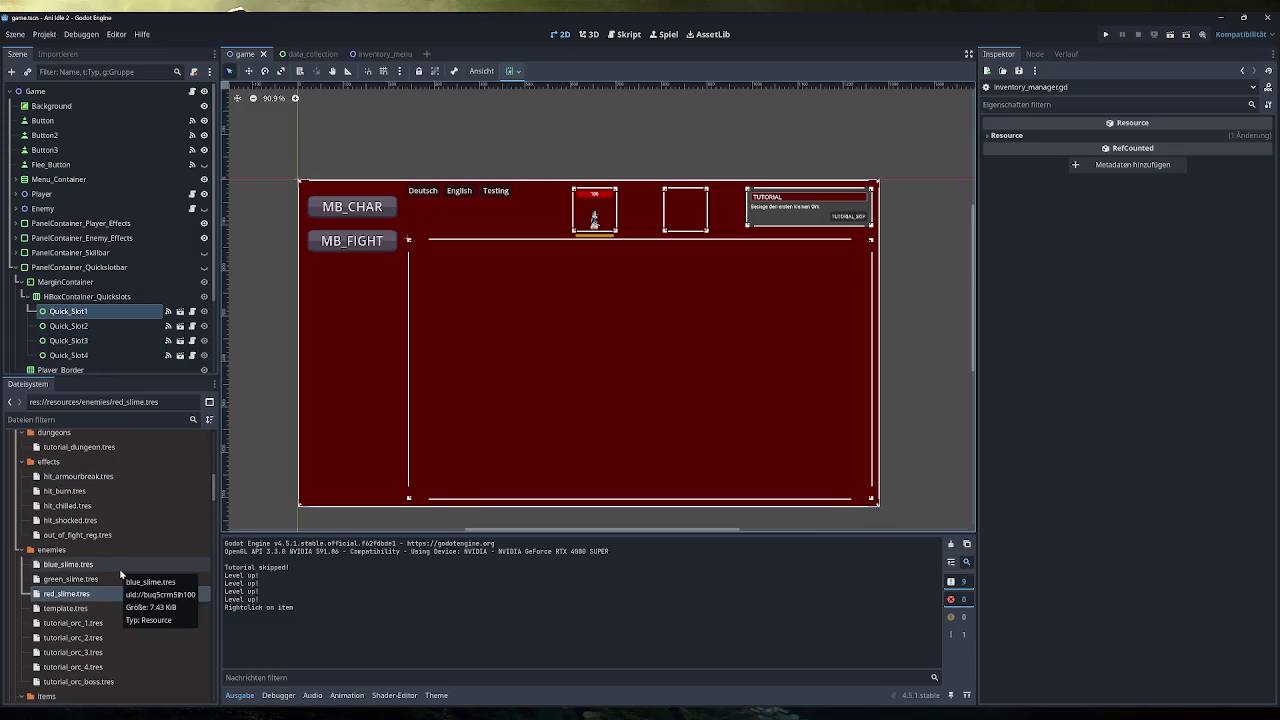
scroll(119, 569, down, 10)
click(110, 593)
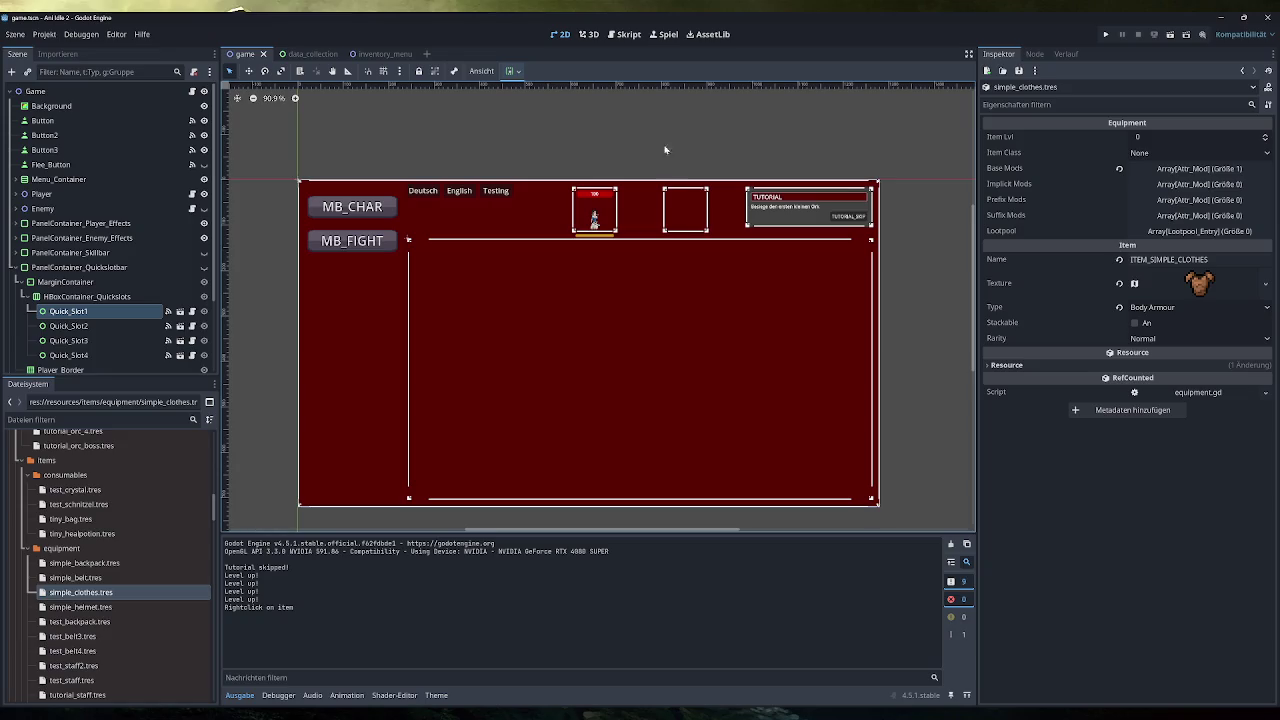
click(629, 34)
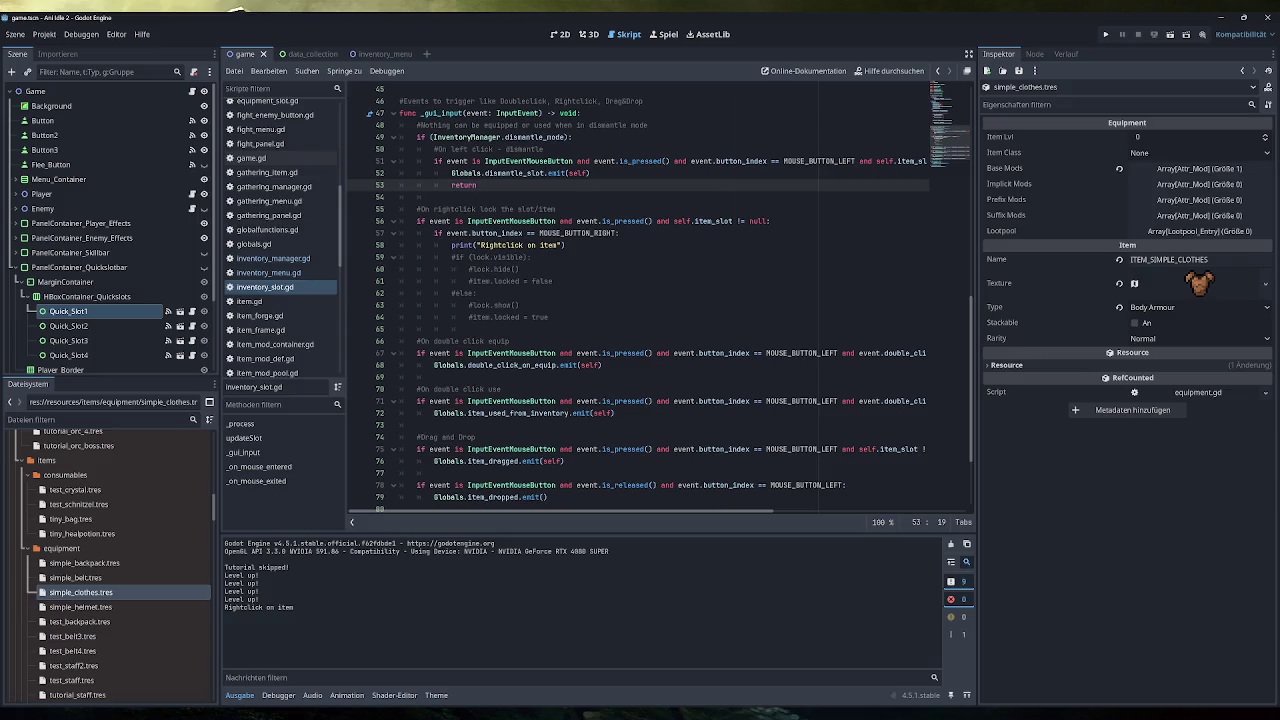
Select Globals.dismantle_slot, open game.gd, and collapse the flee button handler and stop_fight functions.
mouse_move(560, 173)
drag(545, 173, 451, 173)
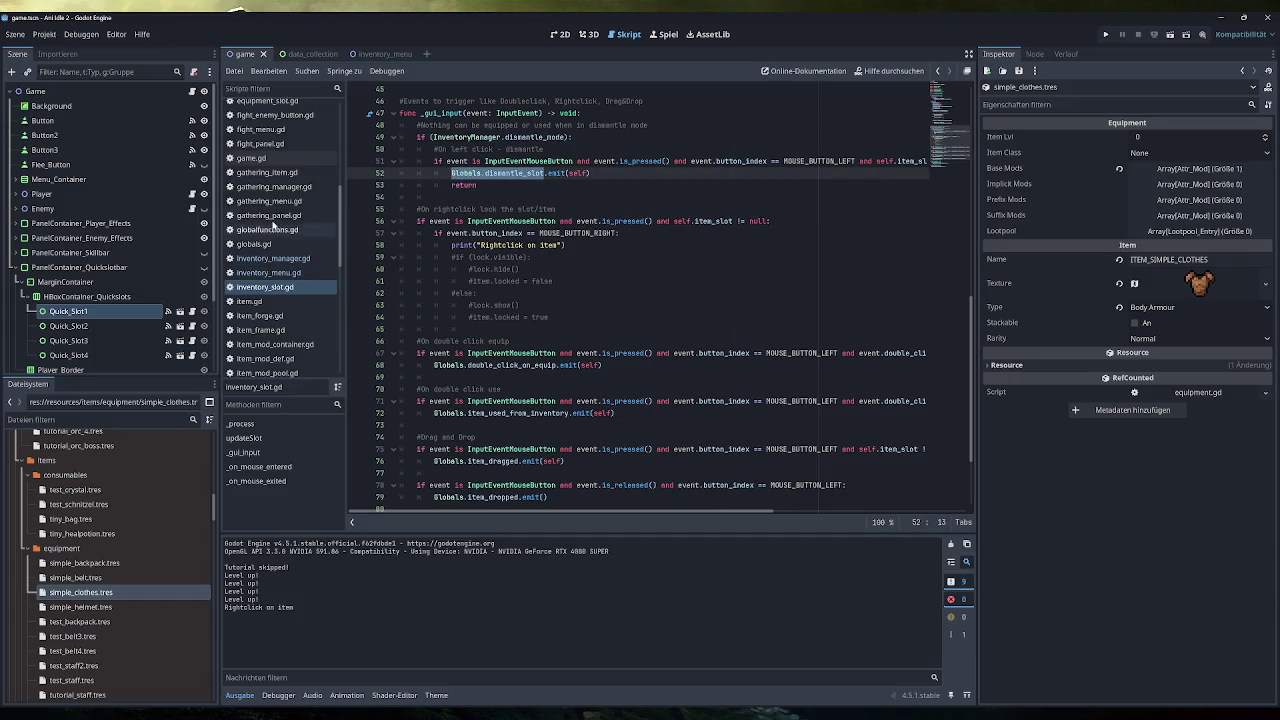
click(251, 158)
scroll(659, 296, down, 15)
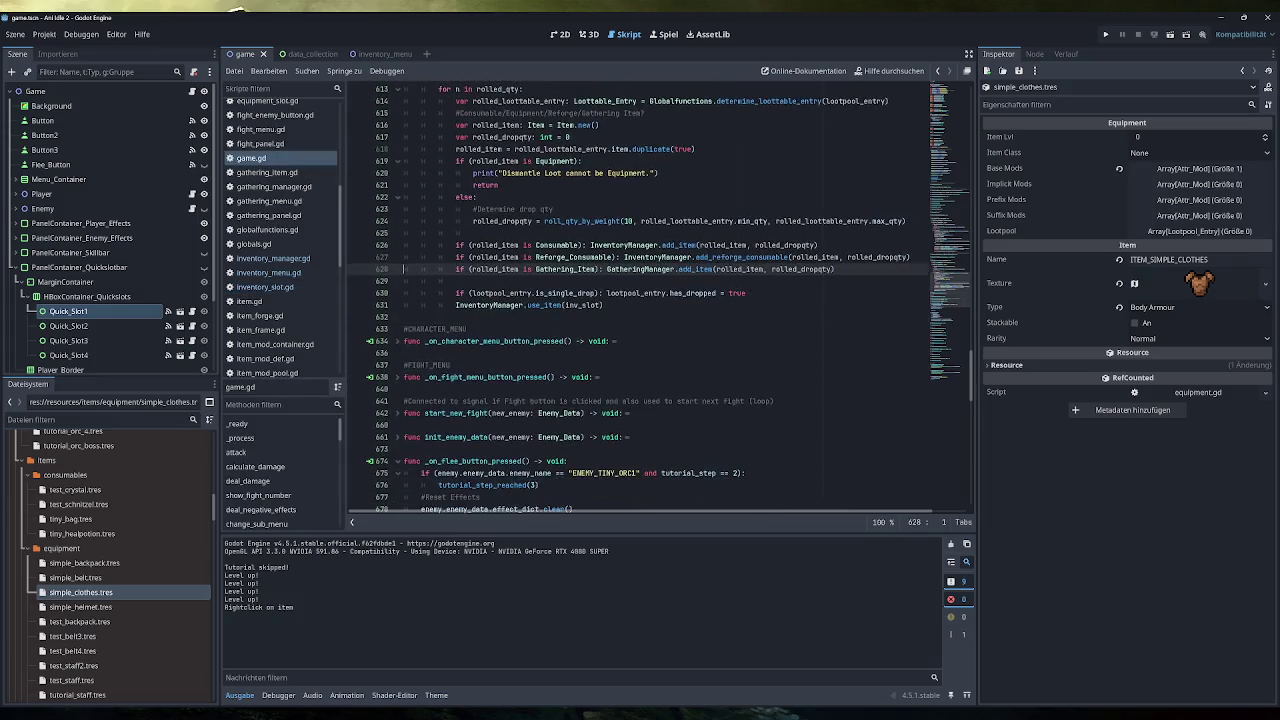
scroll(659, 296, up, 12)
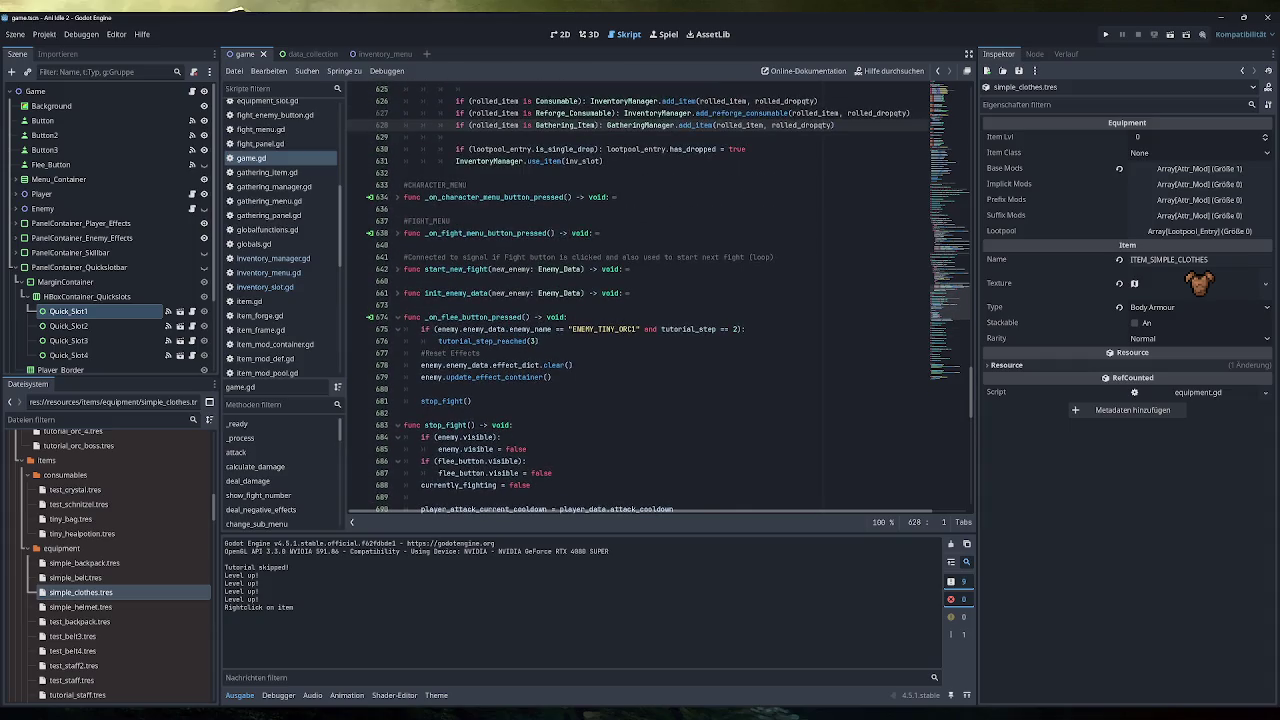
click(398, 317)
click(398, 341)
scroll(400, 345, up, 3)
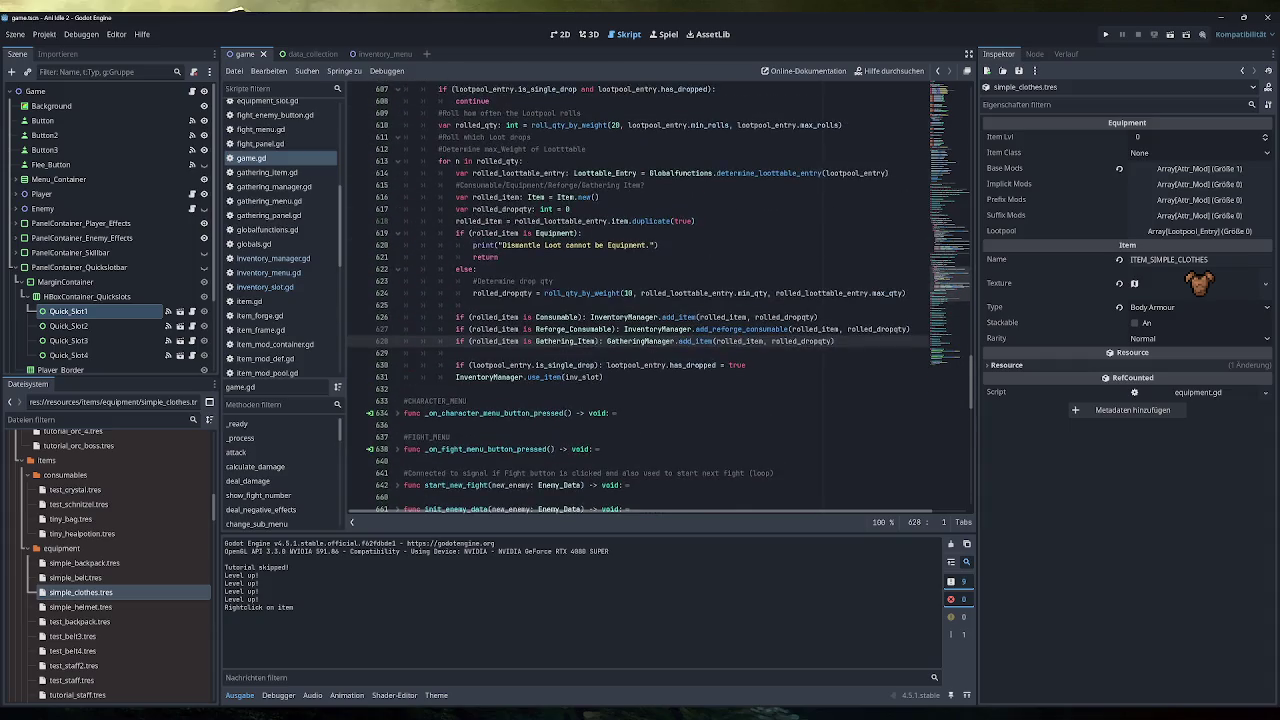
scroll(403, 355, up, 4)
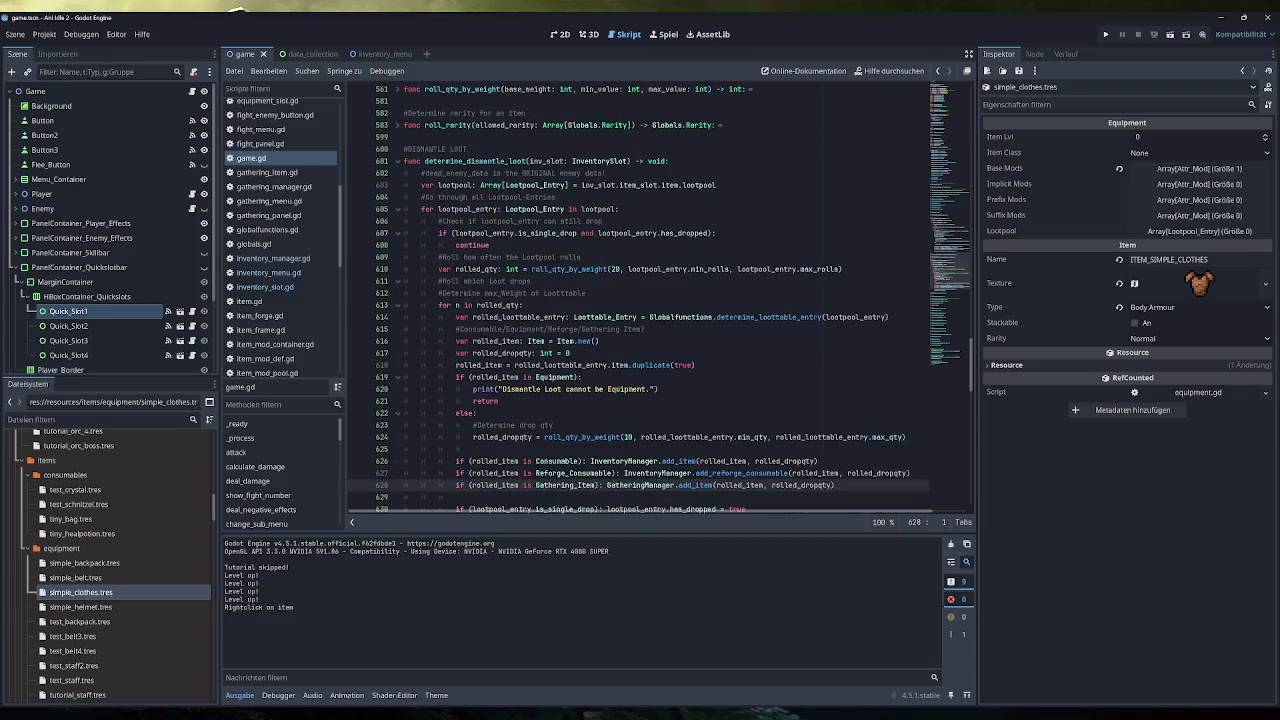
Highlight inv_slot, lootpool and lootpool_entry in determine_dismantle_loot and fold the lootpool for-loop.
double_click(547, 161)
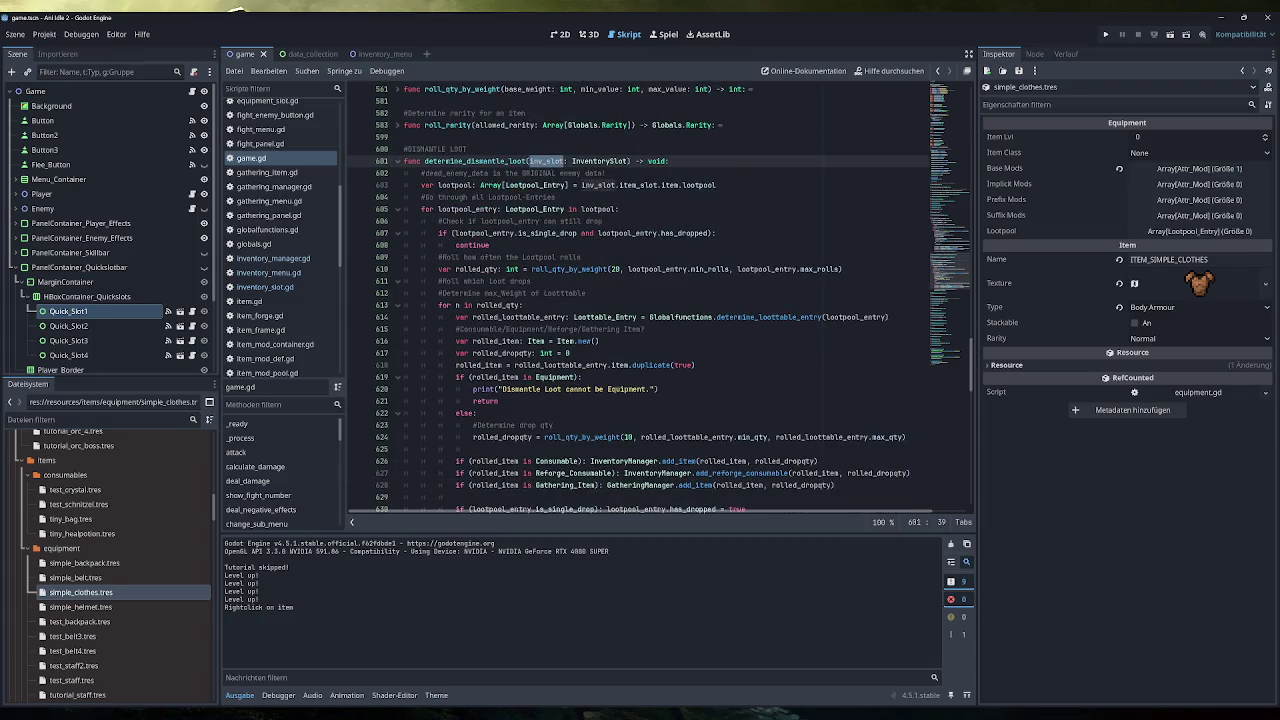
double_click(455, 185)
click(716, 185)
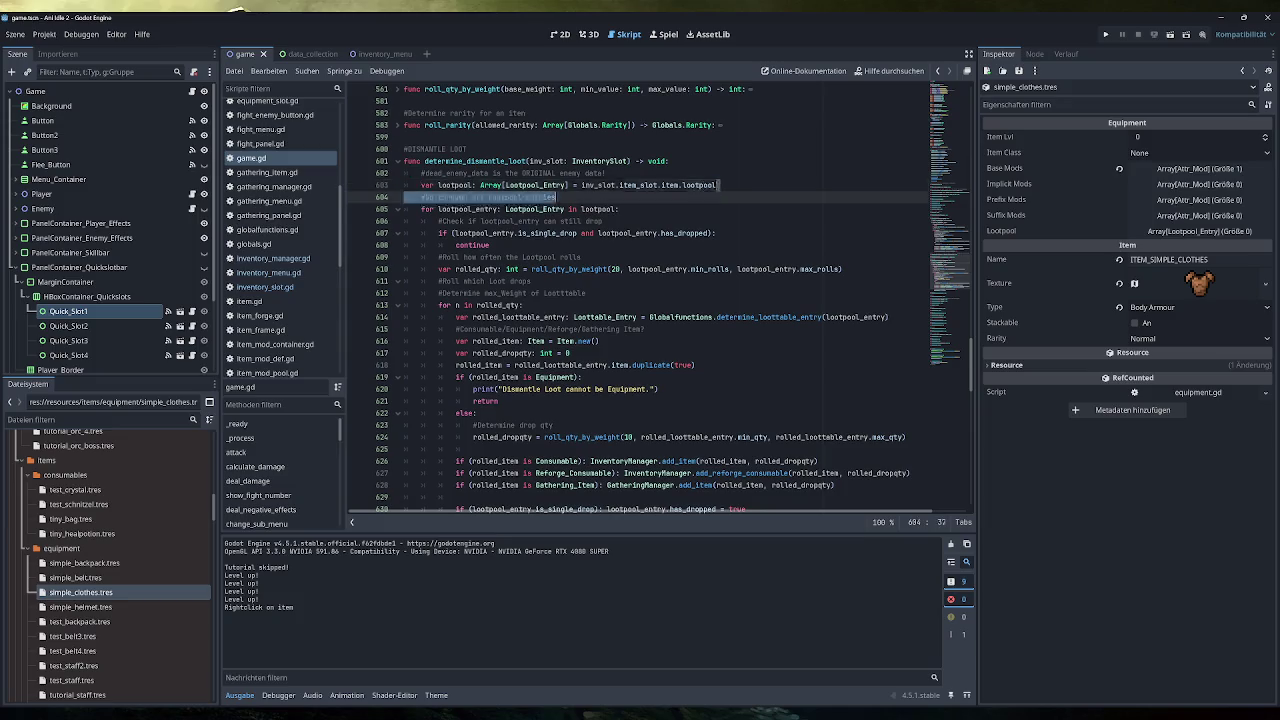
shift+click(583, 185)
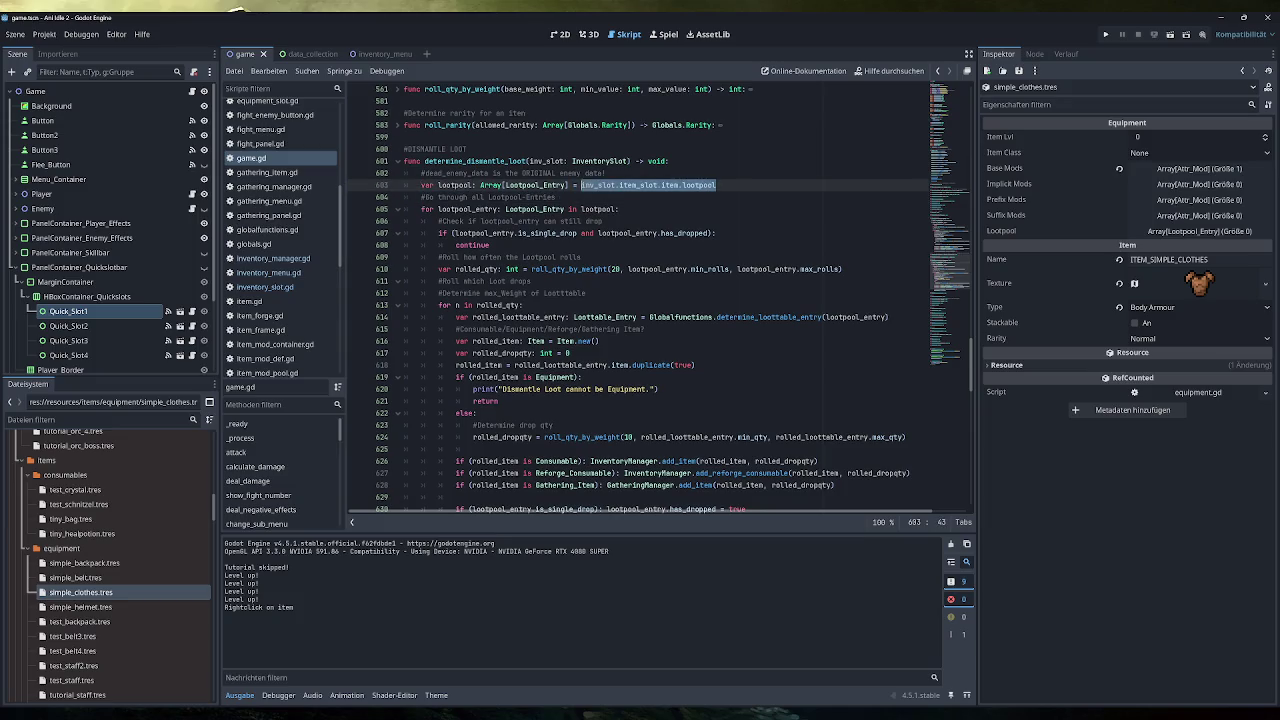
click(686, 185)
double_click(467, 209)
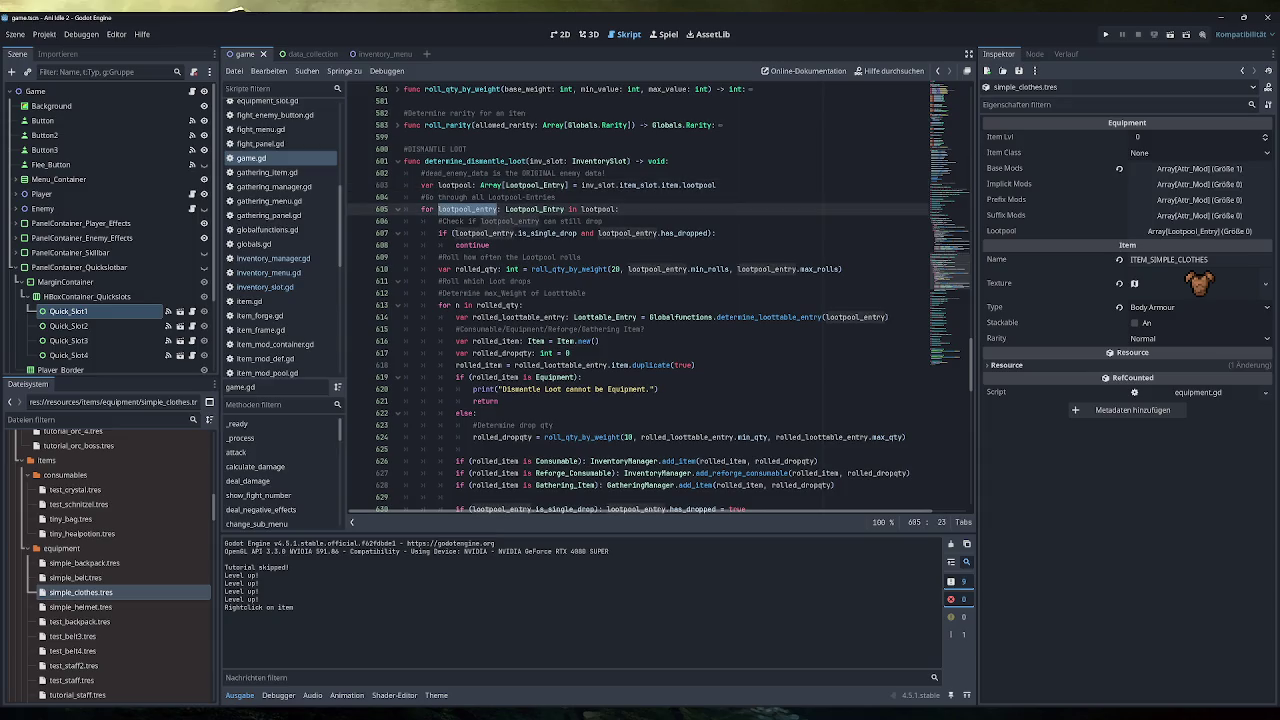
scroll(467, 209, down, 1)
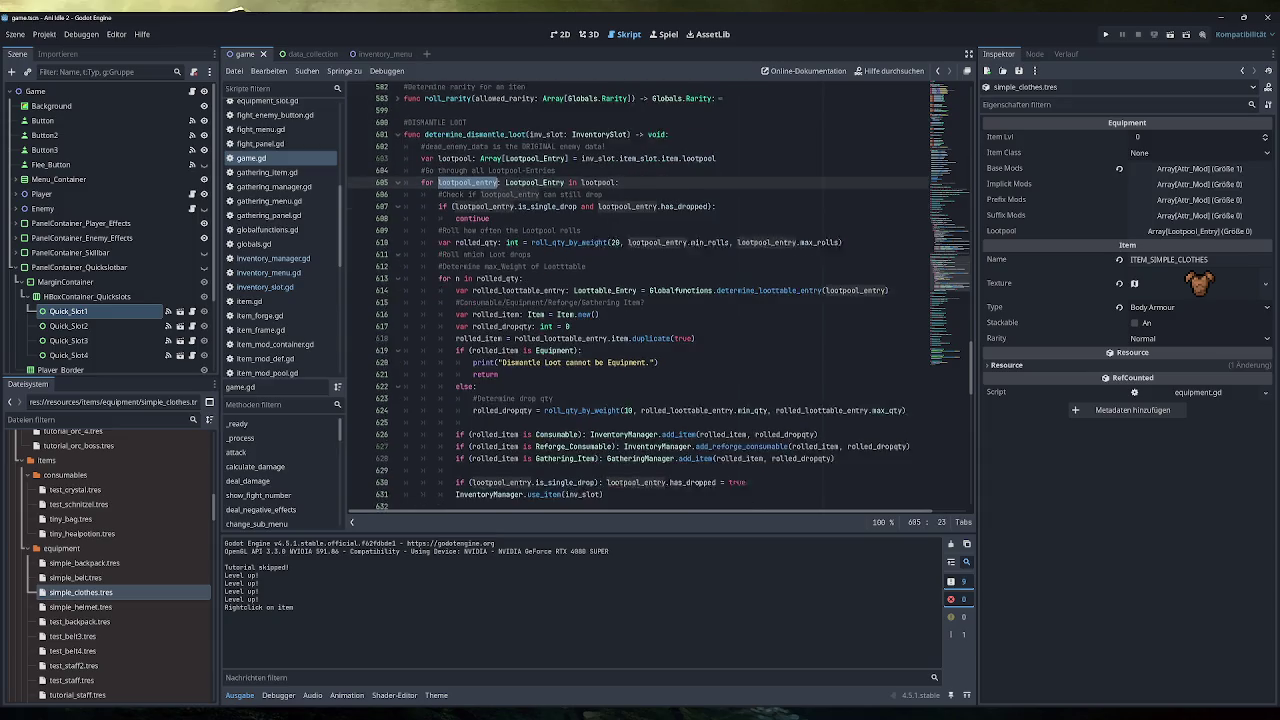
click(396, 176)
click(396, 176)
click(396, 176)
click(396, 176)
click(396, 176)
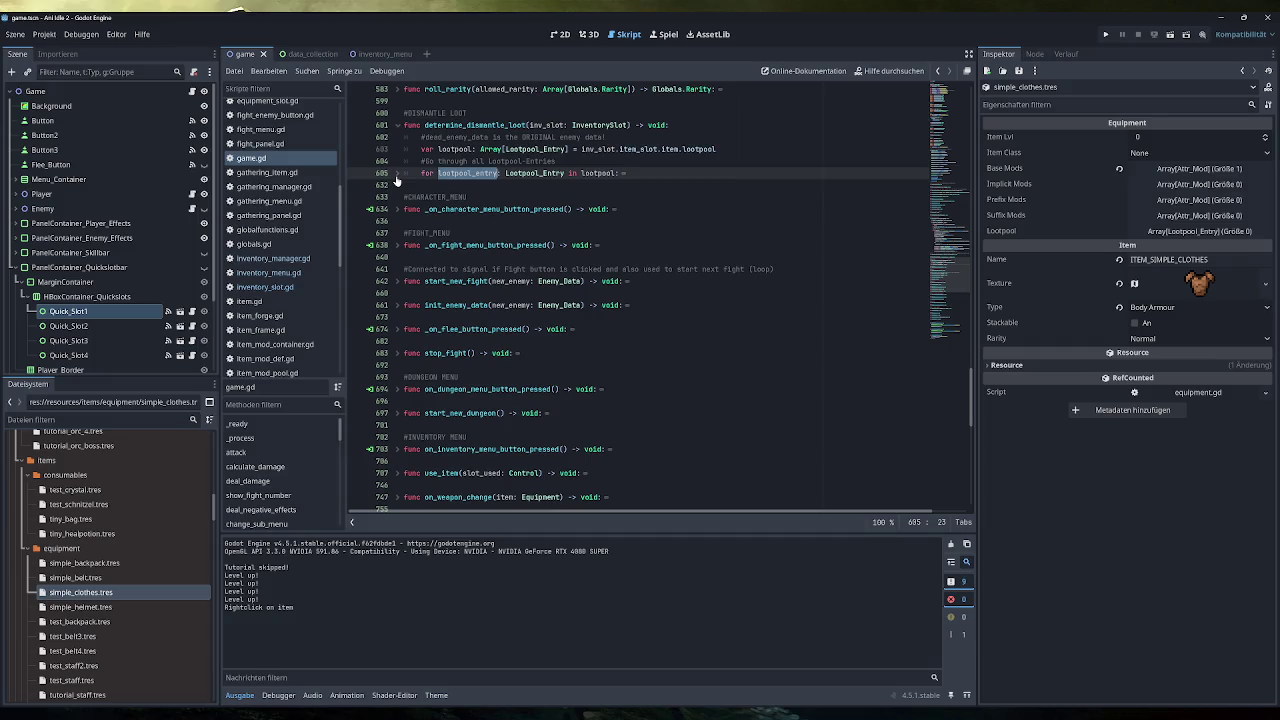
click(396, 176)
click(396, 176)
click(396, 176)
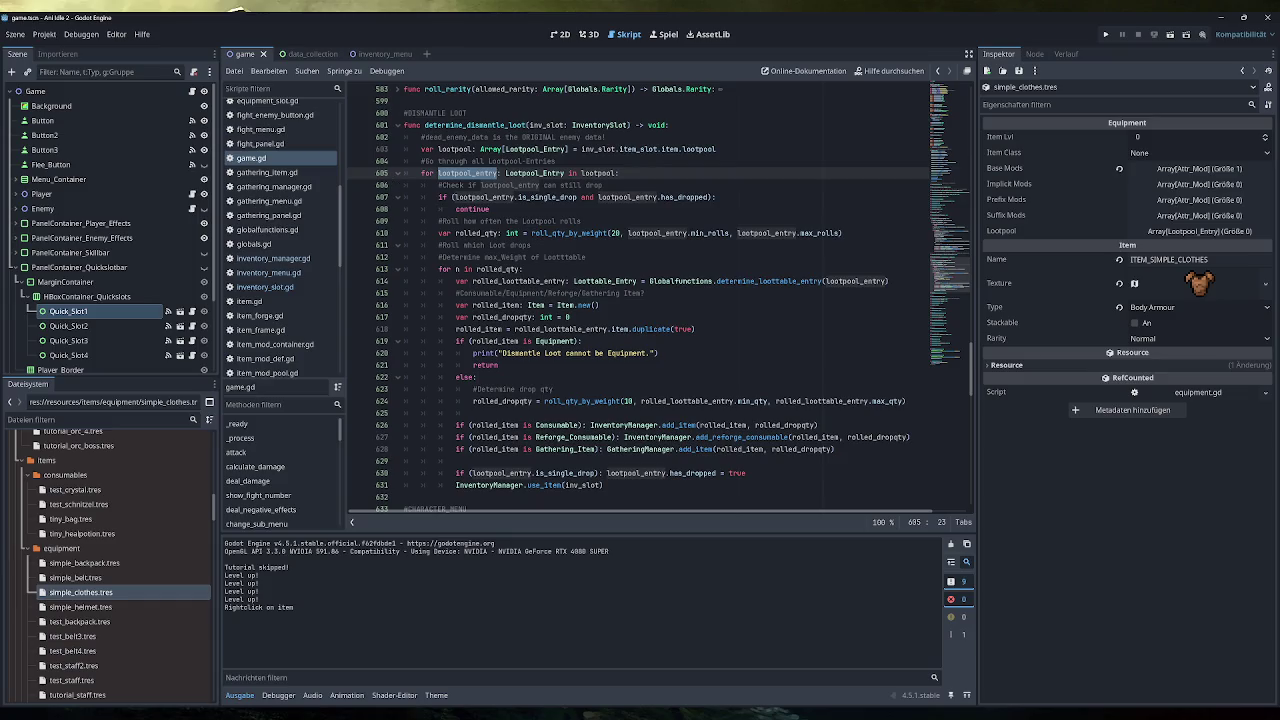
click(397, 174)
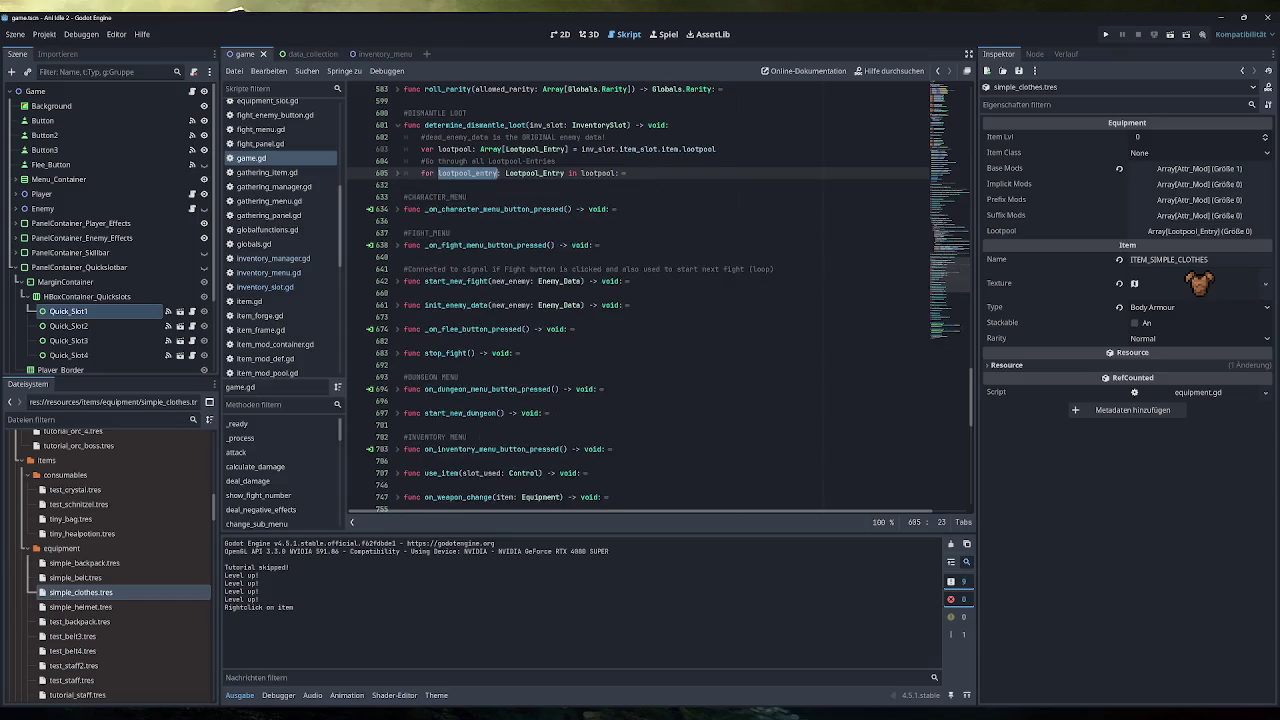
Add an empty function-level line after InventoryManager.use_item(inv_slot).
key(Return)
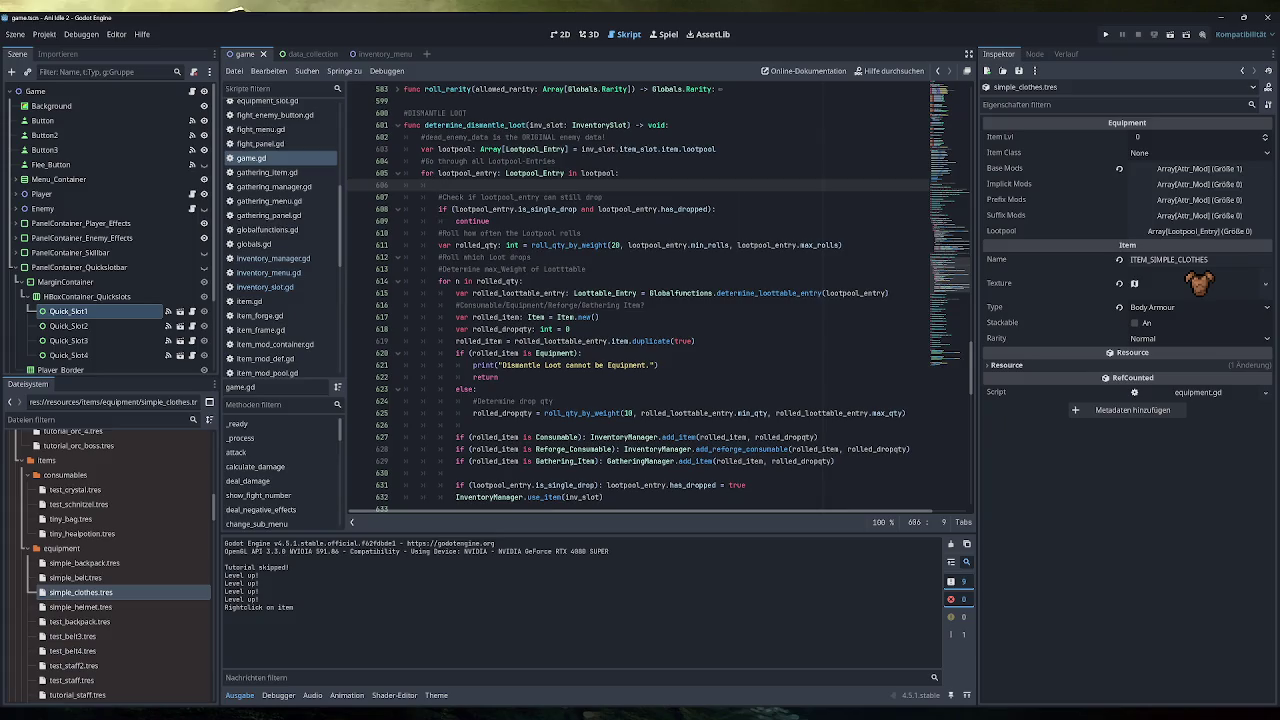
key(ctrl+z)
scroll(660, 300, down, 5)
click(603, 377)
key(Return)
scroll(660, 300, up, 3)
key(BackSpace)
scroll(640, 300, down, 2)
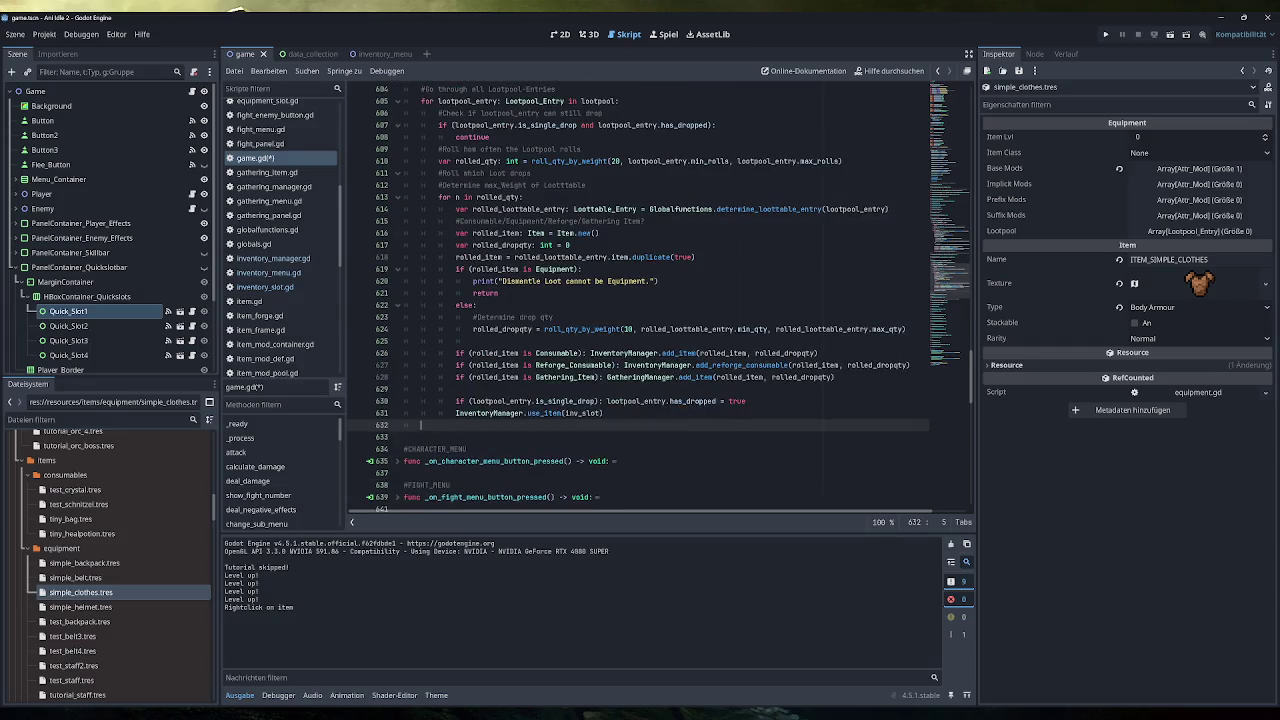
Write print("This item cannot be dismantled.") after the loop, checking its placement by folding the for-loop.
text(pri)
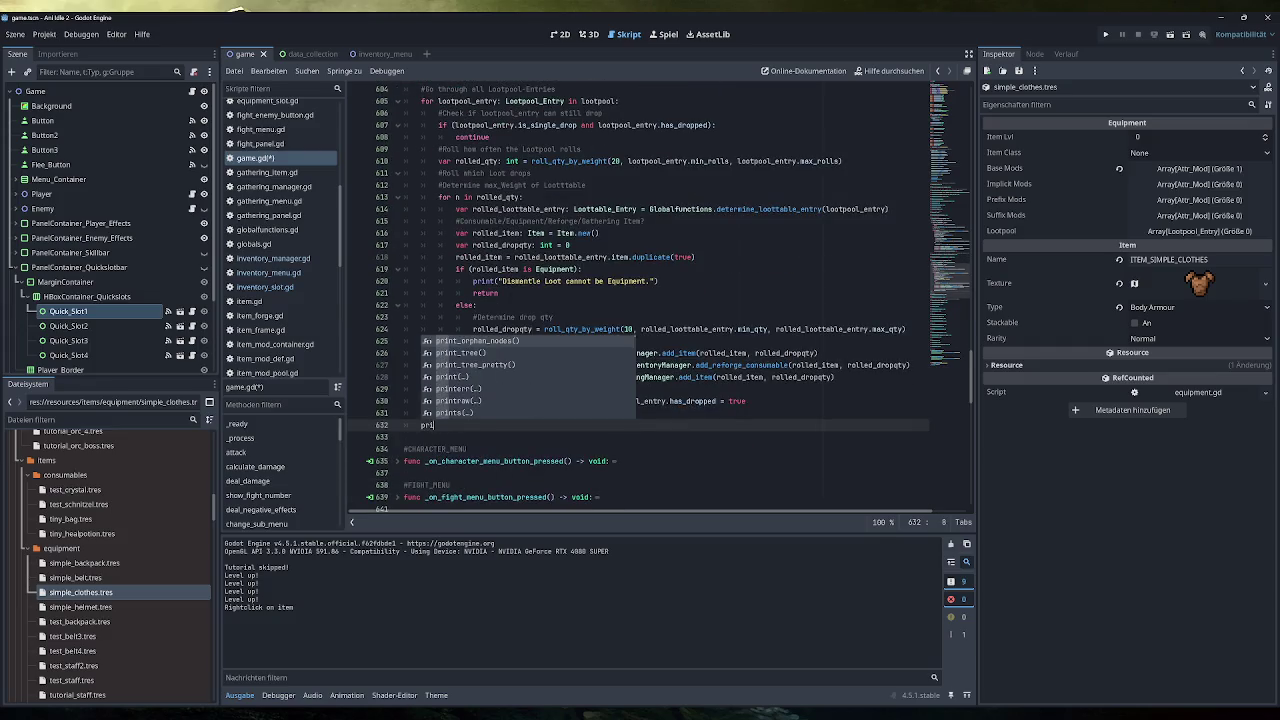
text(nt("This item canno)
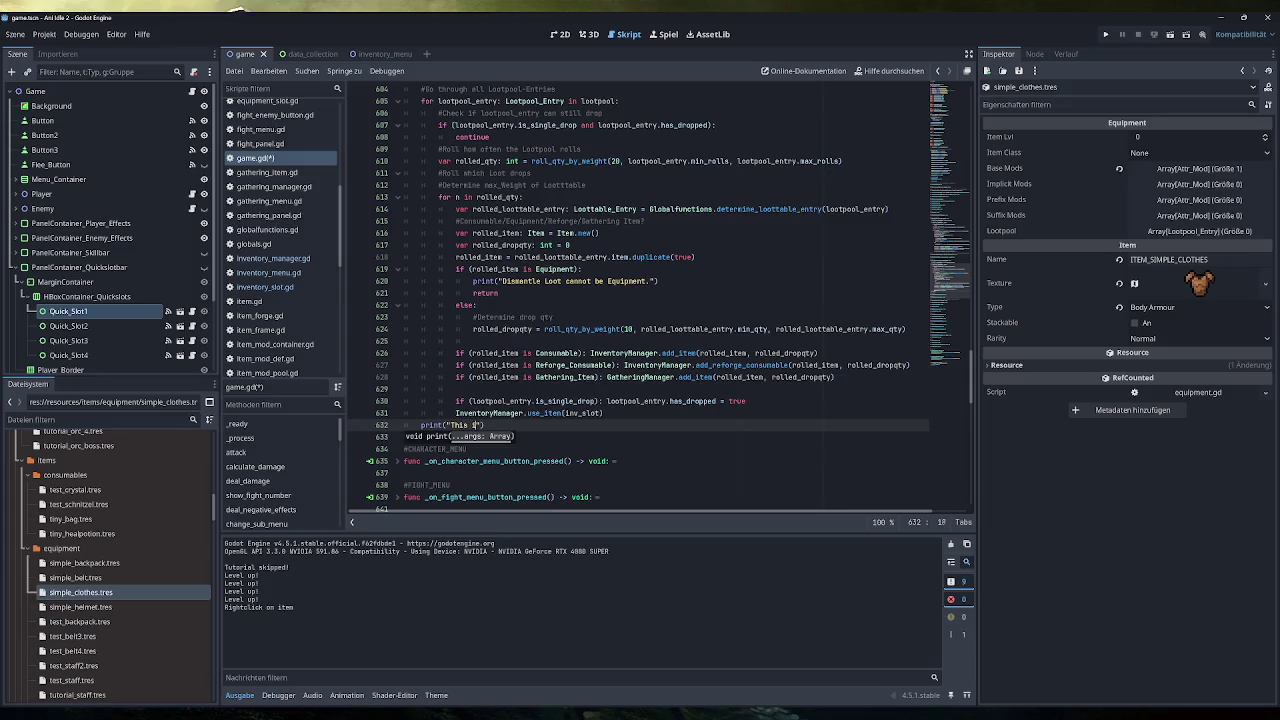
text(t be dism)
text(antled)
text(.)
scroll(650, 300, up, 15)
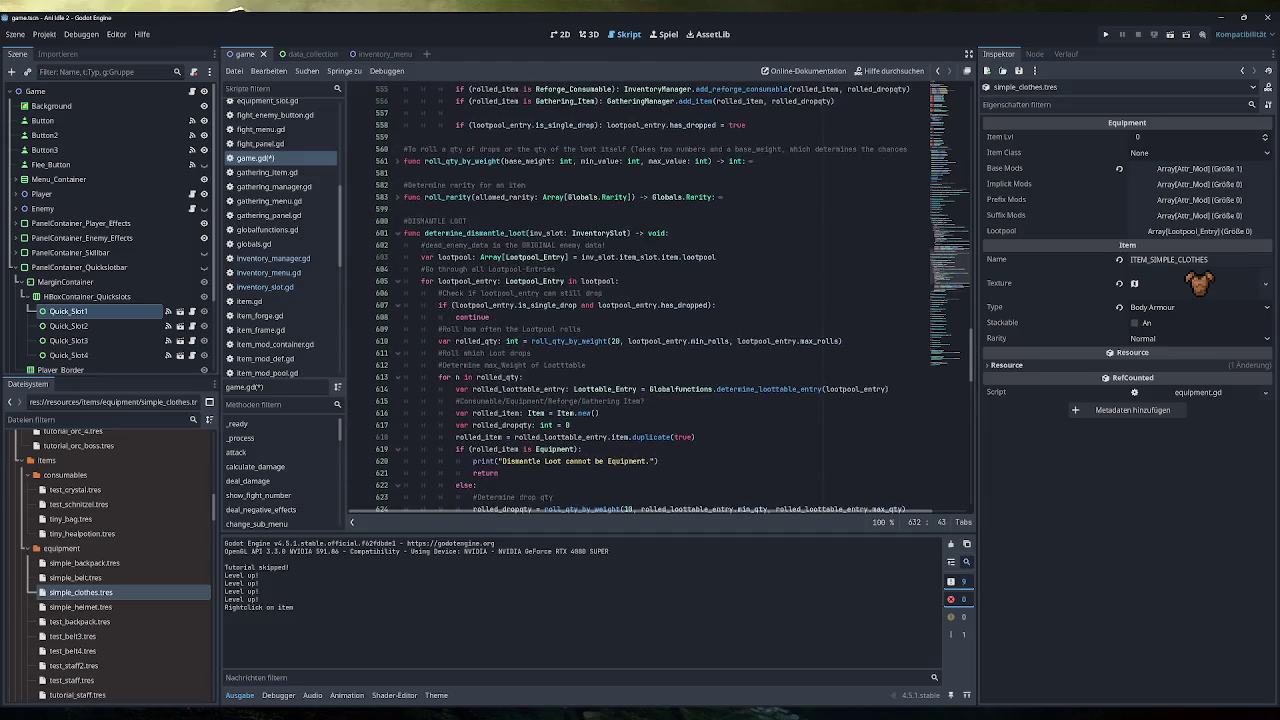
click(397, 281)
click(397, 281)
click(397, 281)
click(397, 281)
scroll(400, 290, down, 15)
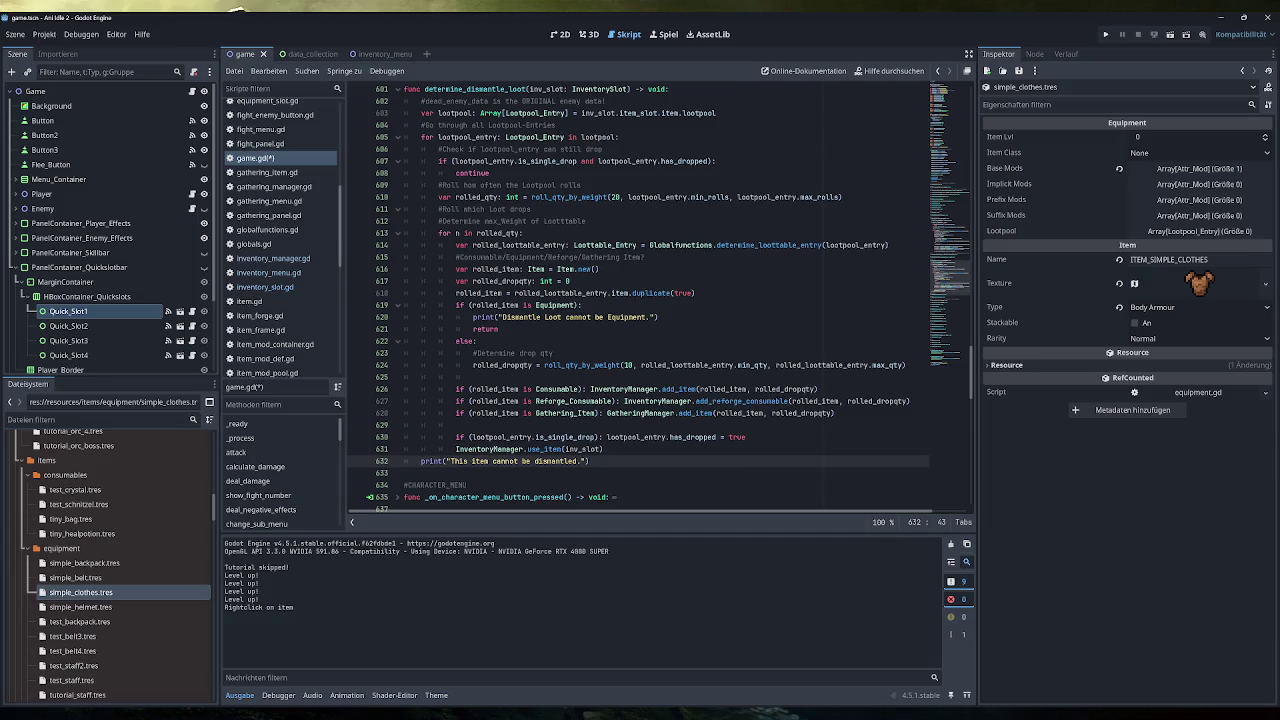
Add a return line after use_item(inv_slot) and run the project with F5.
click(604, 449)
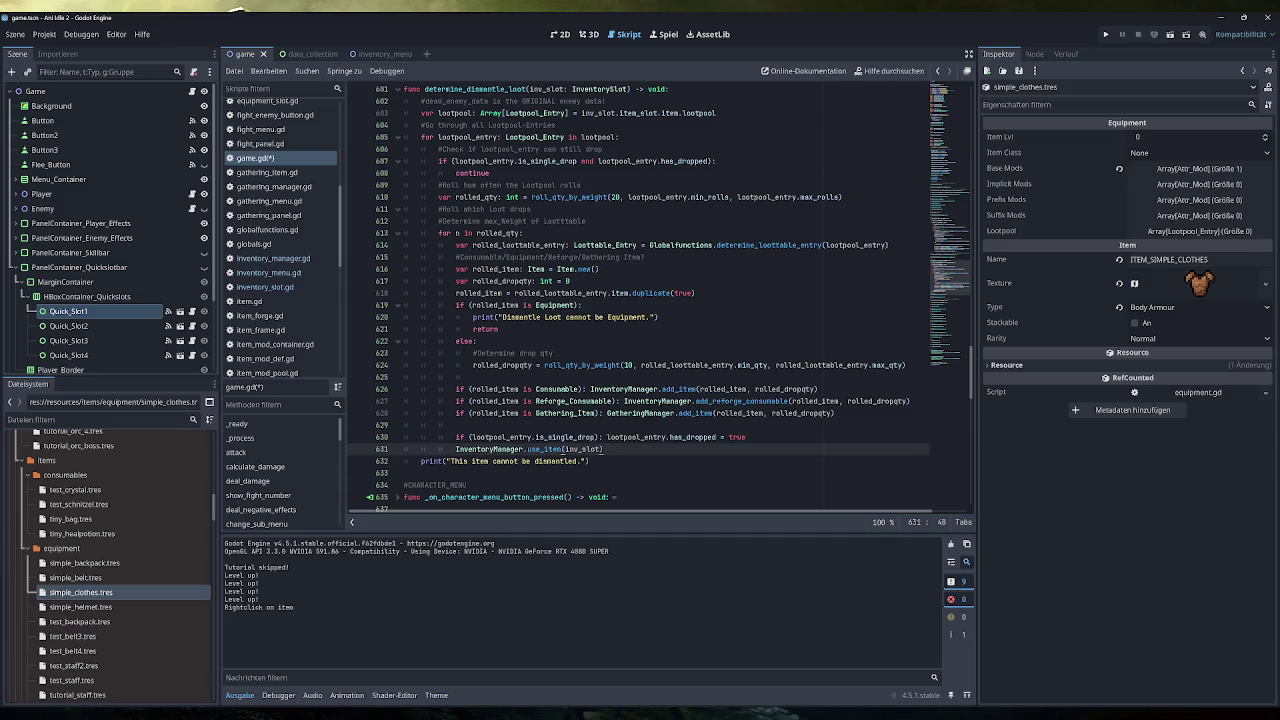
key(Return)
text(return)
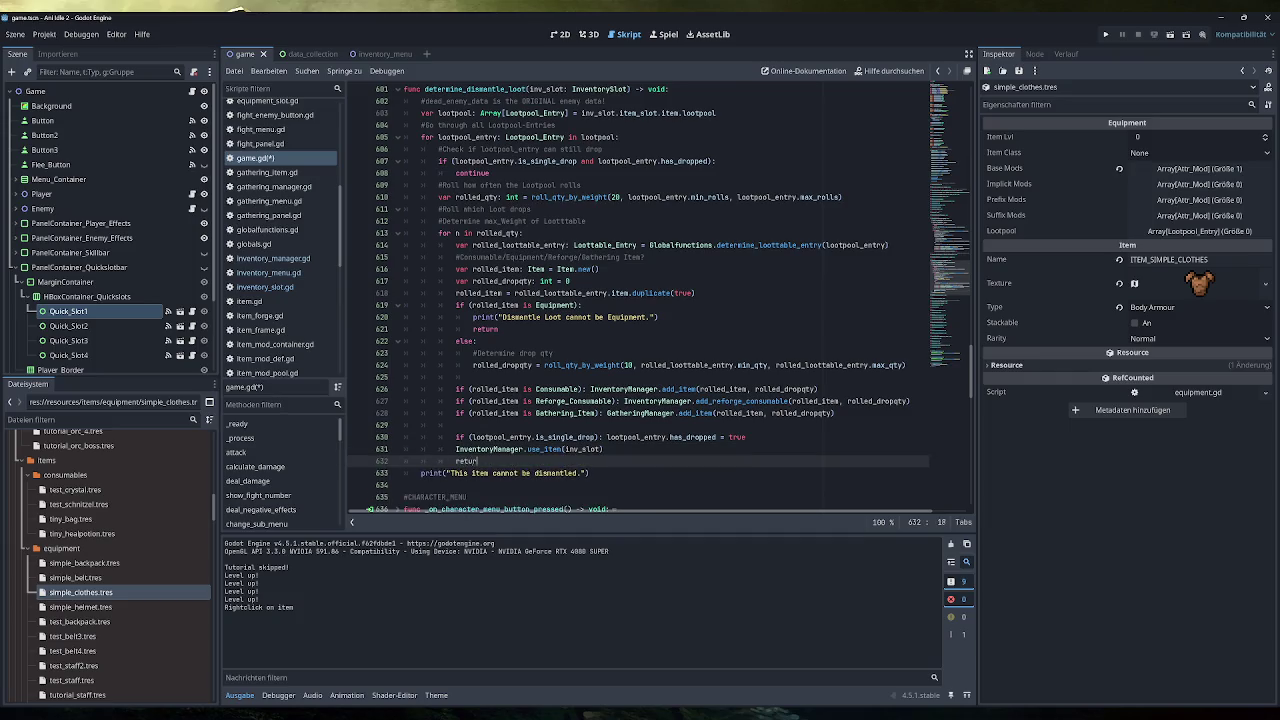
click(592, 473)
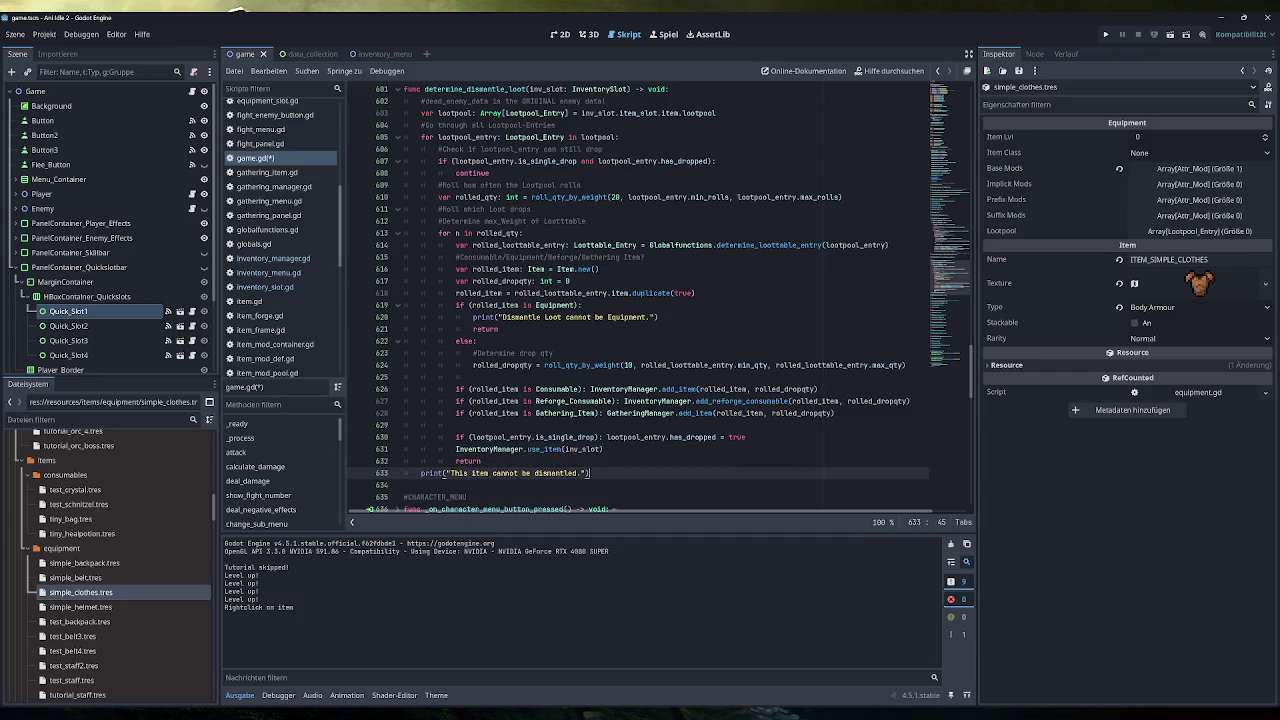
scroll(592, 473, up, 1)
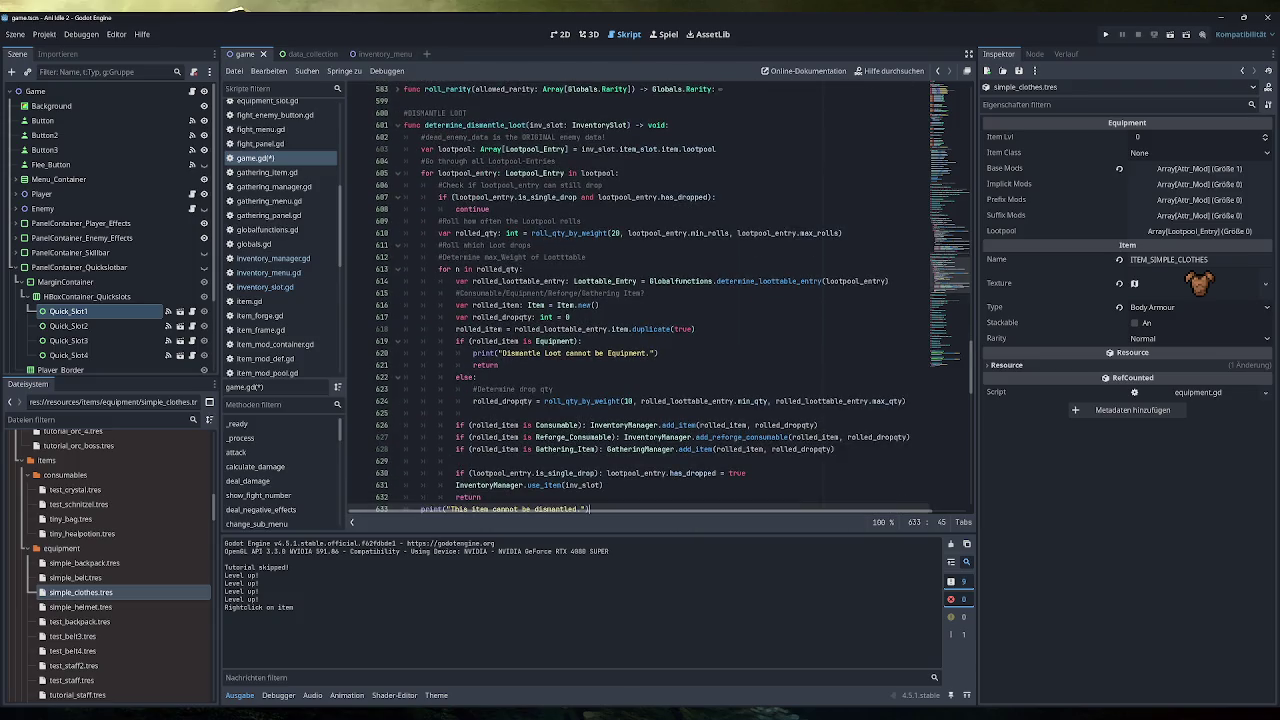
scroll(592, 473, down, 1)
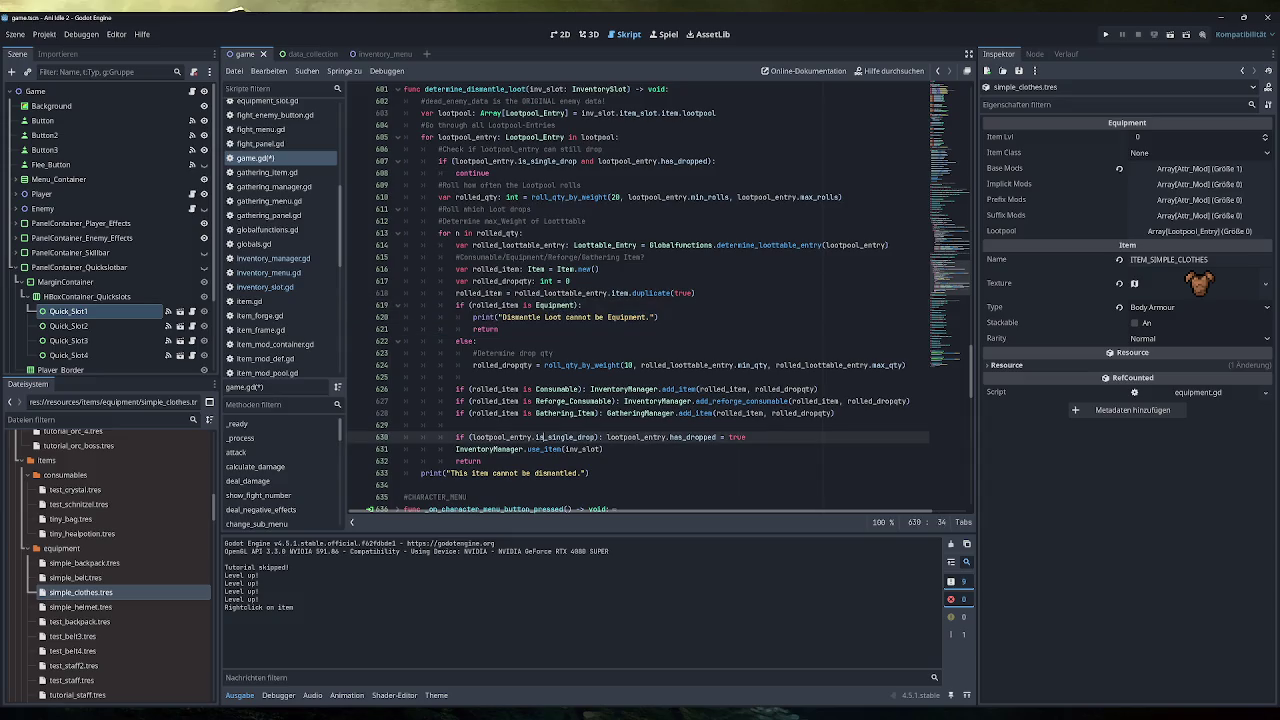
click(482, 461)
click(590, 473)
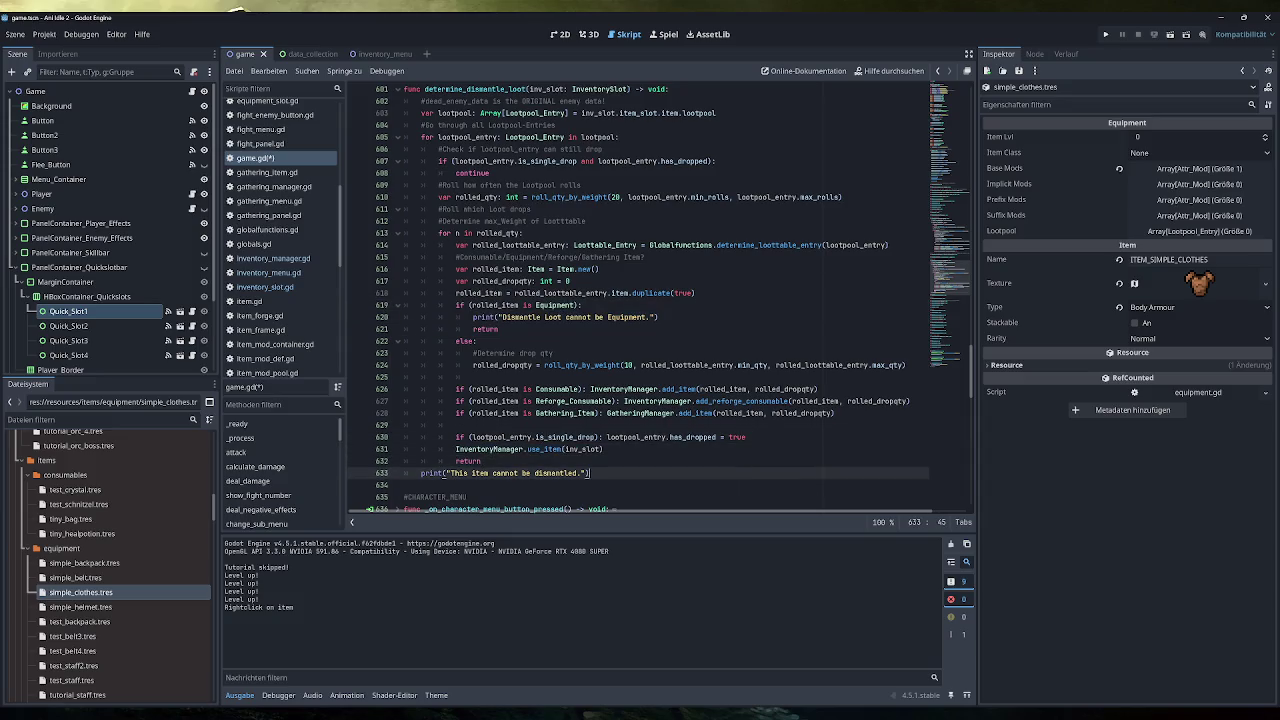
key(F5)
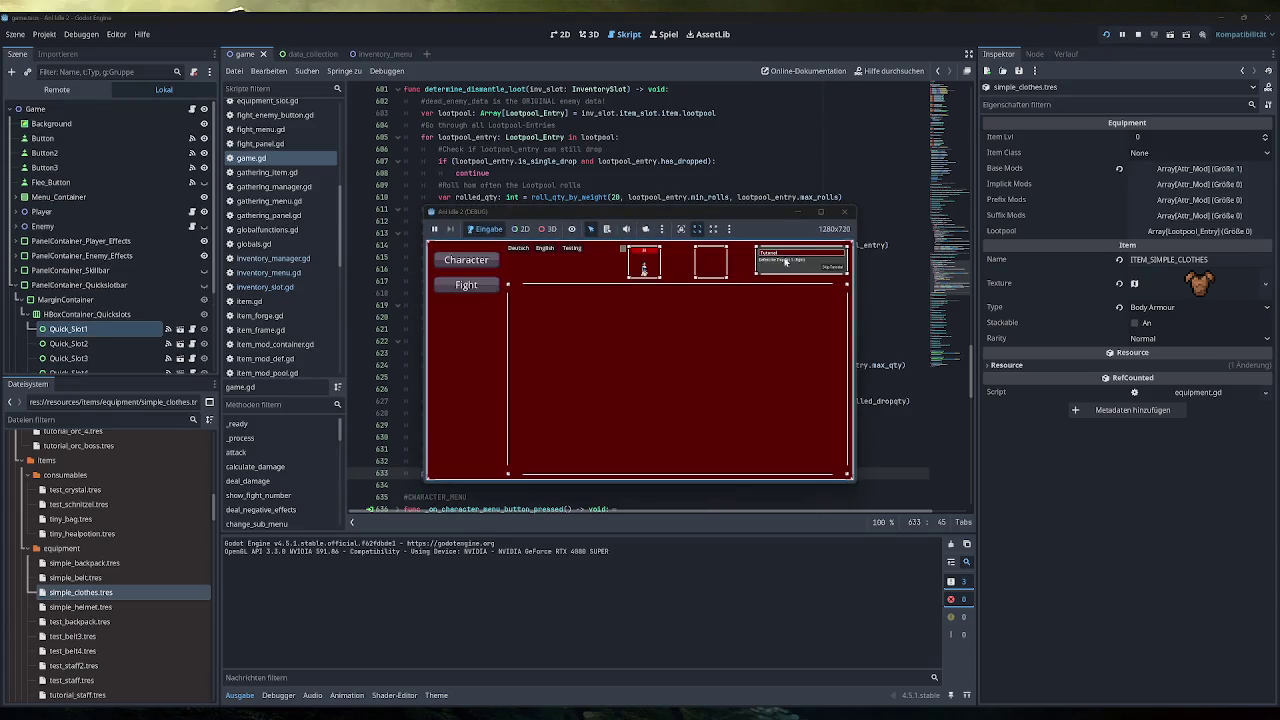
Skip the tutorial and try dismantling the Simple Clothes four times in the inventory.
click(827, 271)
click(481, 362)
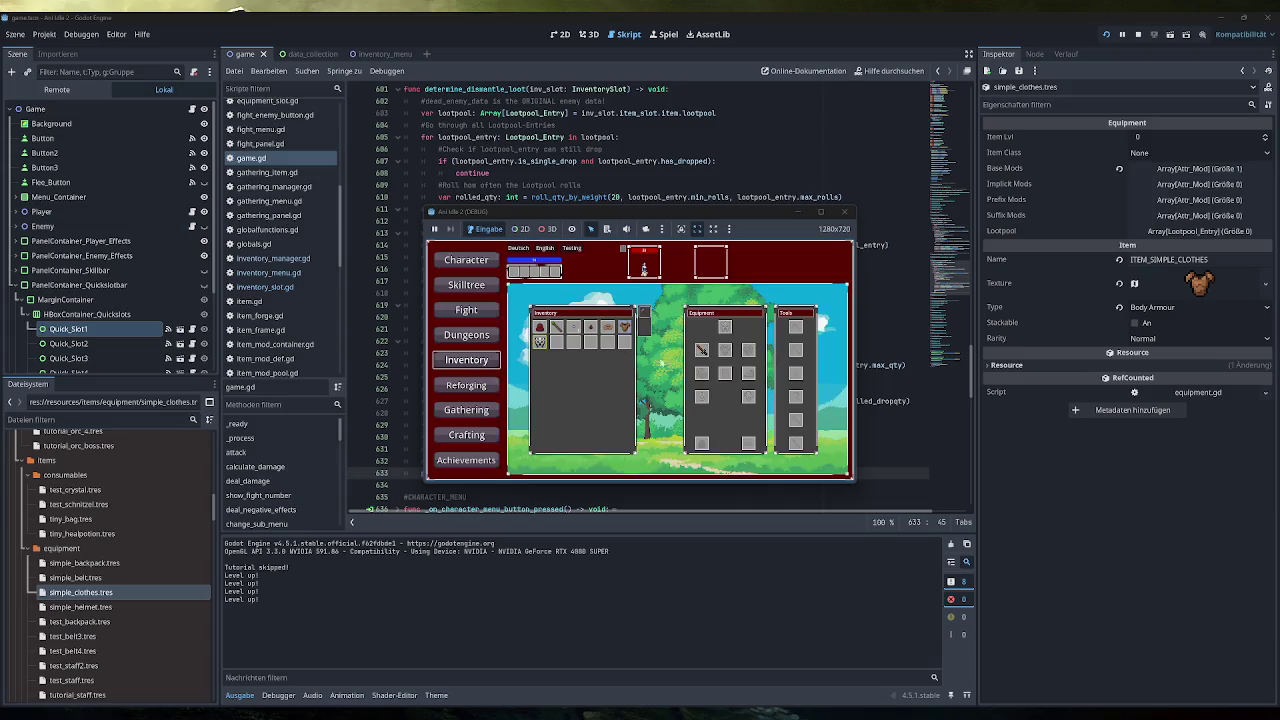
click(625, 328)
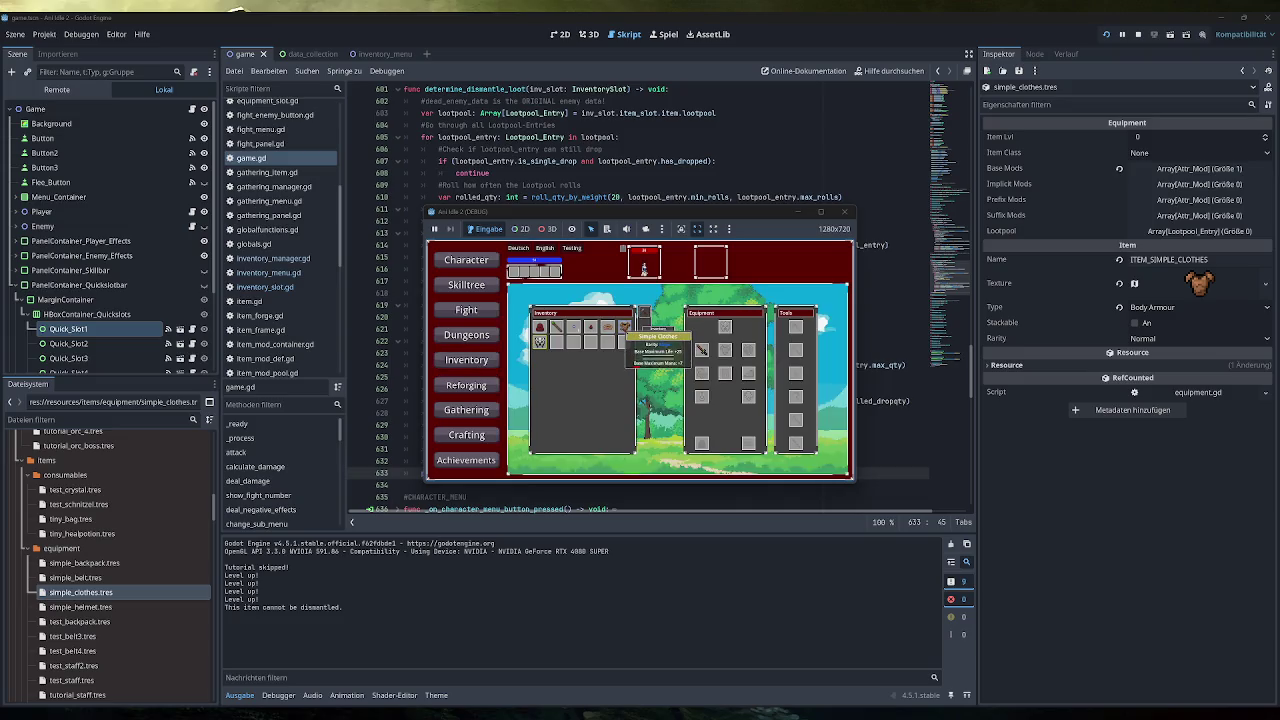
click(607, 328)
click(590, 328)
click(573, 328)
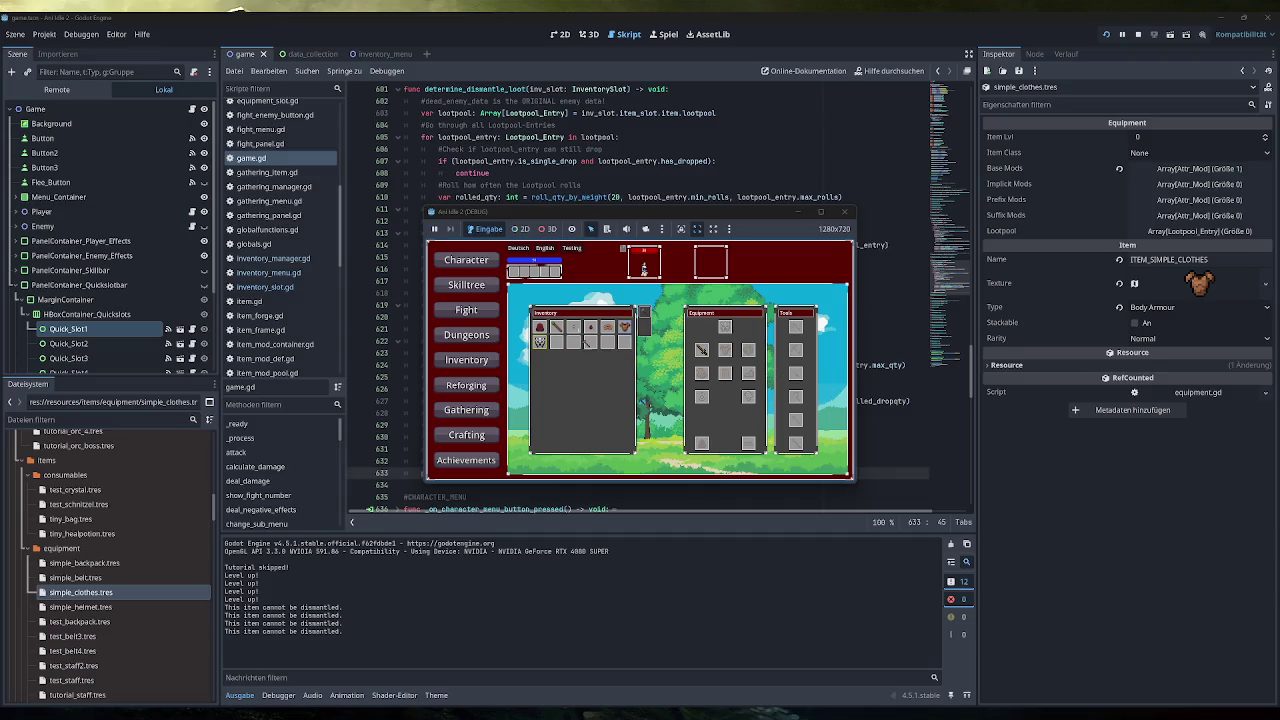
Unequip the sword, view the Crafting page, and close the game window.
click(701, 349)
click(482, 438)
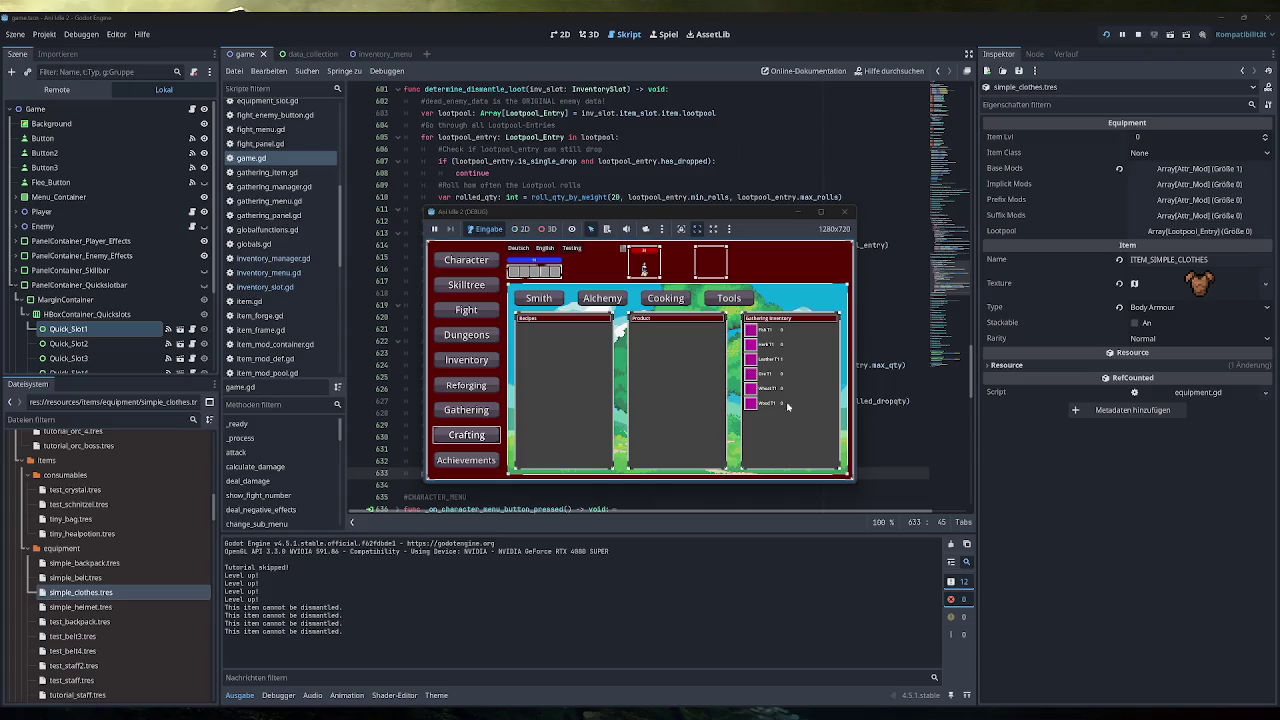
click(848, 218)
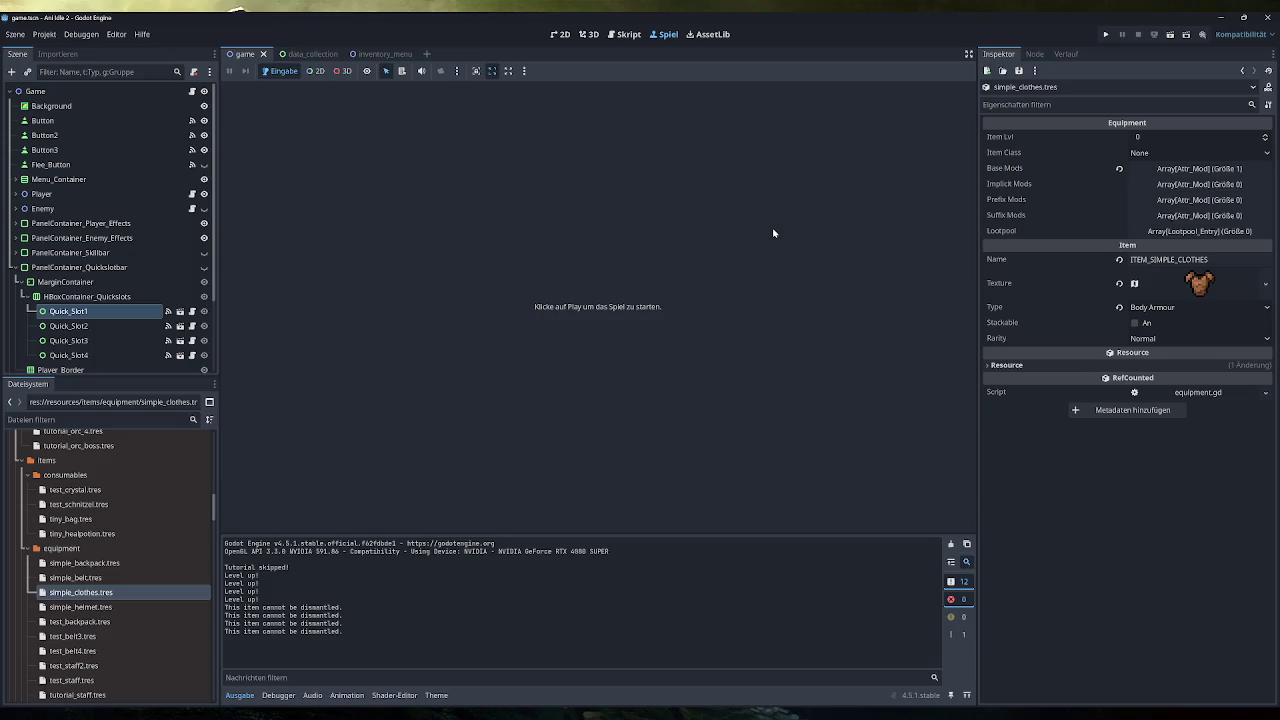
Relaunch the game from the 2D view and inspect each Tutorial Dungeon enemy's loot.
click(560, 34)
key(F5)
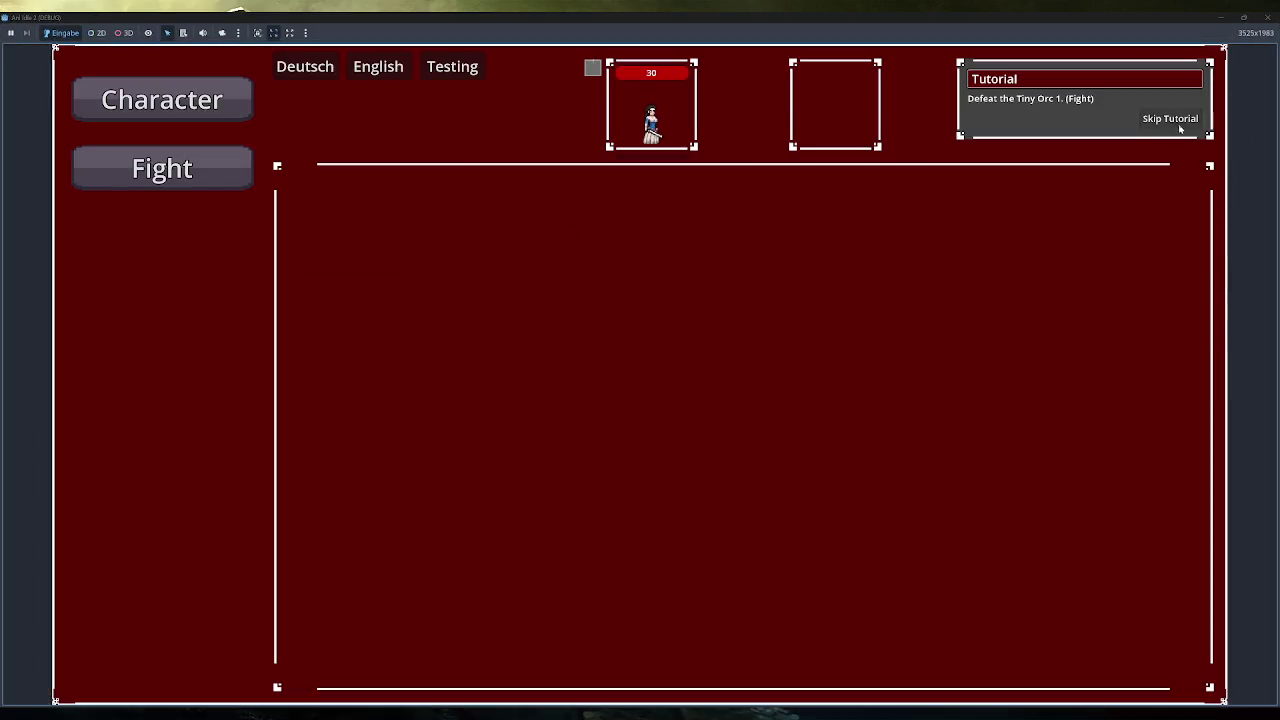
click(1175, 121)
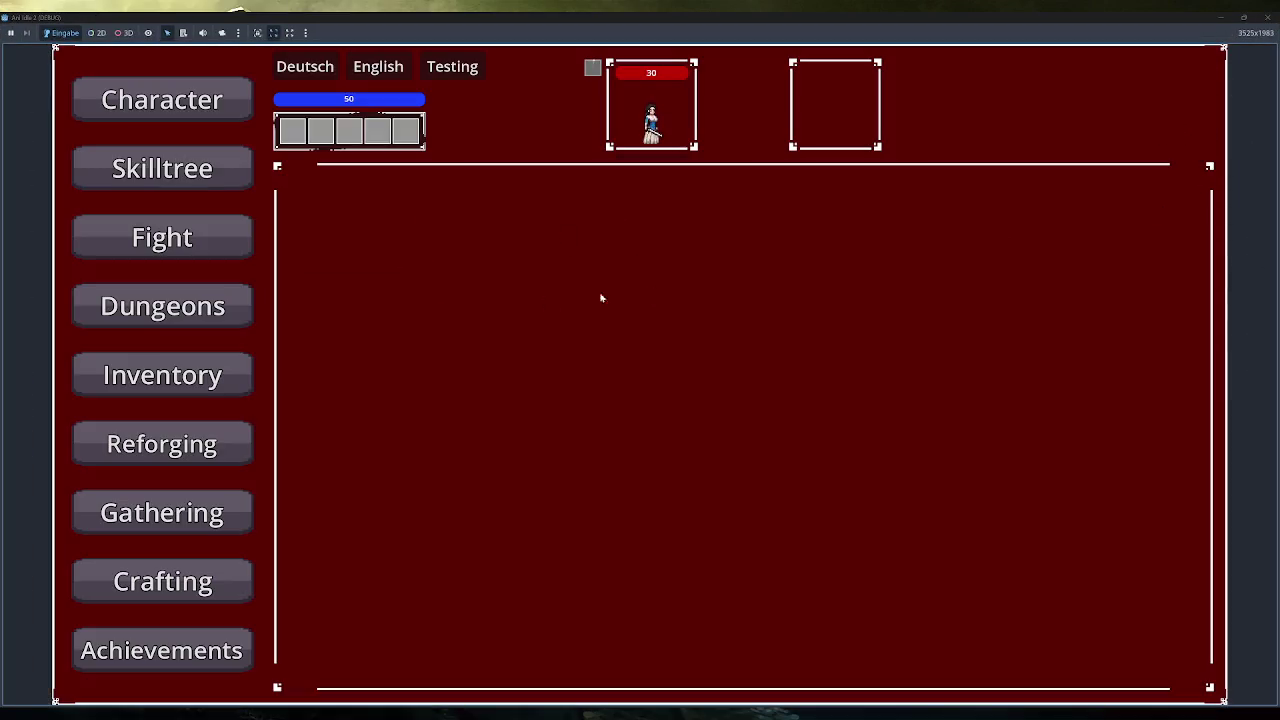
click(201, 311)
click(435, 218)
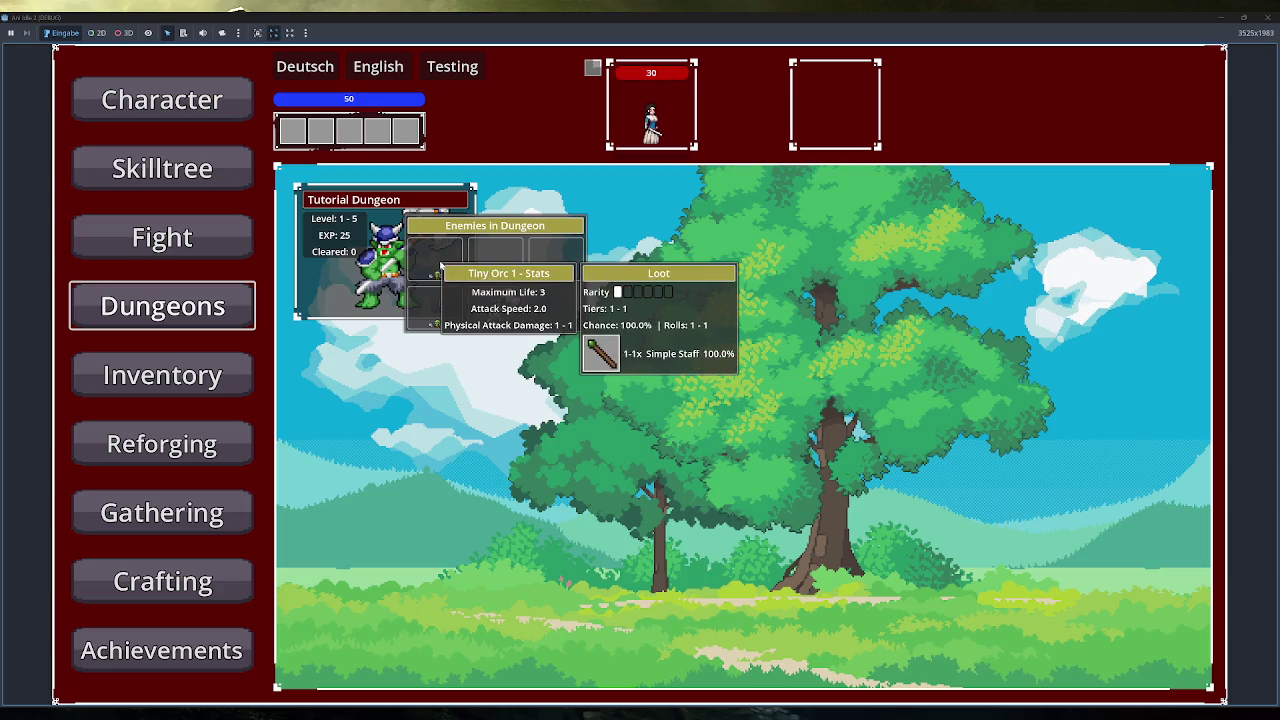
mouse_move(497, 266)
mouse_move(566, 266)
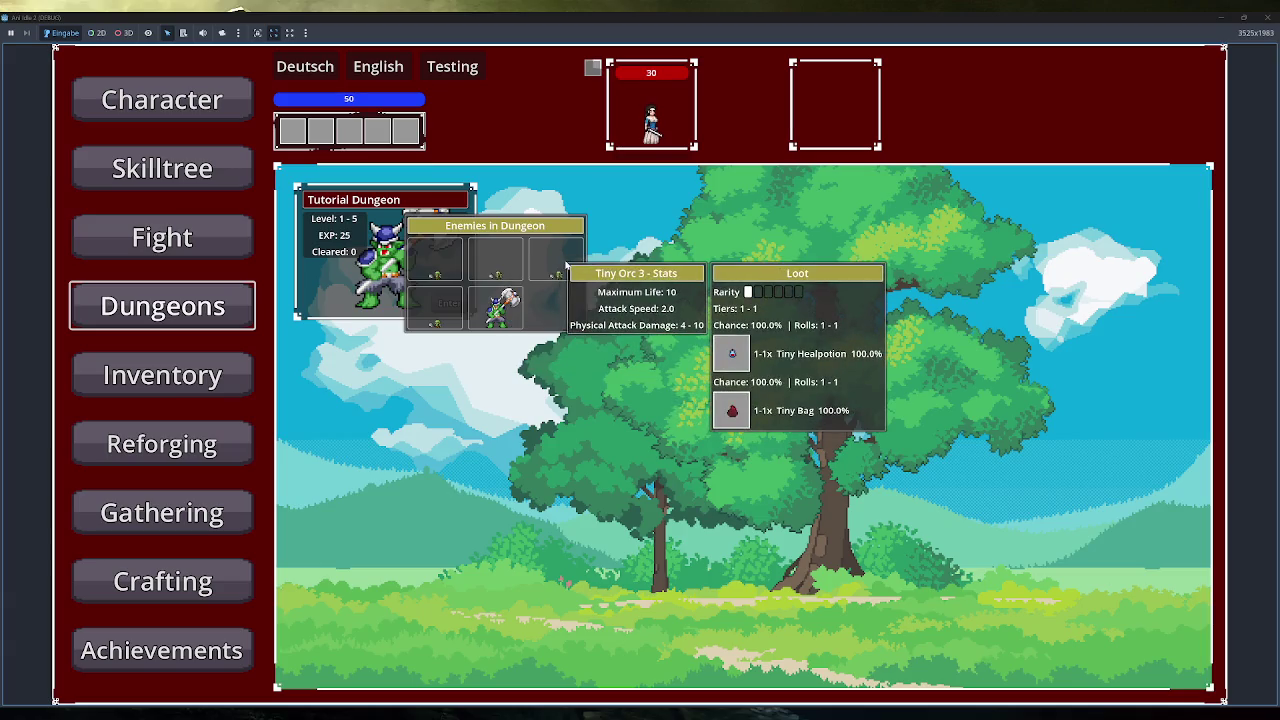
mouse_move(511, 299)
mouse_move(442, 311)
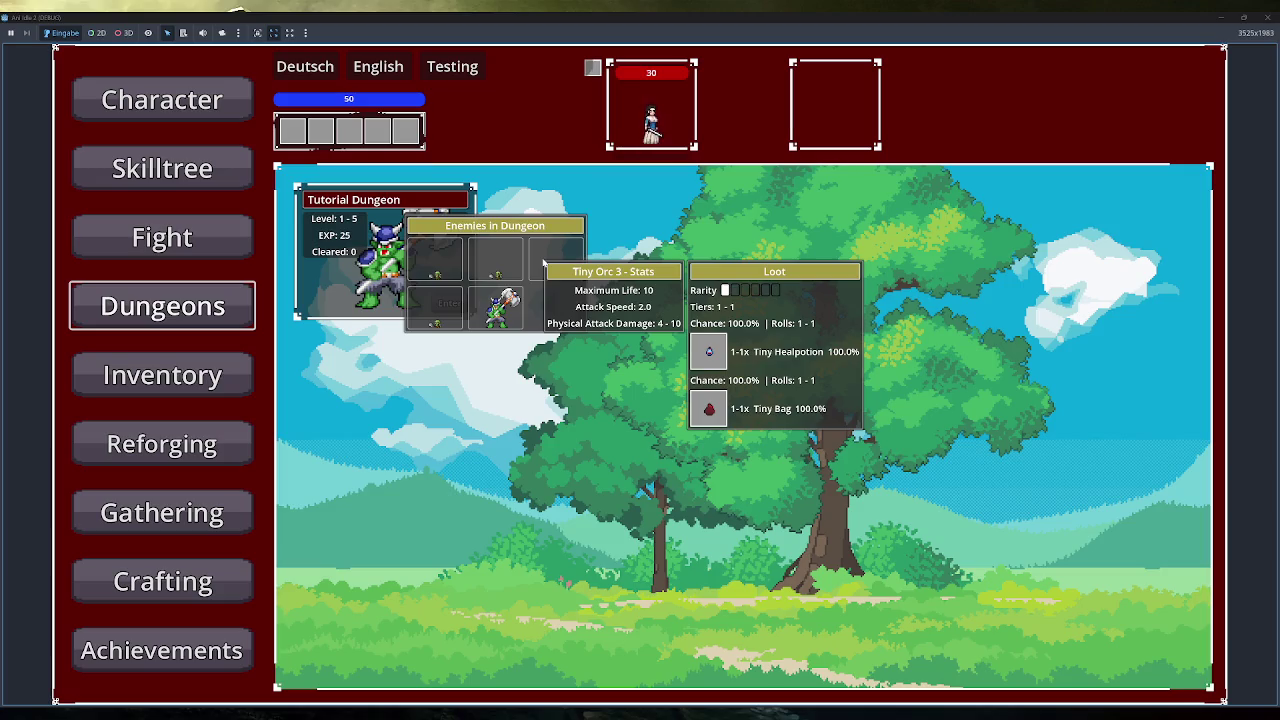
Move the sword from equipment into the inventory, check Crafting, then stop the game with F8.
click(205, 377)
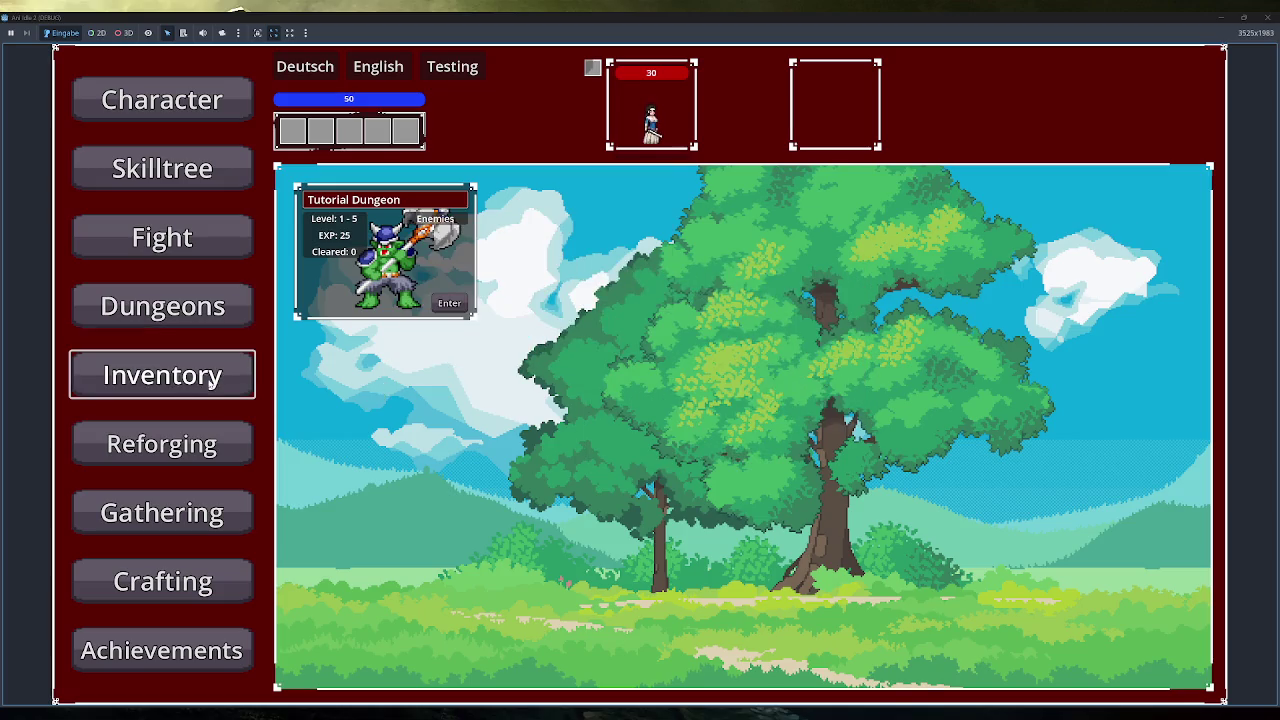
click(658, 250)
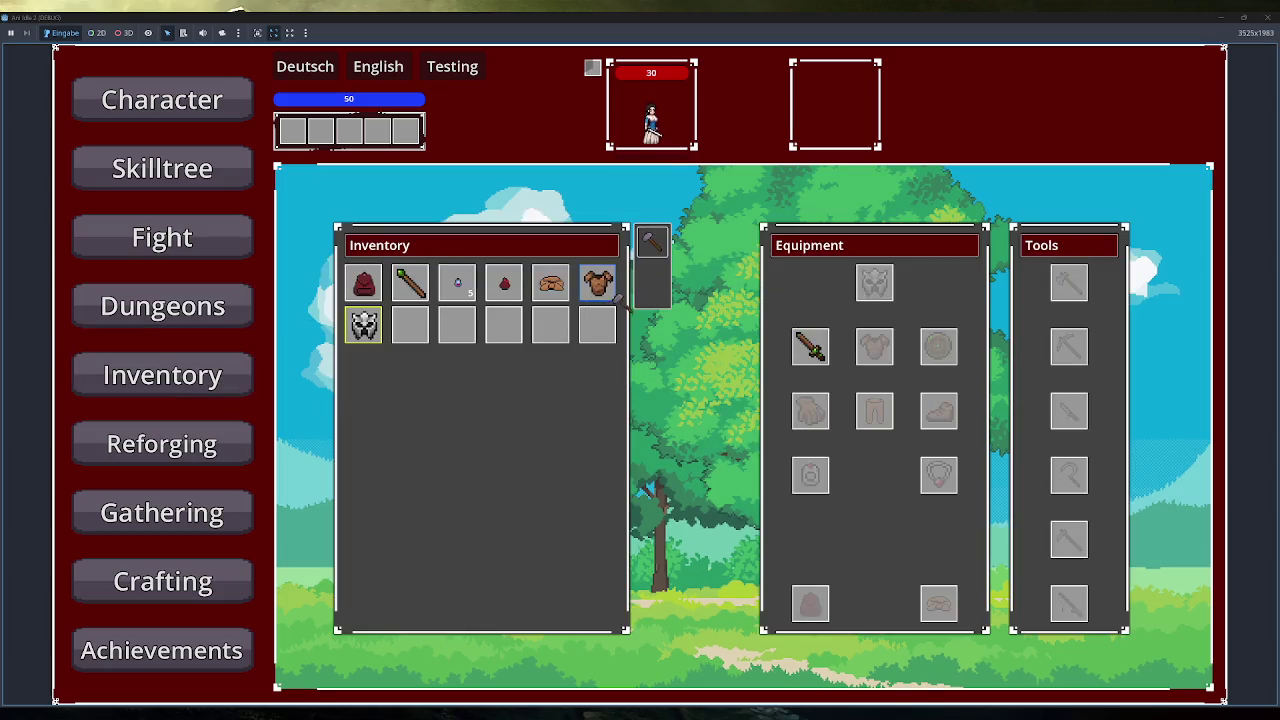
mouse_move(810, 346)
mouse_down()
mouse_move(597, 322)
mouse_move(489, 469)
mouse_move(272, 620)
mouse_up()
click(200, 585)
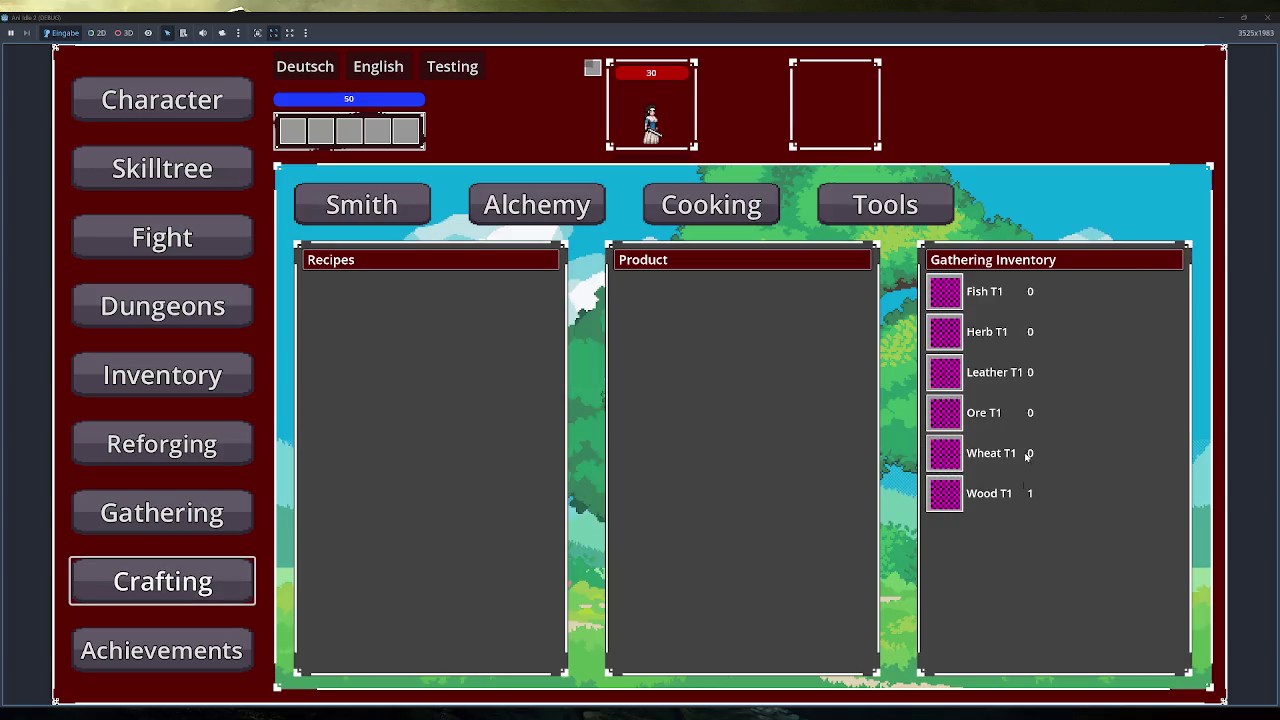
click(200, 375)
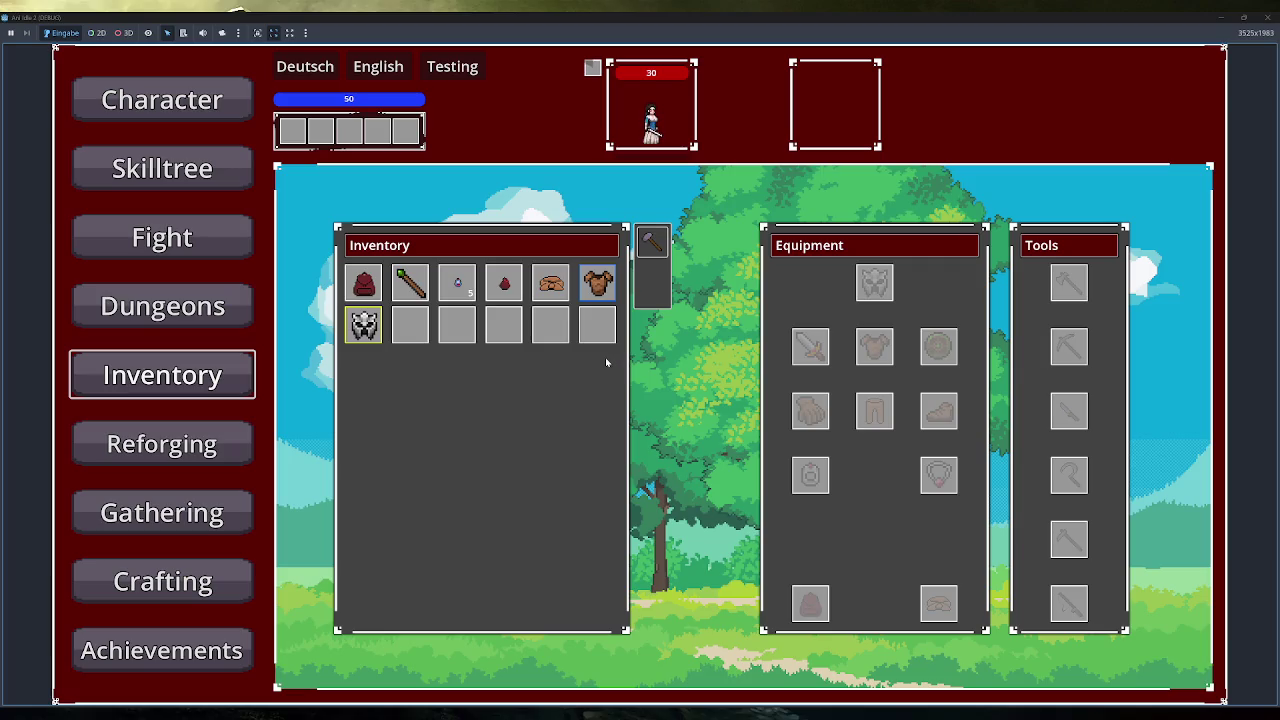
key(F8)
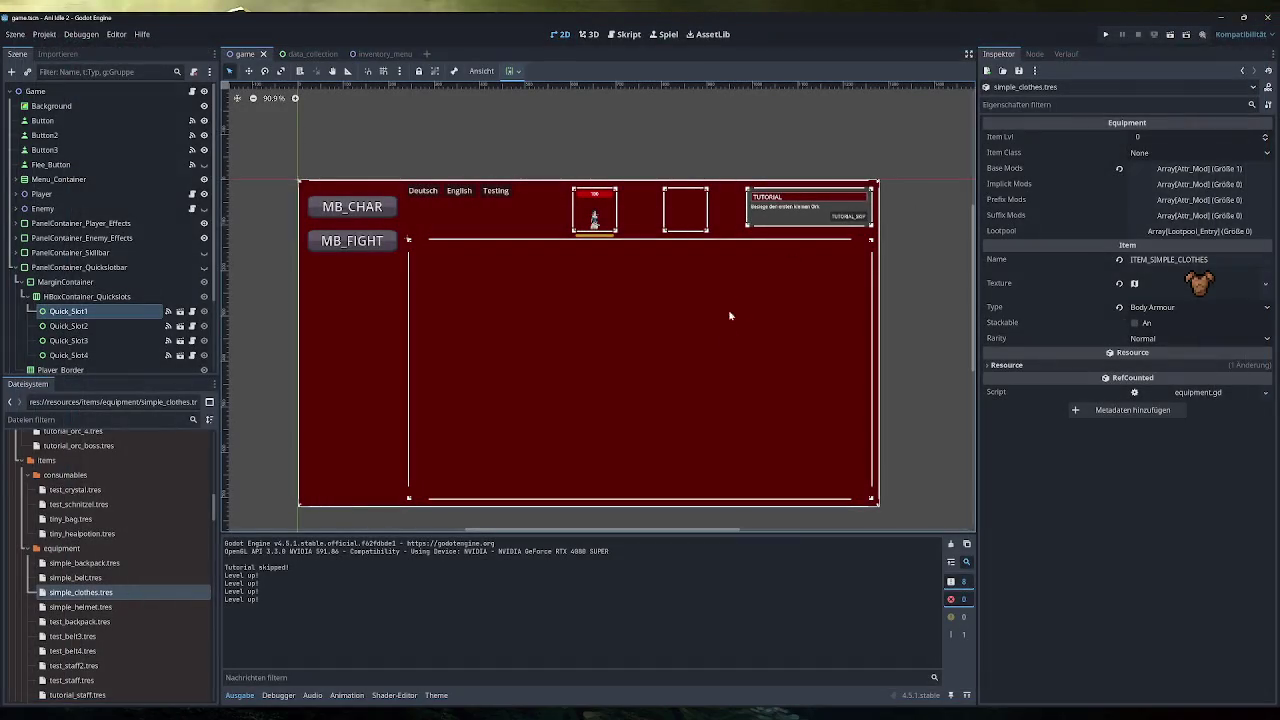
Expand tutorial_sword.tres's Lootpool entries for wood_t1 and leather_t1, then switch to Obsidian.
scroll(100, 560, down, 1)
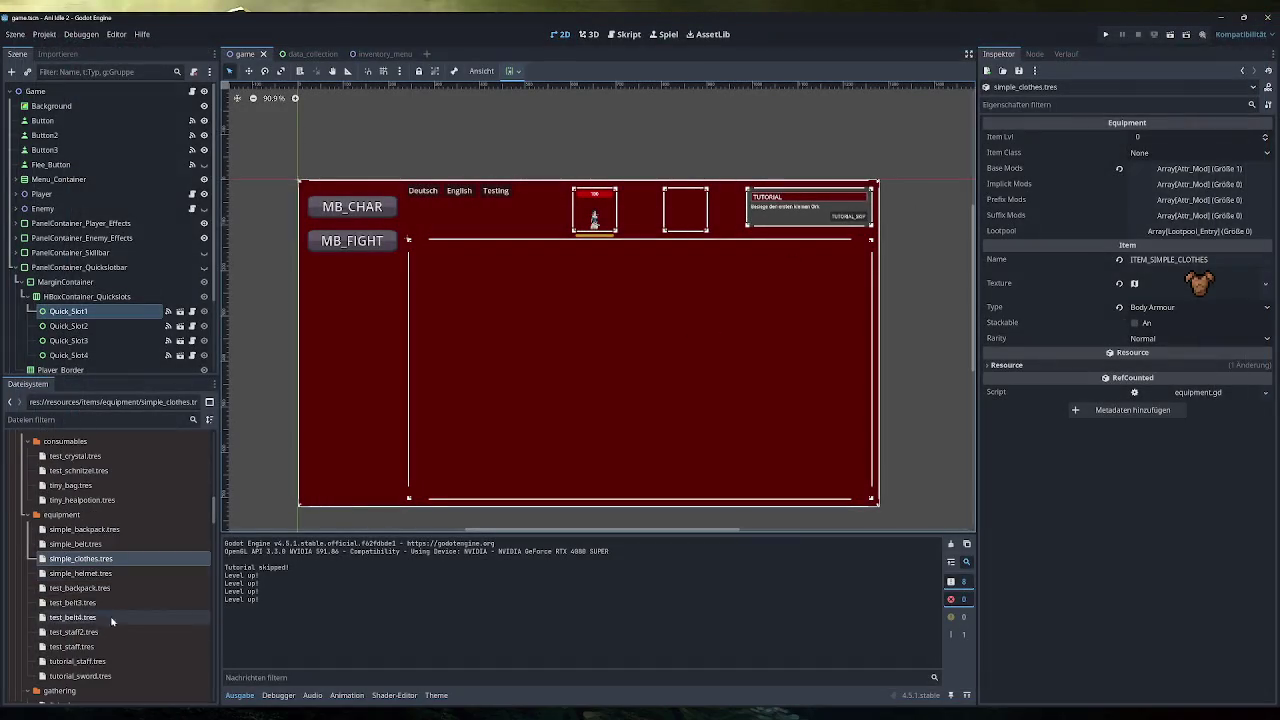
click(88, 676)
click(1200, 286)
click(1200, 286)
click(1190, 321)
click(1178, 392)
click(1178, 392)
click(1180, 394)
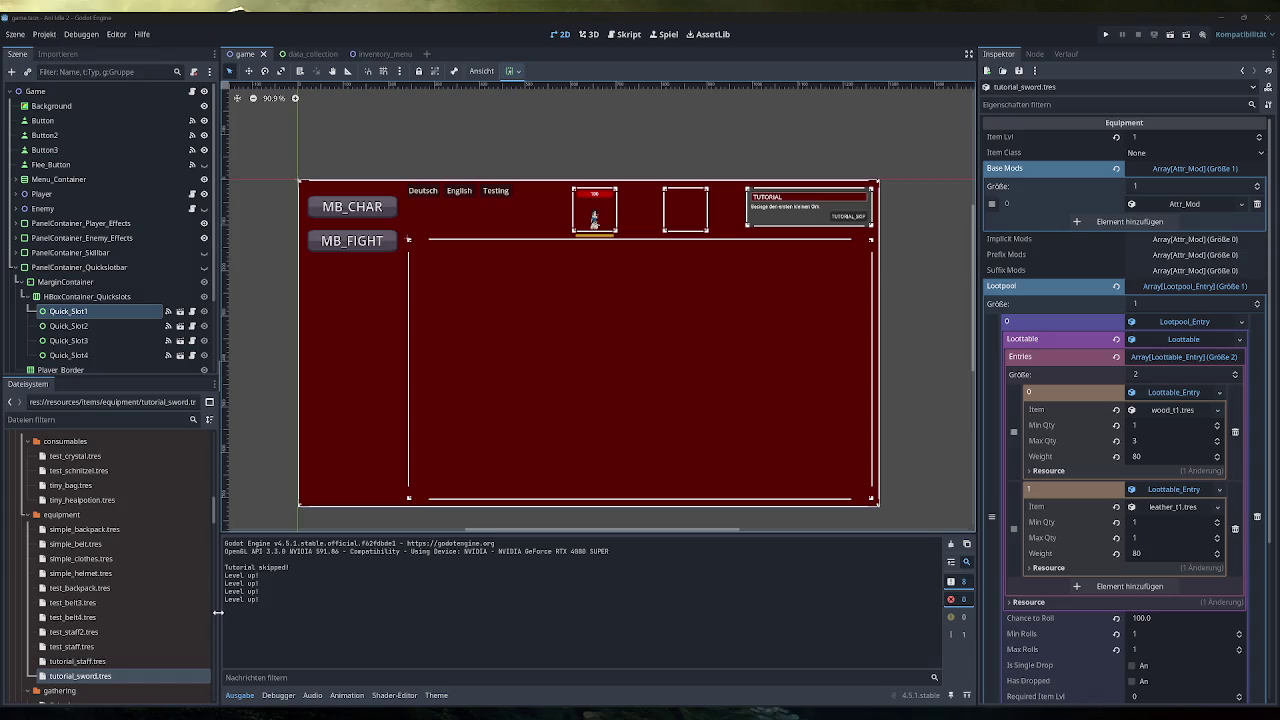
mouse_move(327, 714)
click(327, 665)
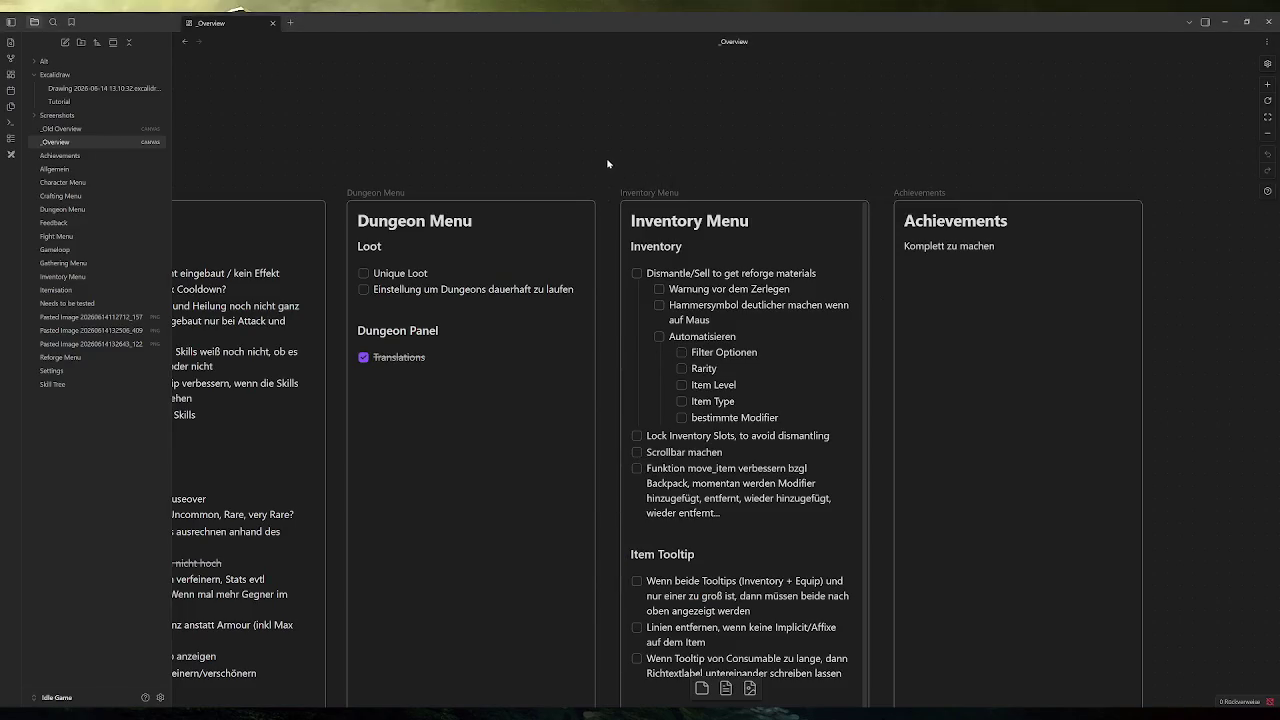
Zoom out and pan the _Overview canvas to show all cards from Feedback to Inventory Menu.
scroll(606, 162, down, 2)
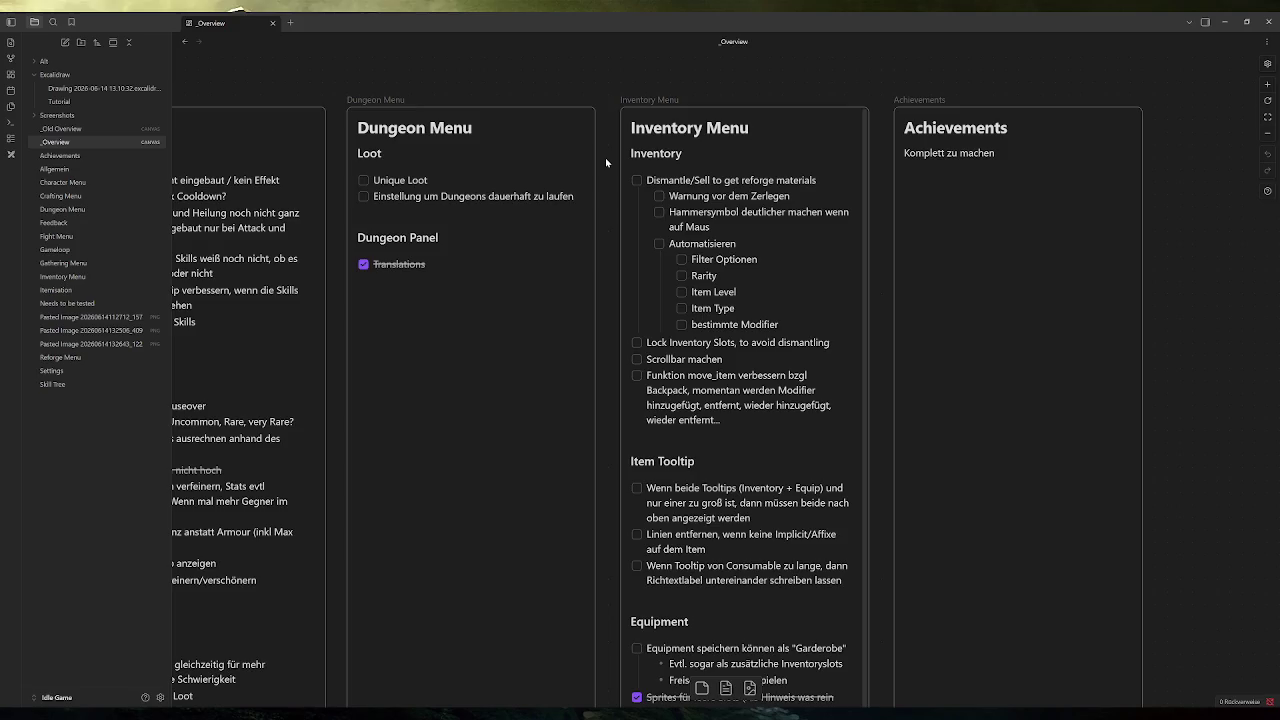
scroll(605, 157, left, 3)
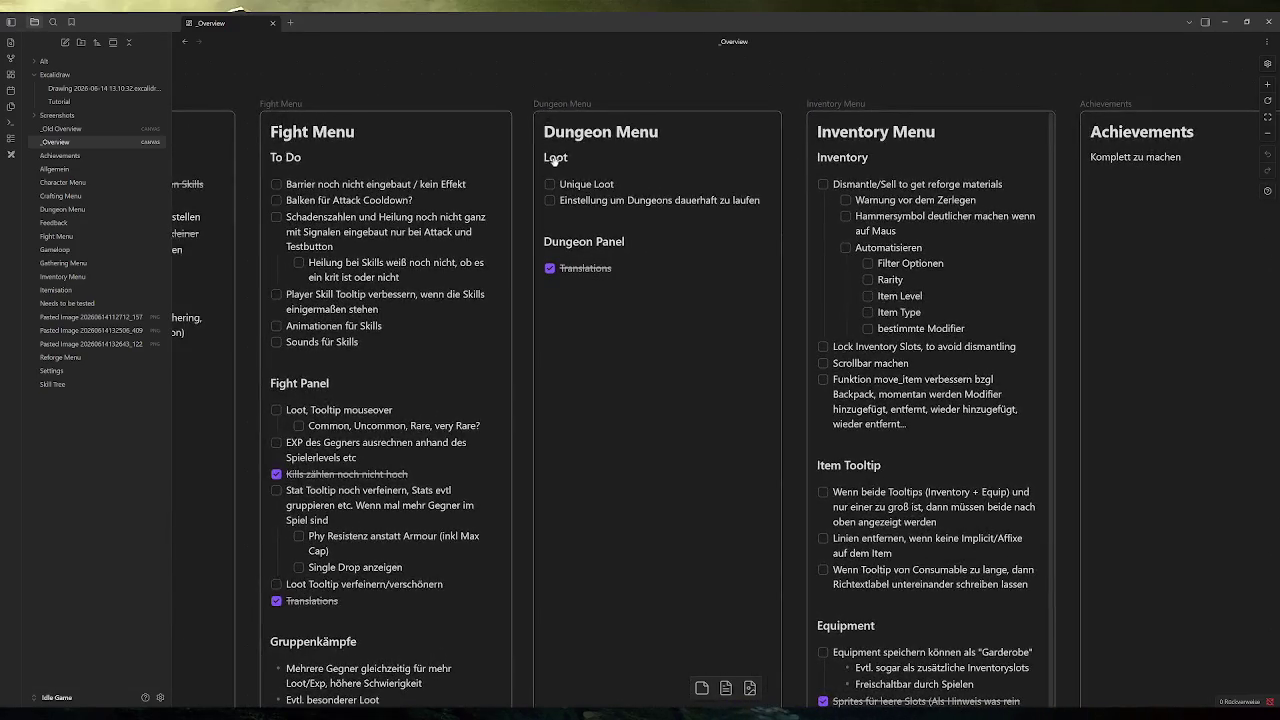
key(shift+1)
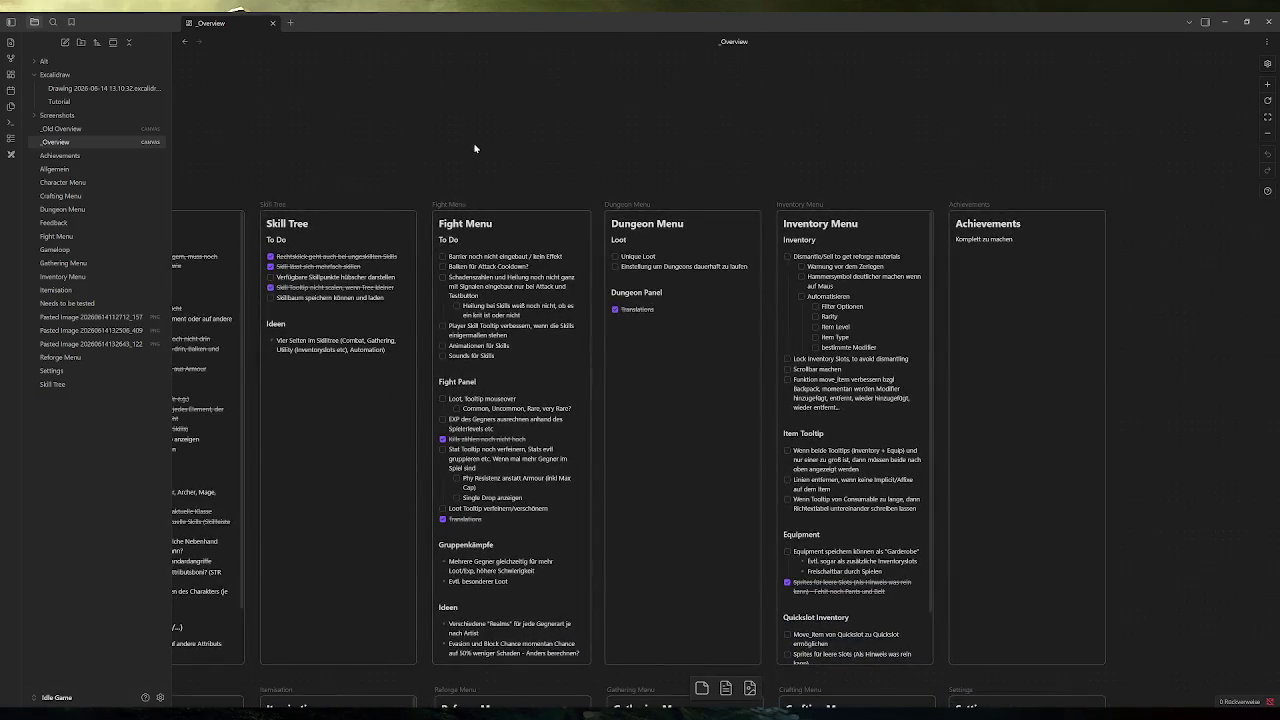
mouse_move(457, 143)
mouse_down()
mouse_move(586, 100)
mouse_move(550, 113)
mouse_up()
scroll(550, 113, left, 3)
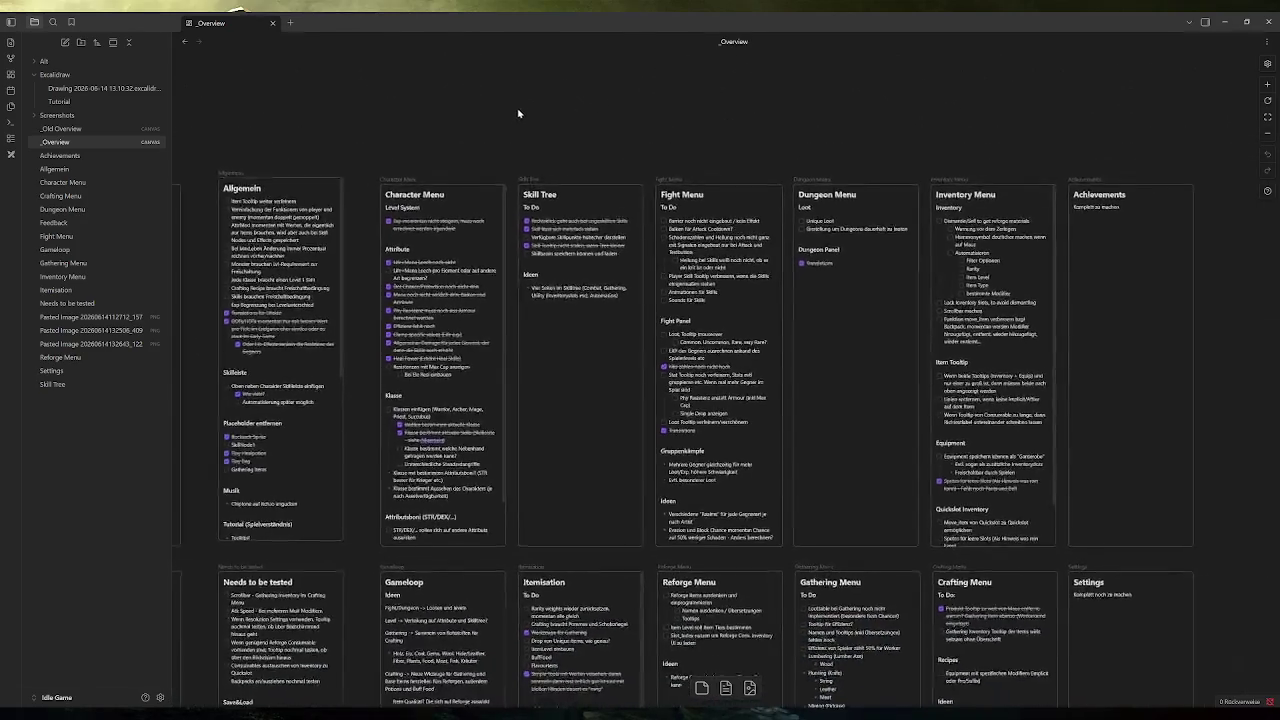
scroll(483, 146, down, 2)
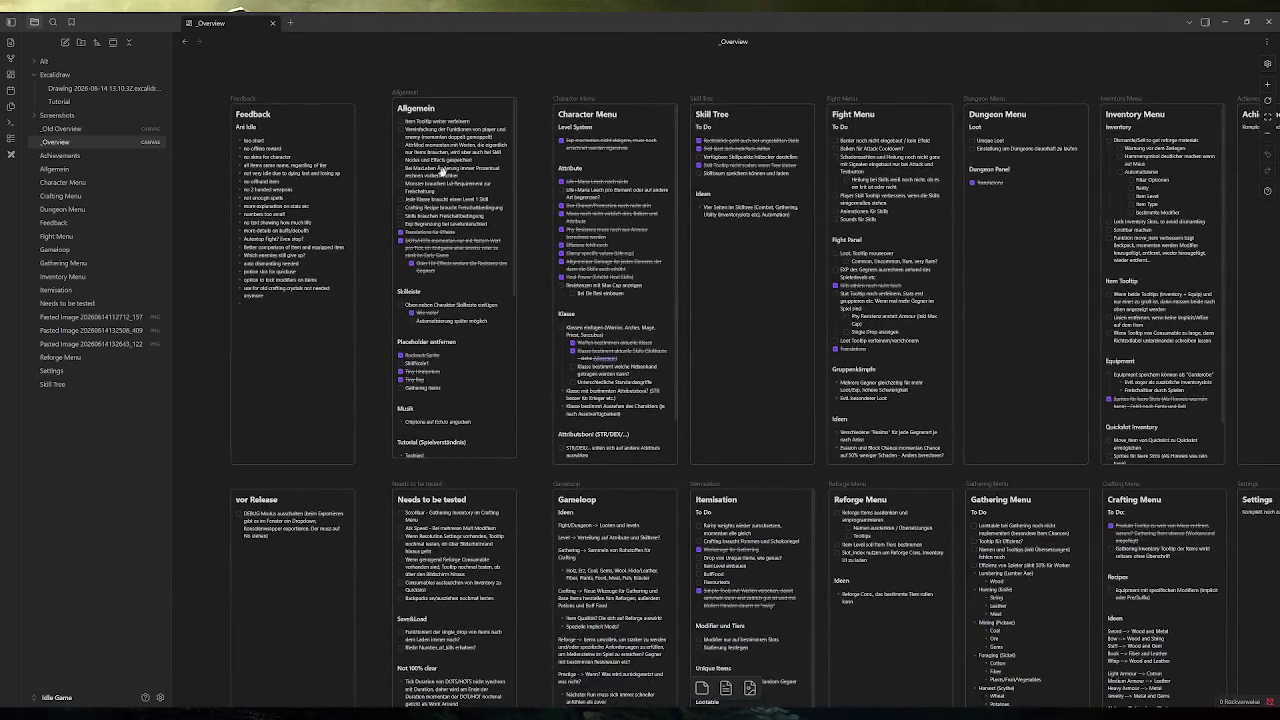
scroll(440, 170, right, 2)
scroll(440, 170, up, 1)
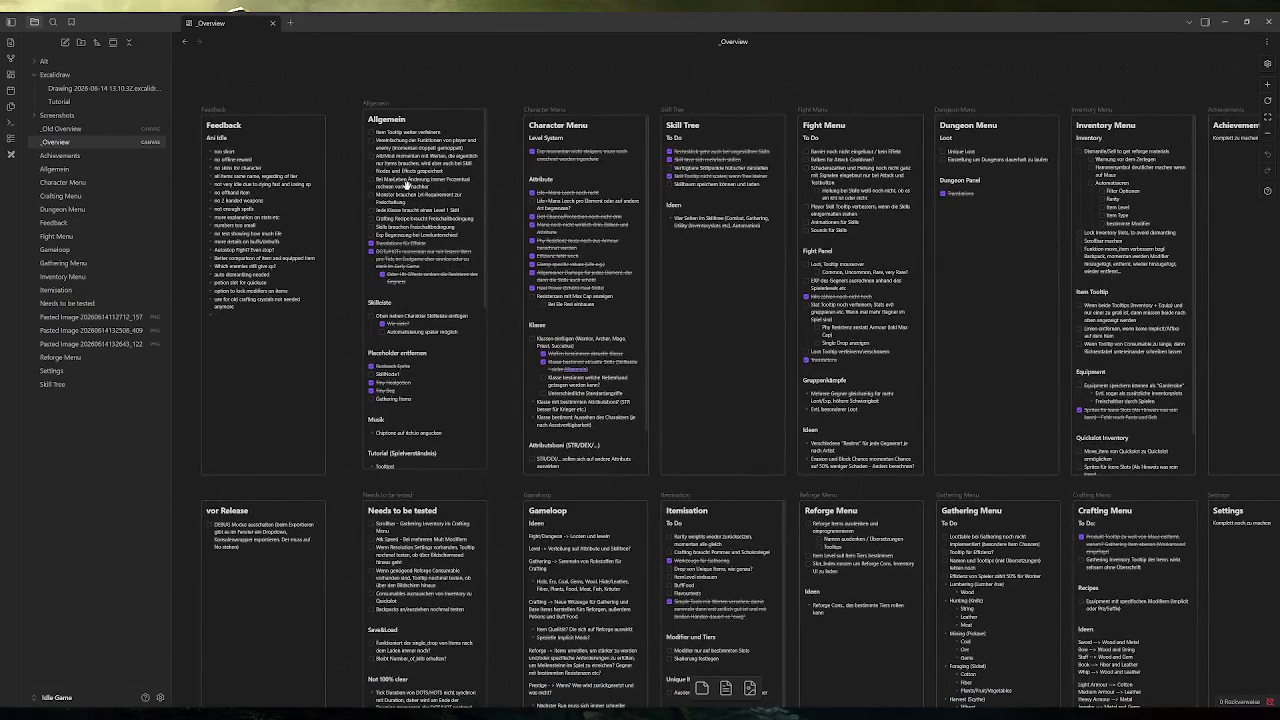